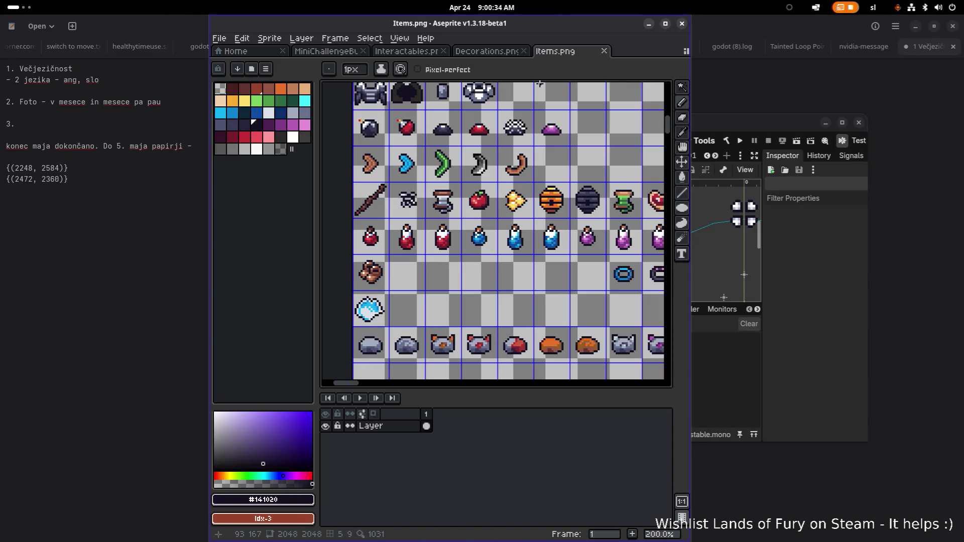
Step: Maximize the Aseprite window showing Items.png, briefly opening and closing the tiling panel
click(665, 24)
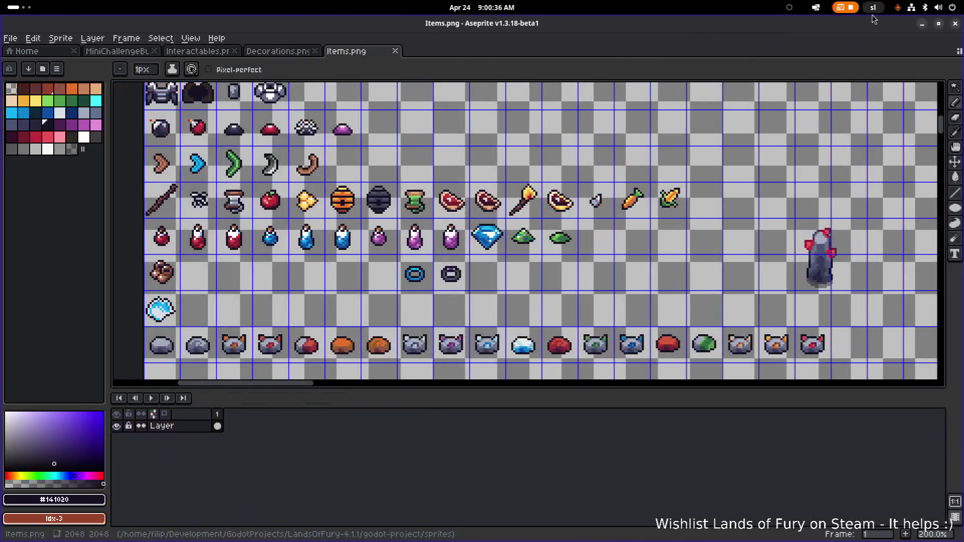
click(817, 10)
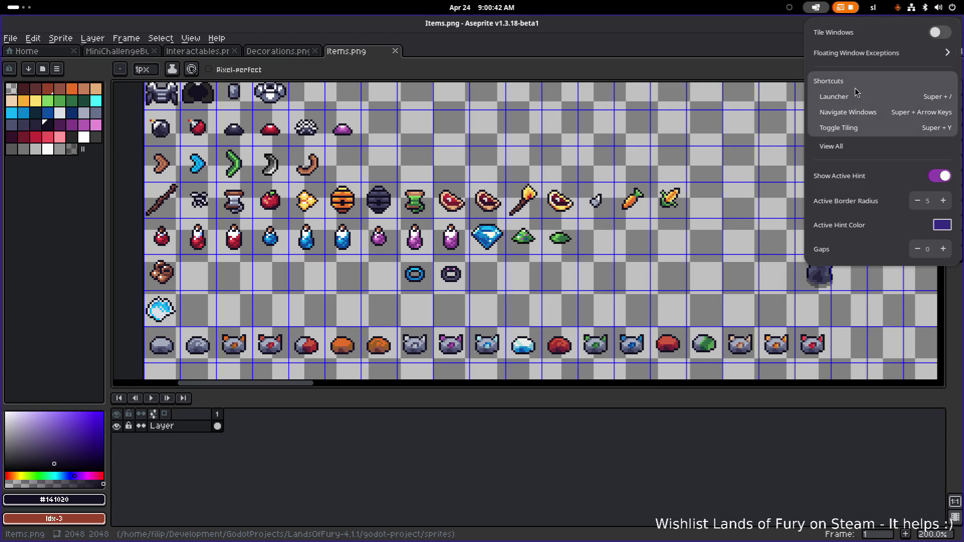
click(852, 152)
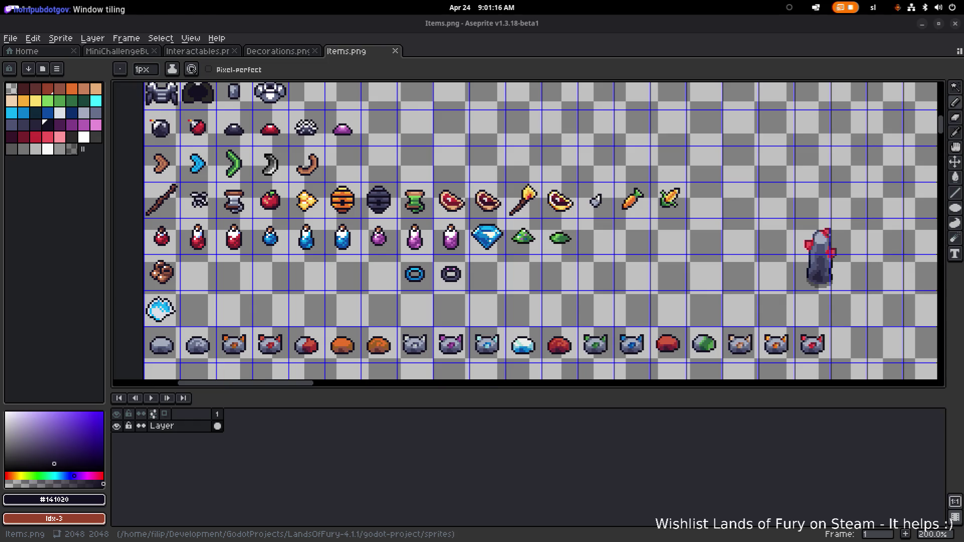
key(super)
text(sof)
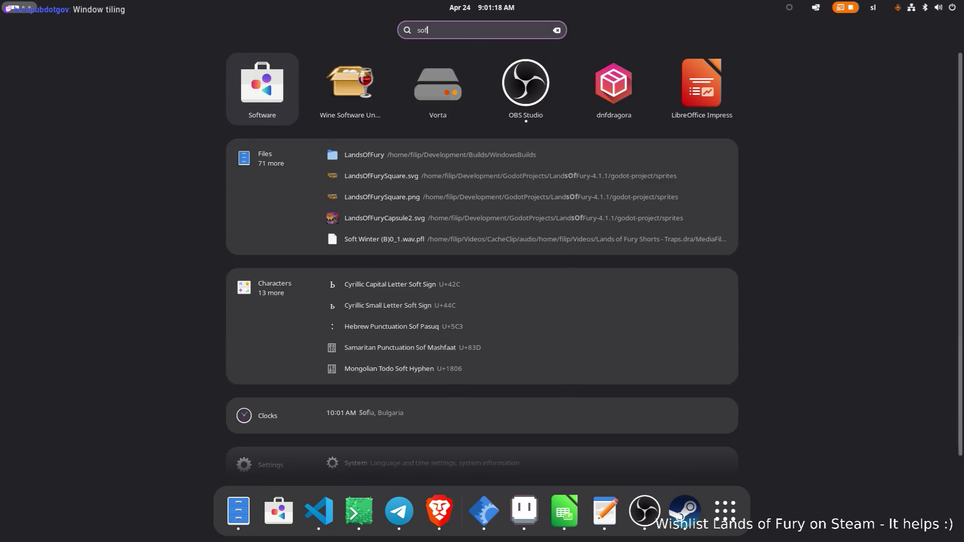
key(Return)
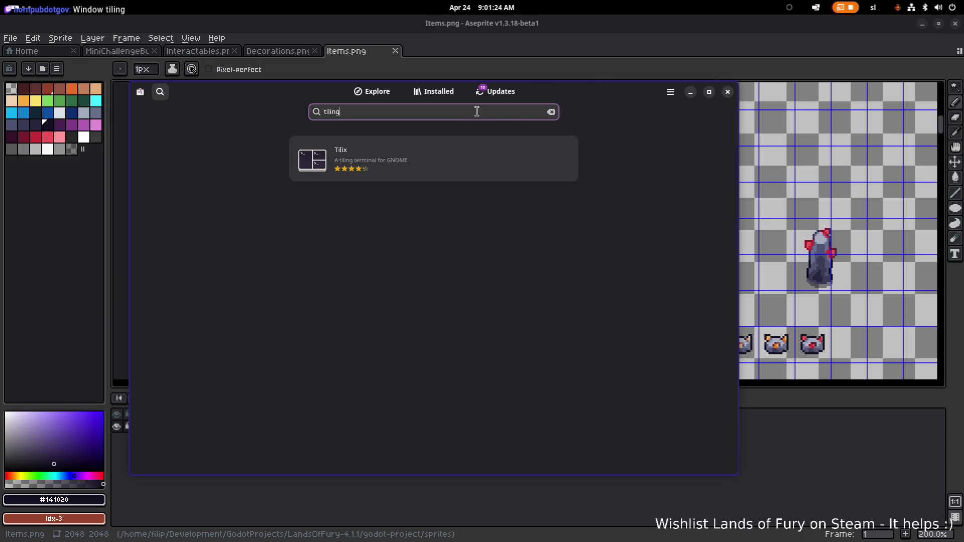
key(BackSpace)
key(BackSpace)
key(BackSpace)
key(BackSpace)
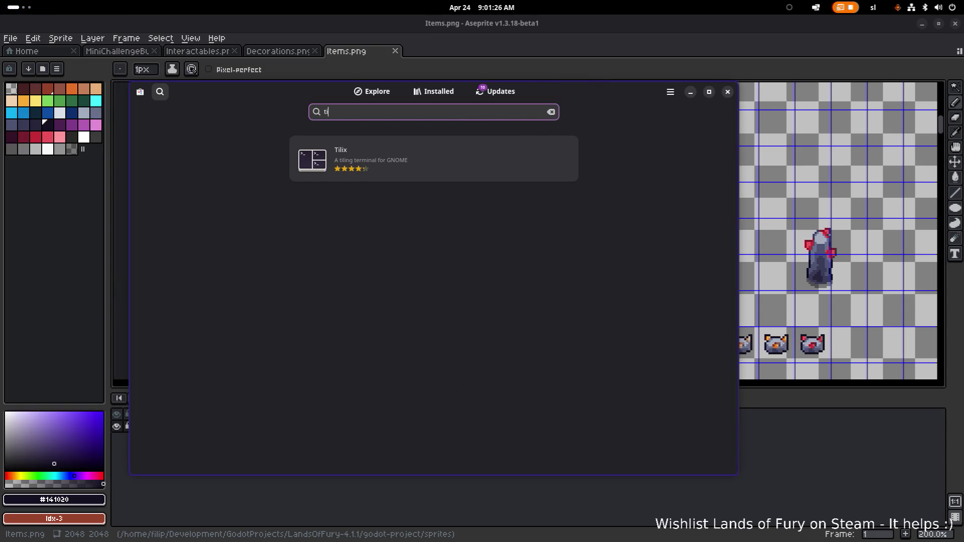
text(le)
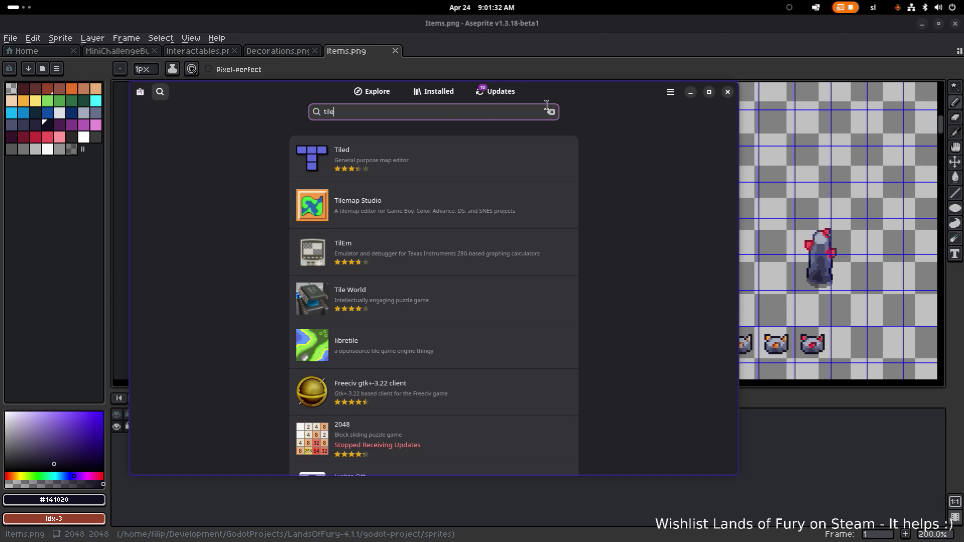
click(813, 36)
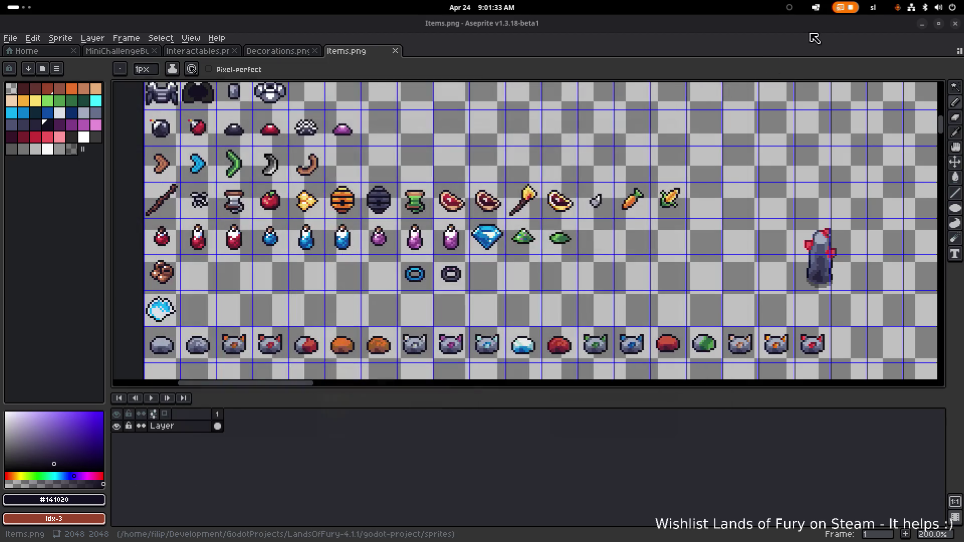
Step: Toggle the tiling settings and flip between workspaces, ending back on the sprite sheet
click(814, 7)
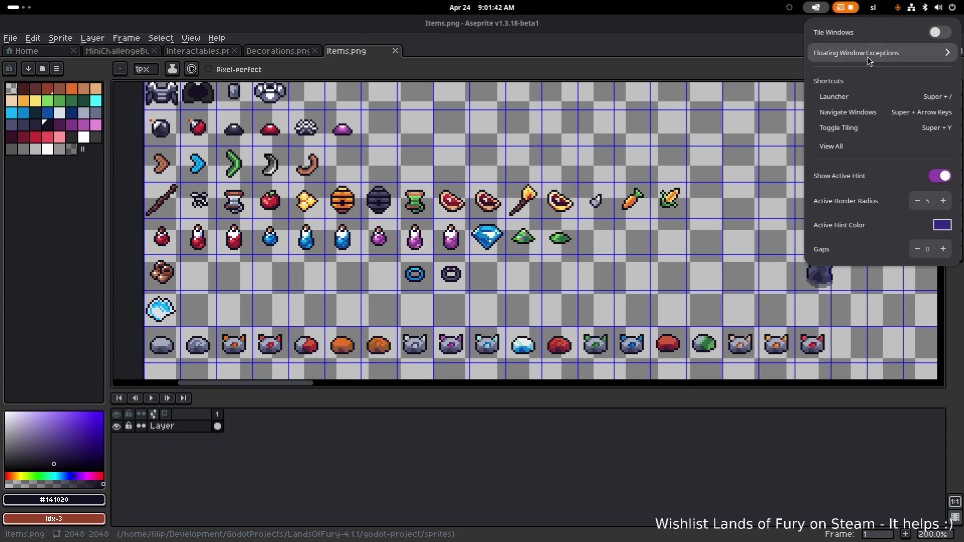
click(819, 11)
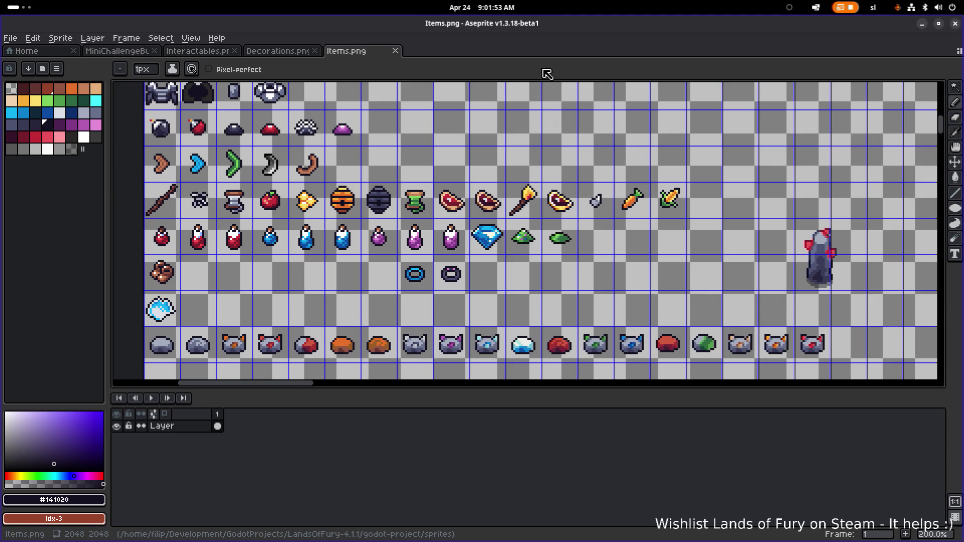
key(super+Page_Down)
key(super+Page_Up)
key(super+Page_Down)
key(super+Page_Down)
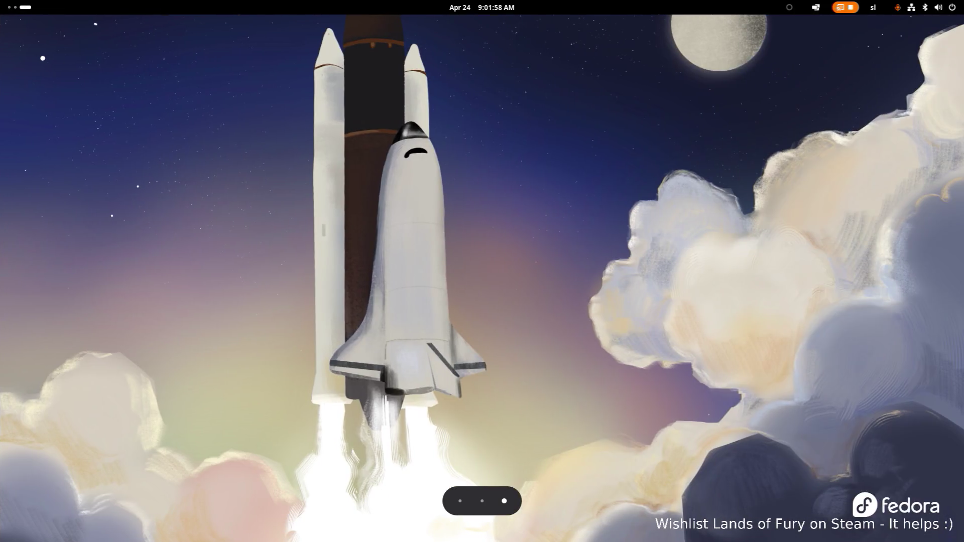
key(super+Page_Up)
key(super+Page_Up)
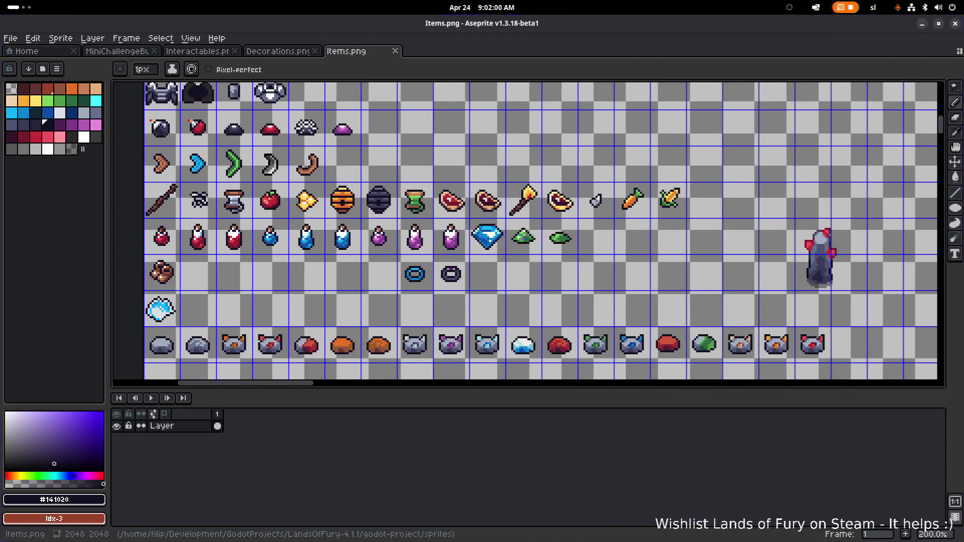
key(super+Page_Down)
key(super+Page_Up)
Step: Pan and zoom Items.png to bring other sprites into view, then save the sheet
mouse_move(418, 195)
mouse_down()
mouse_move(466, 187)
mouse_move(384, 199)
mouse_move(401, 196)
mouse_up()
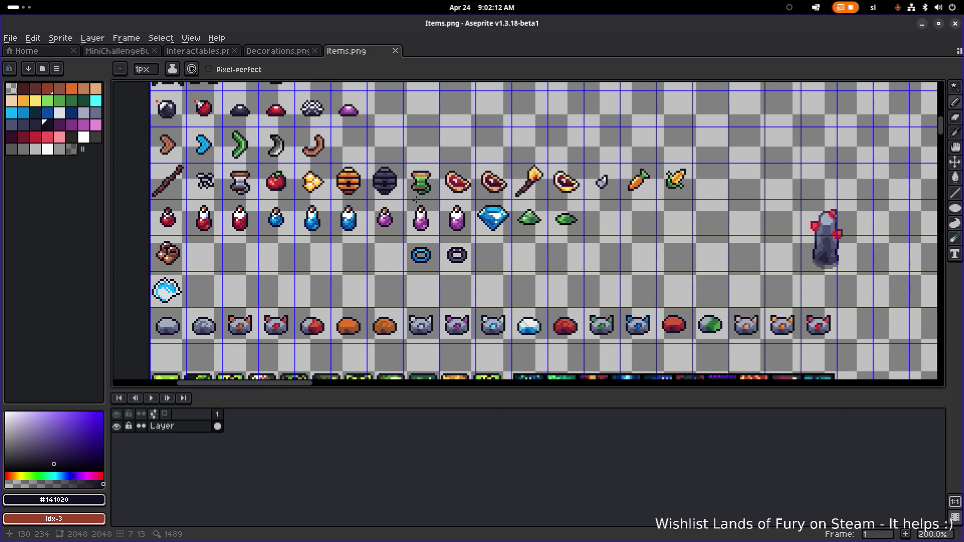
scroll(582, 217, up, 1)
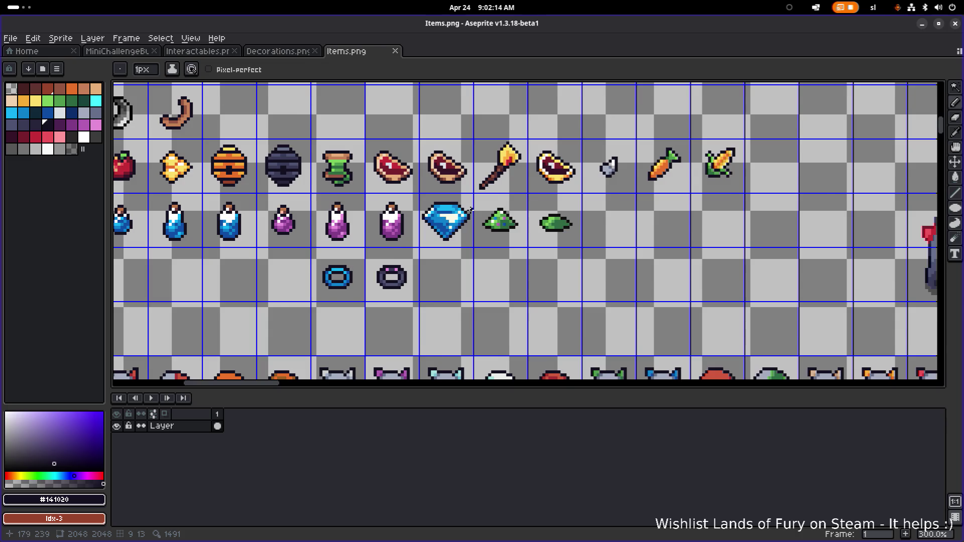
scroll(469, 212, down, 2)
scroll(486, 217, up, 1)
scroll(424, 207, up, 1)
drag(411, 210, 482, 190)
key(ctrl+s)
key(alt+Tab)
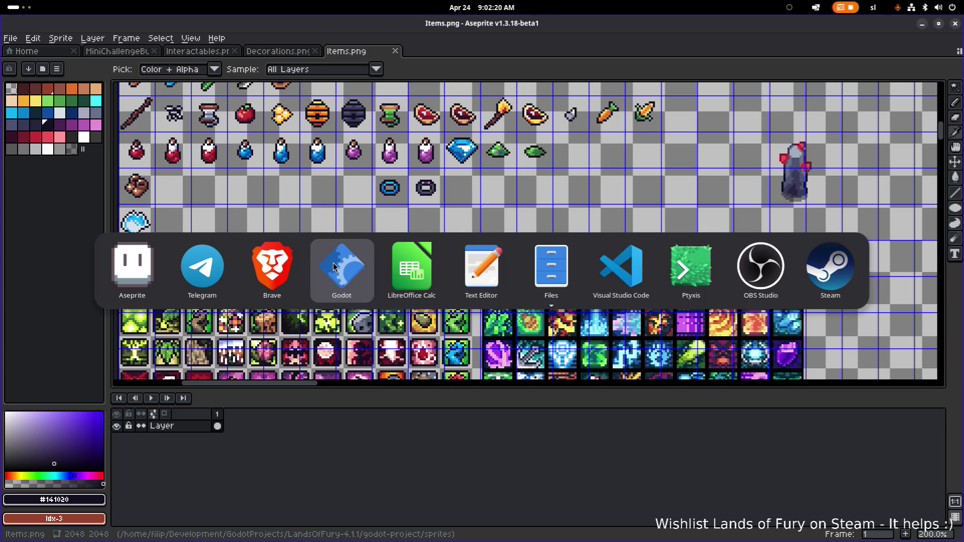
Step: Maximize Godot and inspect Boar.tres's AmIDetectingNodeType consideration, left detecting HealthGainItem
click(344, 266)
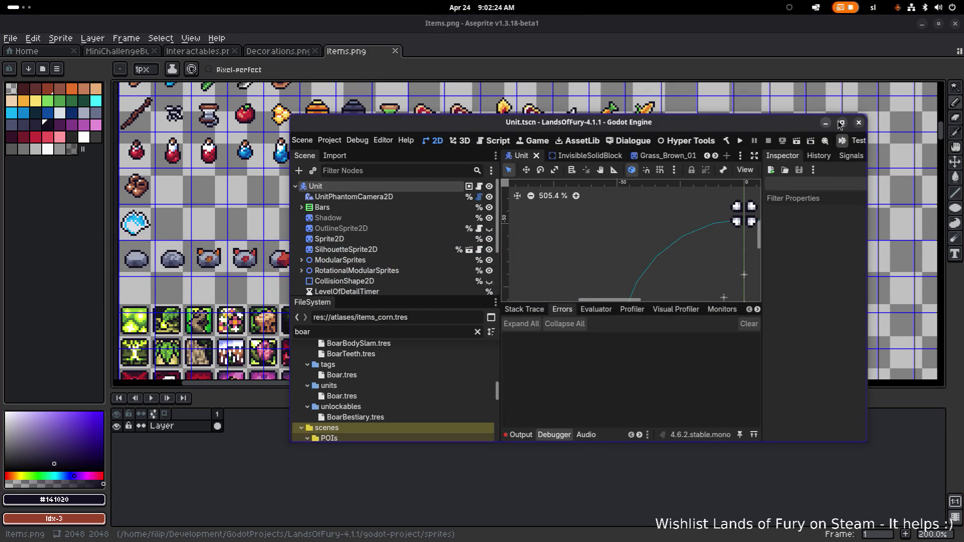
click(842, 123)
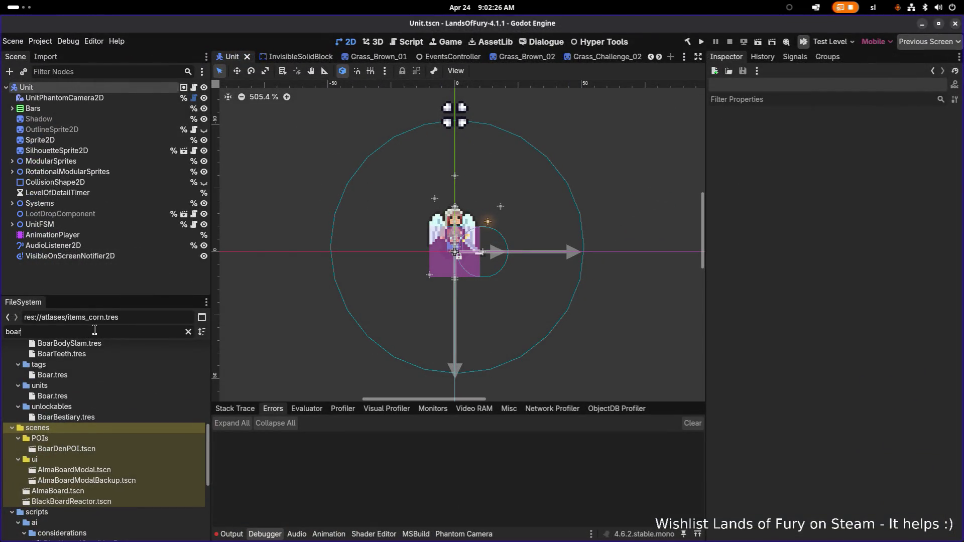
double_click(92, 397)
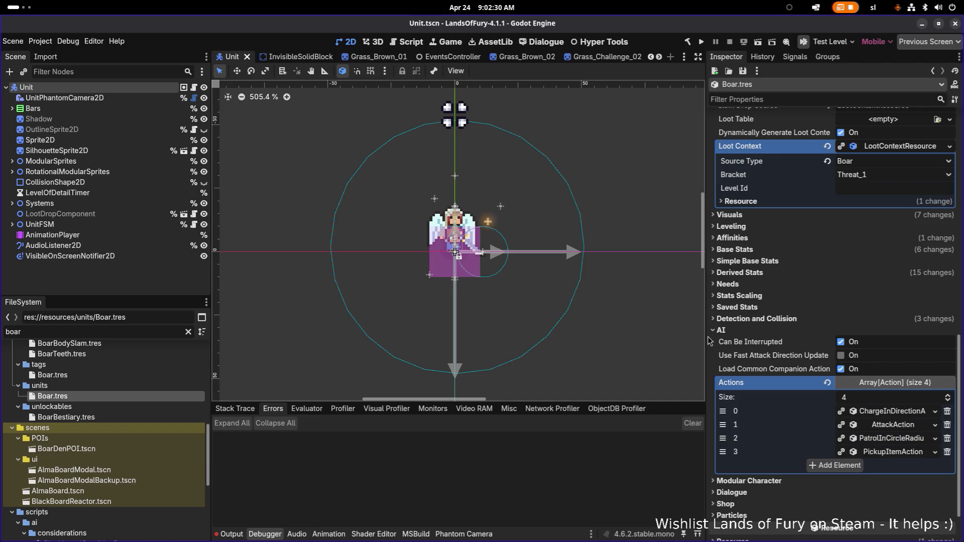
drag(705, 334, 654, 332)
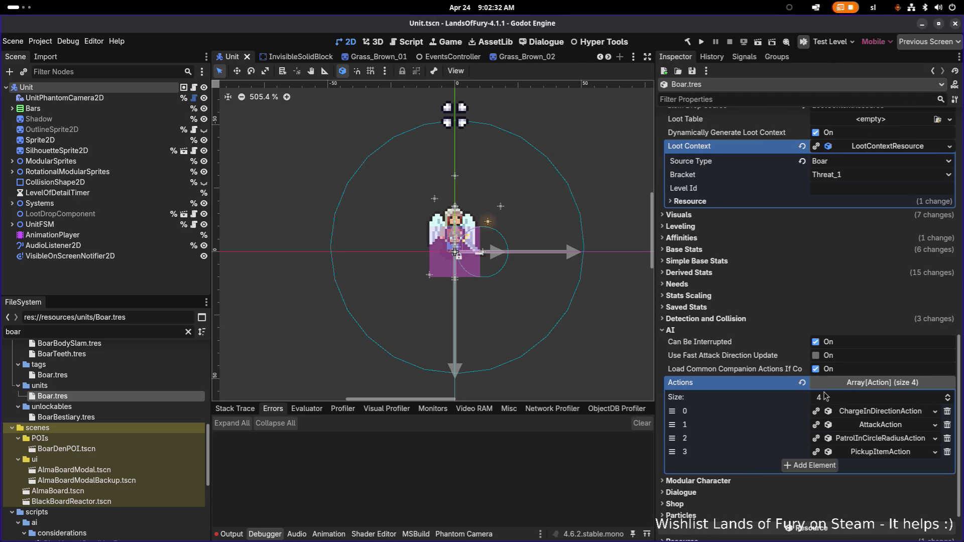
click(879, 451)
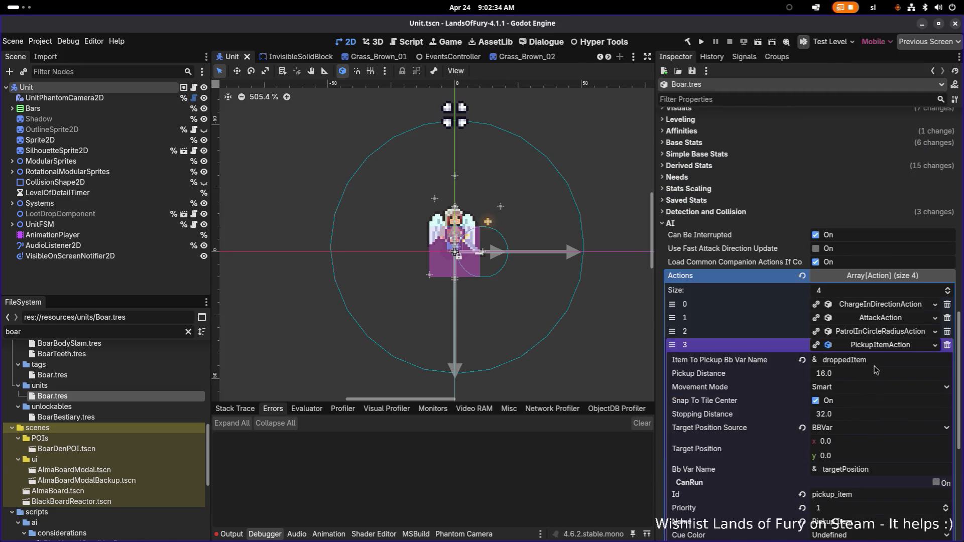
scroll(878, 362, down, 2)
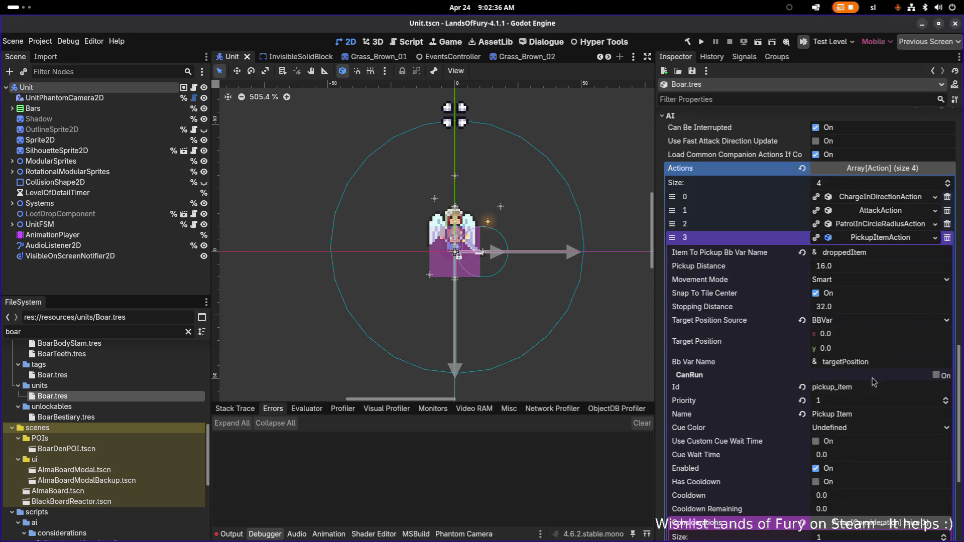
scroll(863, 409, down, 2)
click(873, 447)
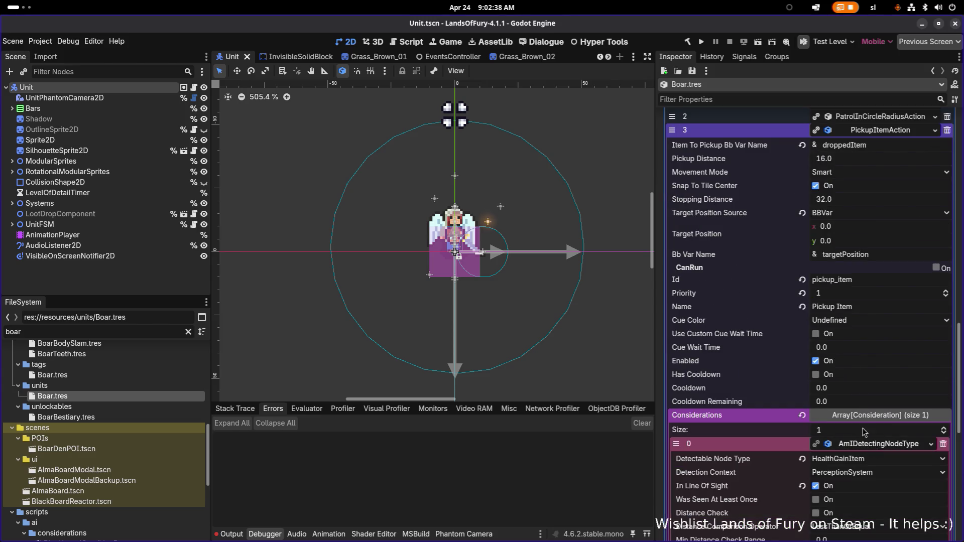
scroll(863, 426, down, 2)
click(873, 353)
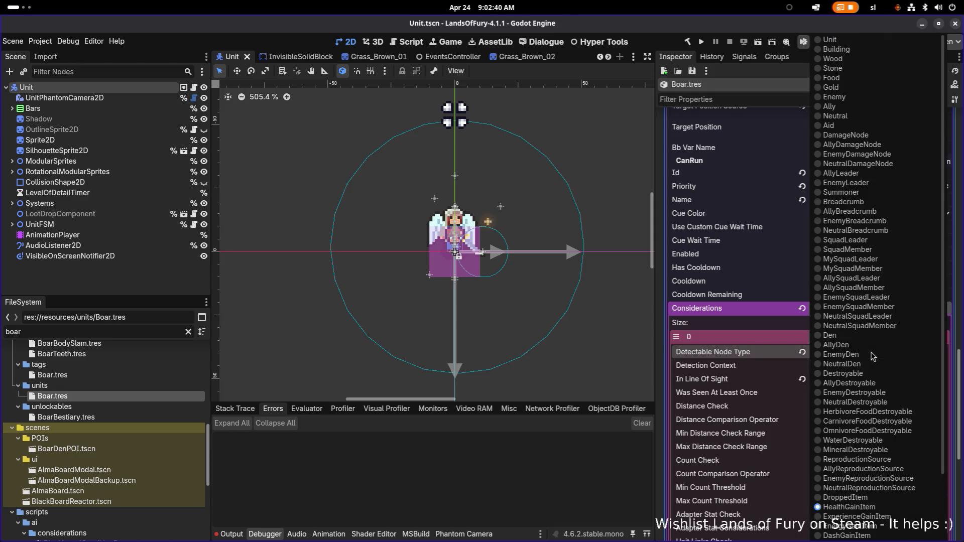
click(749, 356)
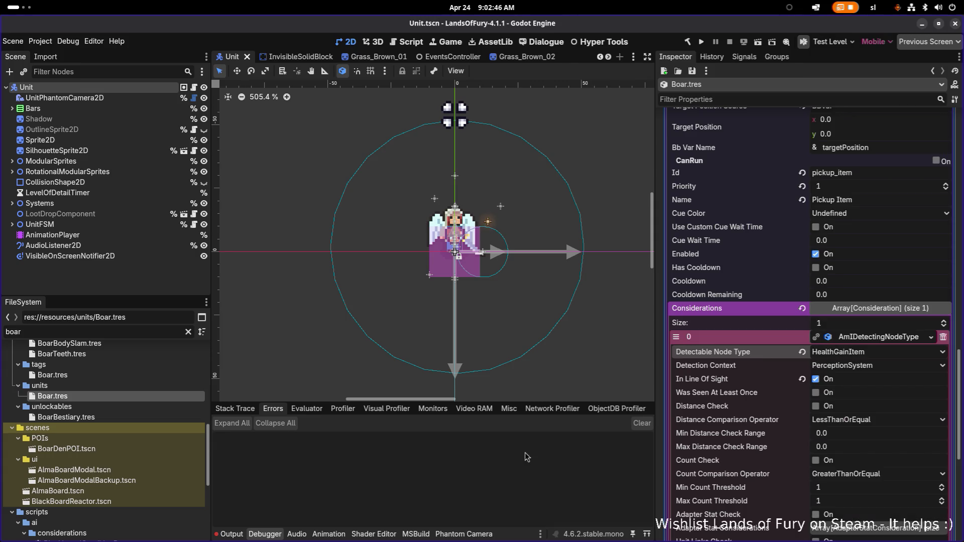
Step: Replace the boar FileSystem filter with 'health' to list health-related files
click(123, 332)
key(ctrl+a)
key(BackSpace)
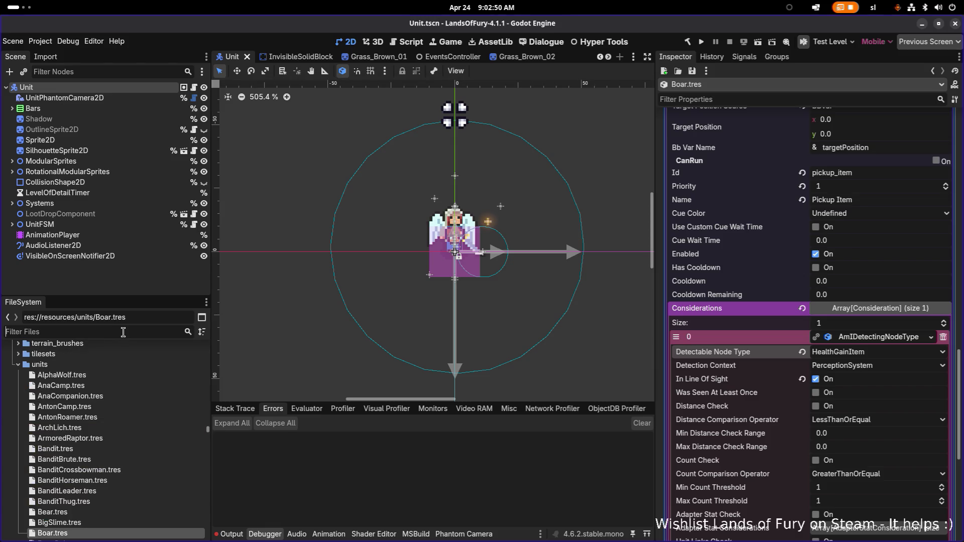
text(healthgain)
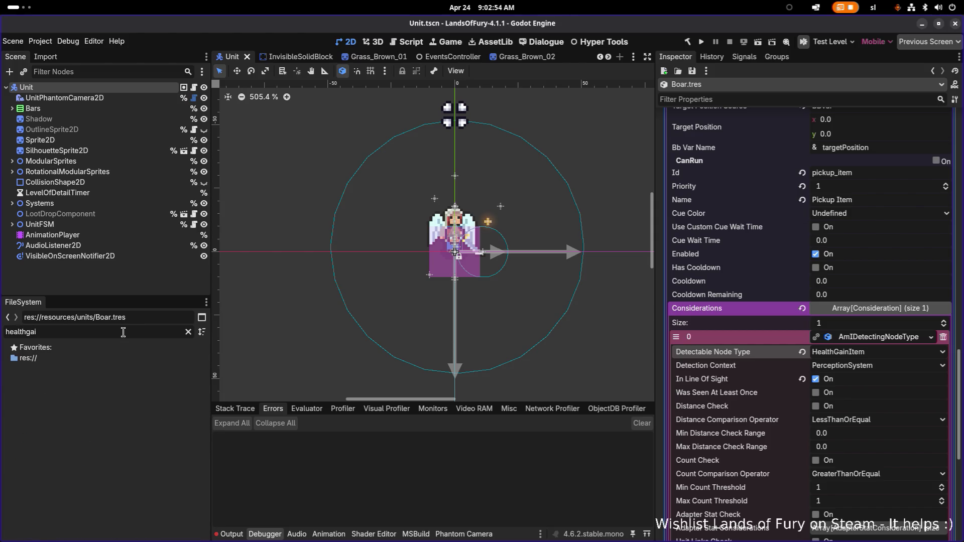
key(BackSpace)
key(BackSpace)
key(BackSpace)
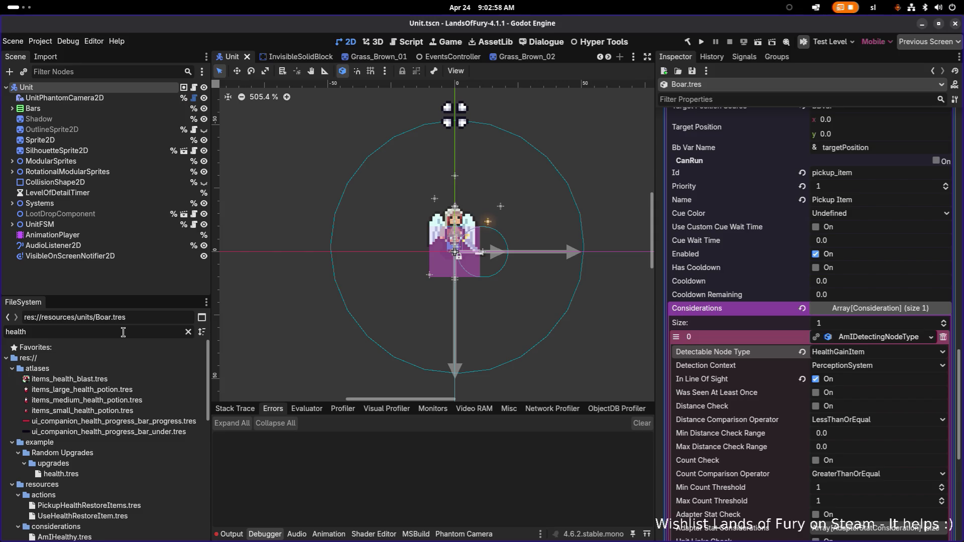
key(alt+Tab)
key(alt+Tab)
key(alt+Tab)
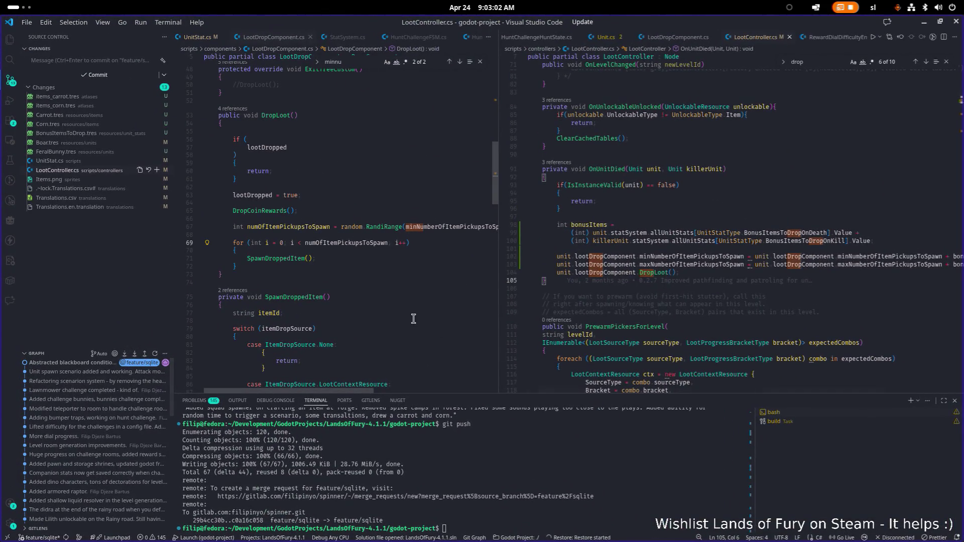
Step: Open SensorComponent.cs and search it for HealthGainItem, jumping to its case at line 370
click(413, 320)
key(ctrl+p)
text(sensor)
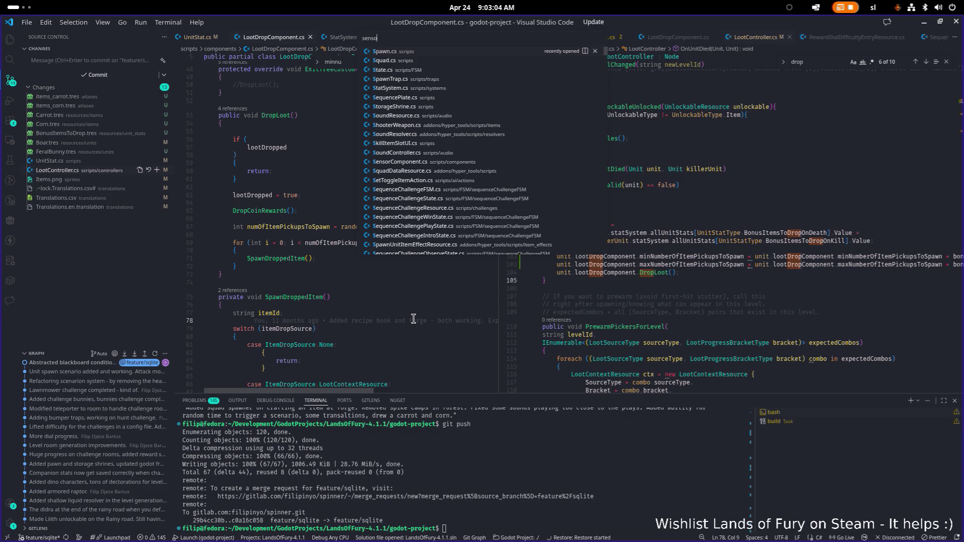
key(Return)
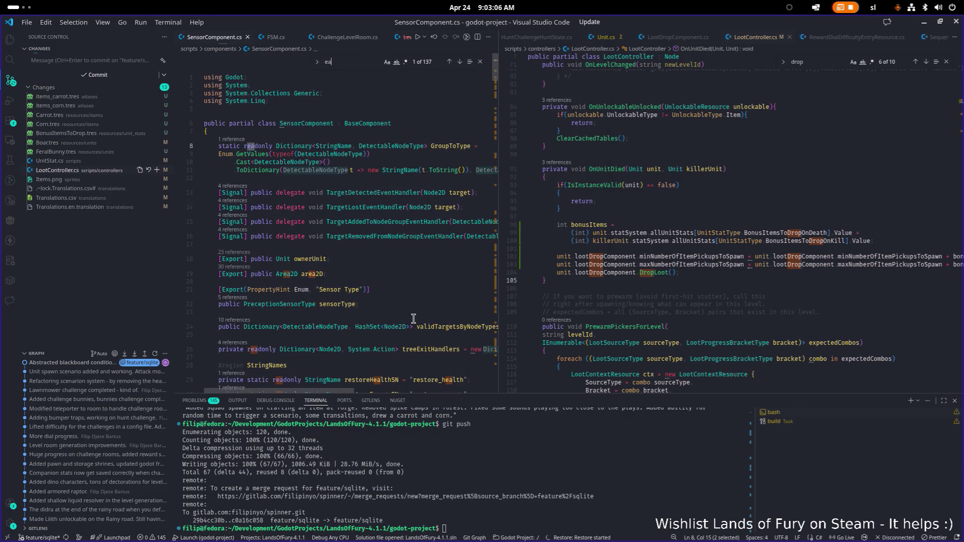
key(ctrl+f)
text(eealthgain)
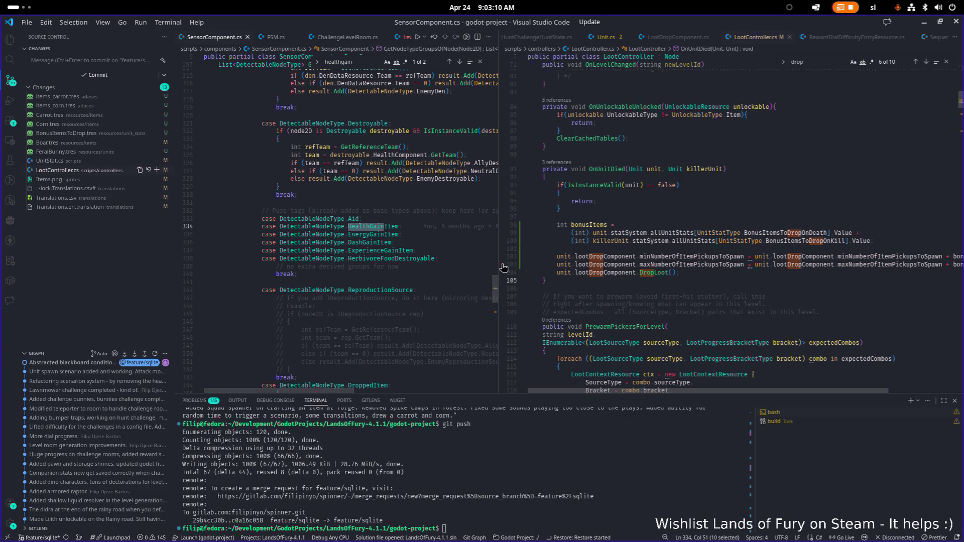
drag(501, 268, 718, 271)
double_click(390, 225)
key(ctrl+f)
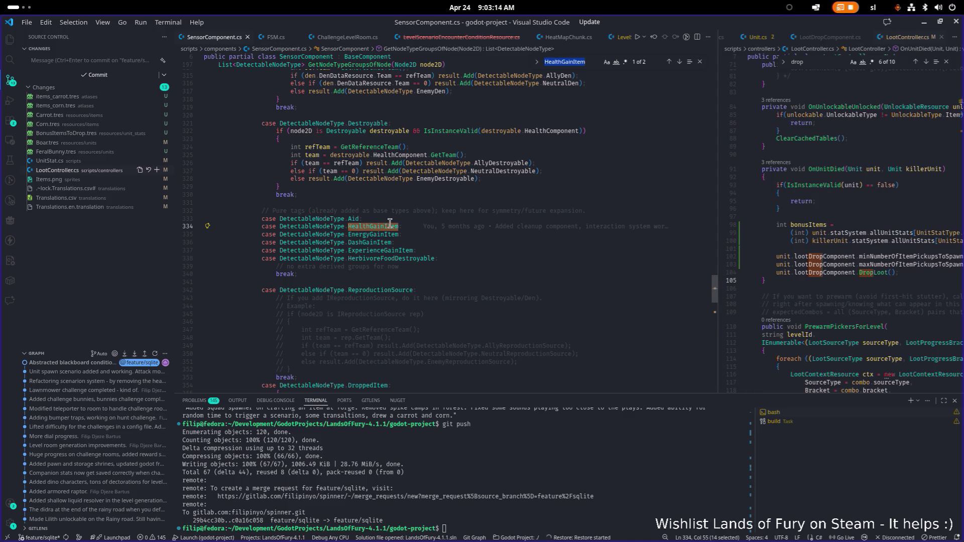
key(Return)
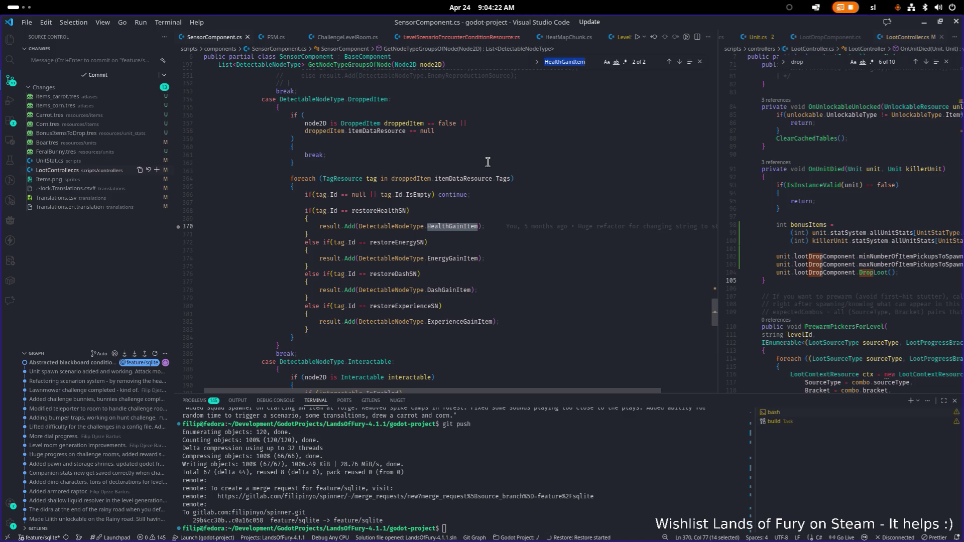
Step: Back in Godot, review Boar's Detection Context and Detectable Node Type, keeping HealthGainItem
click(923, 23)
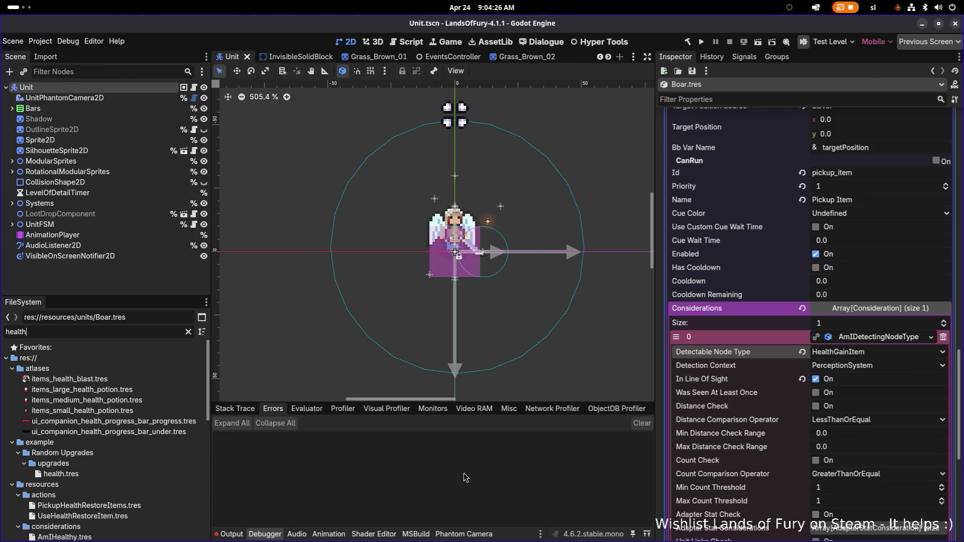
scroll(786, 323, down, 3)
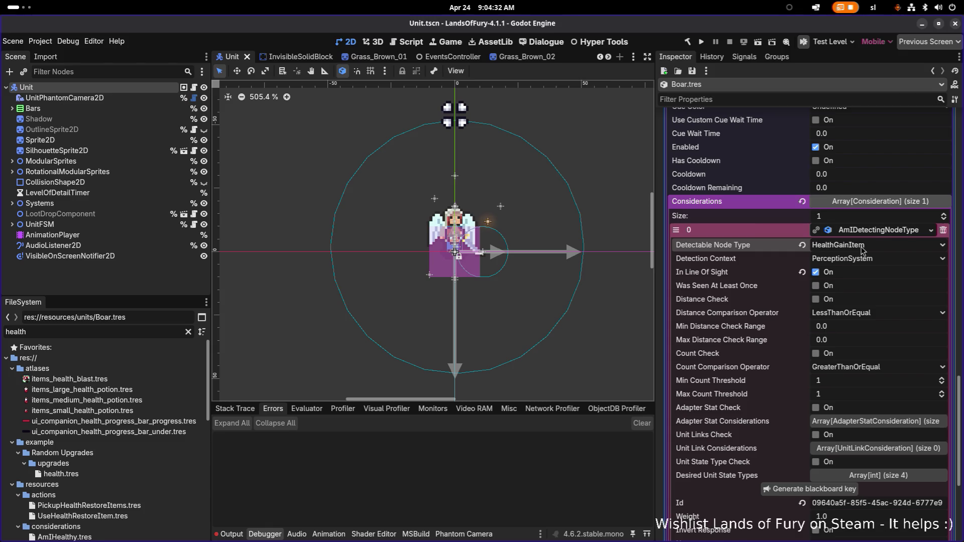
scroll(800, 312, down, 3)
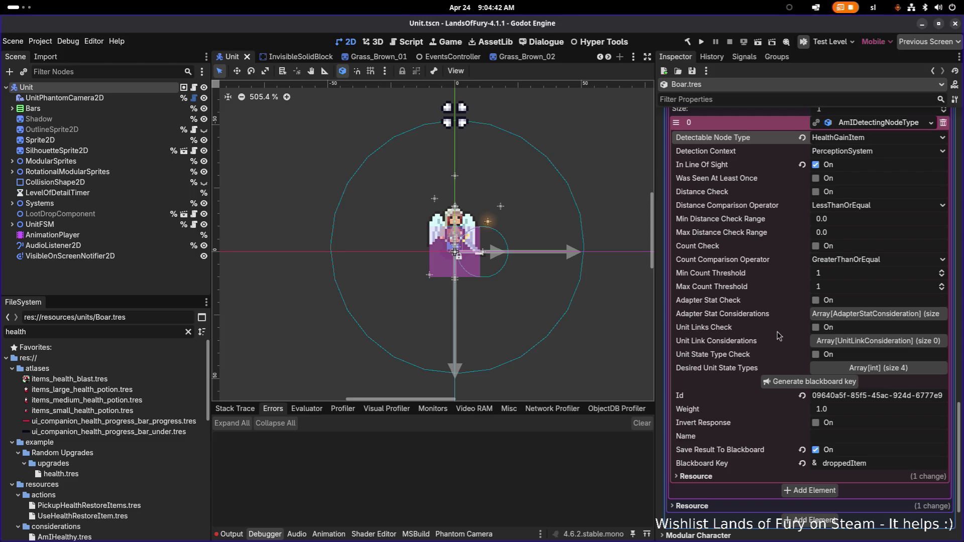
click(852, 152)
click(852, 139)
click(852, 140)
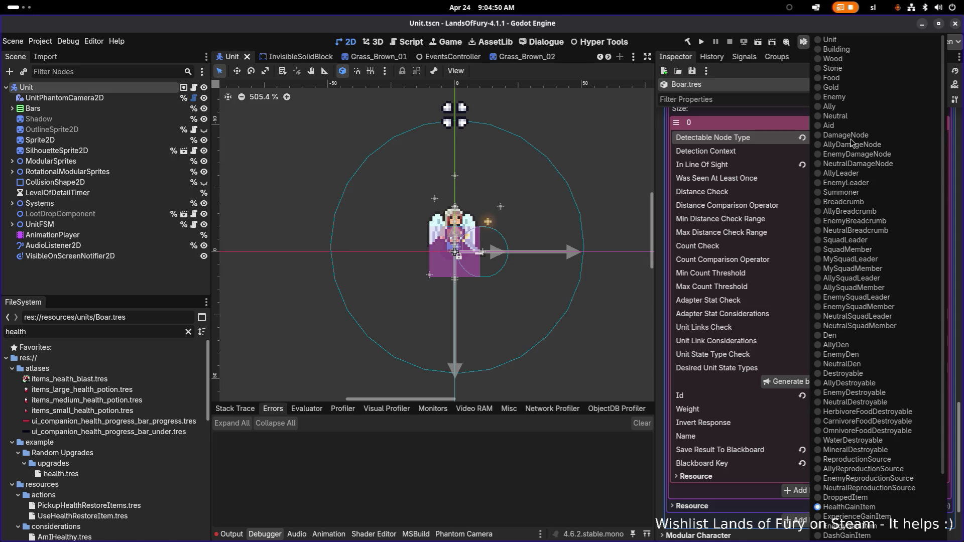
click(766, 143)
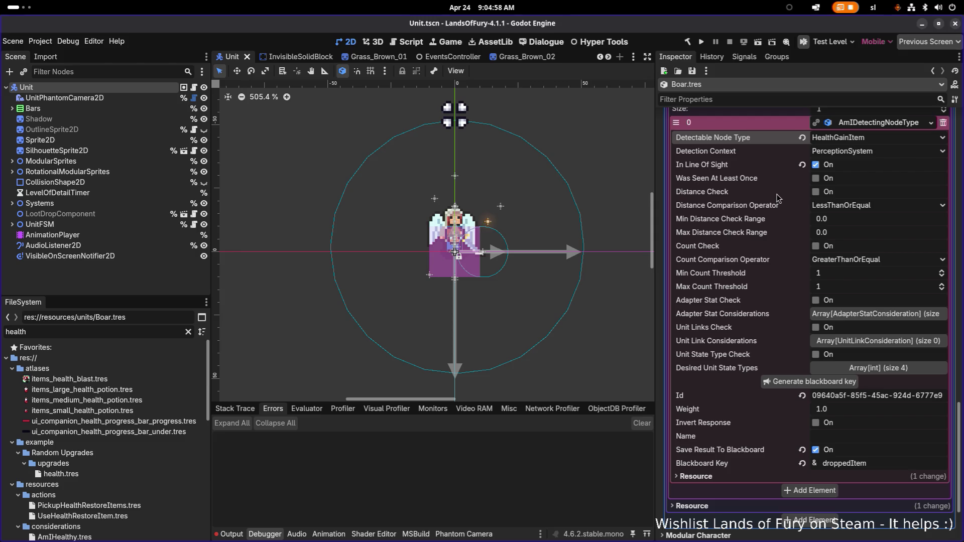
key(alt+Tab)
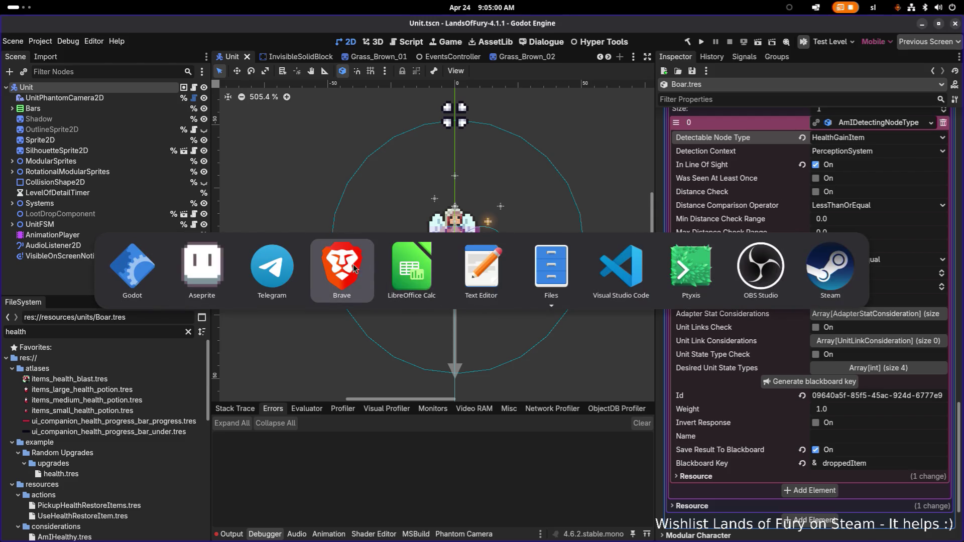
Step: Show the line-370 HealthGainItem case beside LootController.cs line 361, then return to Godot
click(617, 279)
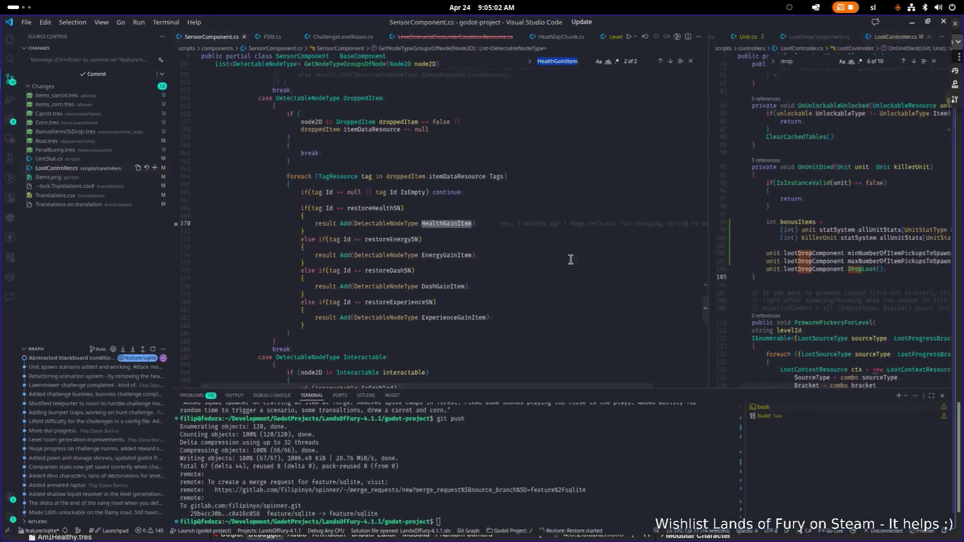
click(487, 227)
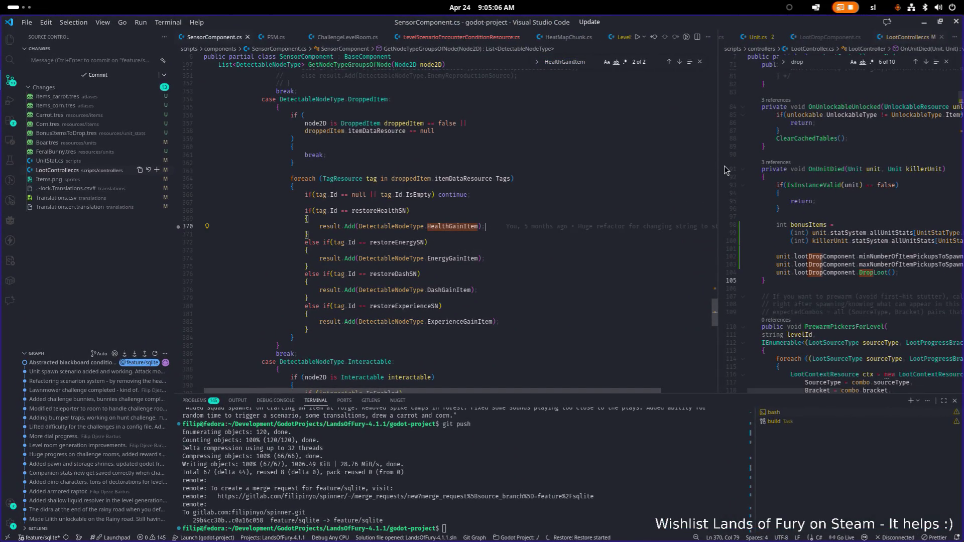
drag(718, 164, 623, 165)
click(570, 154)
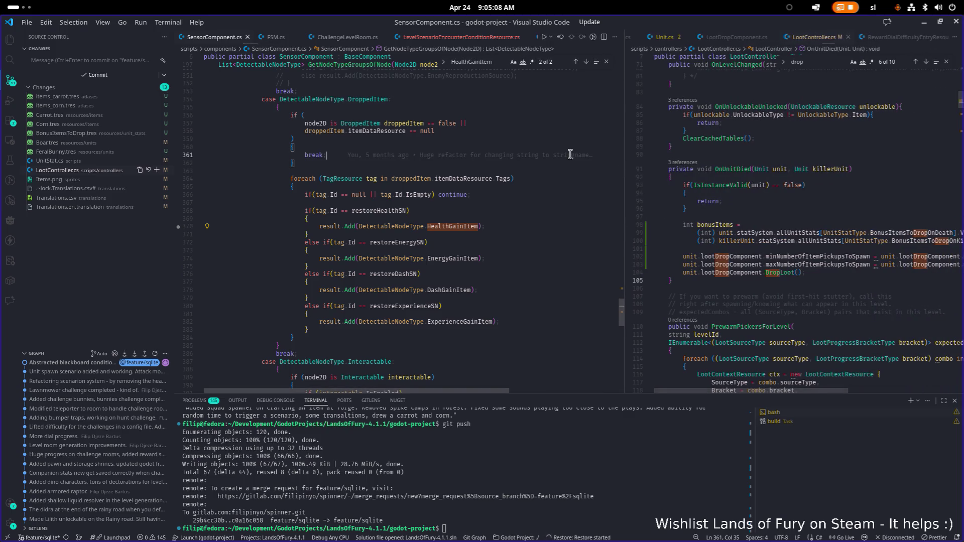
mouse_move(570, 155)
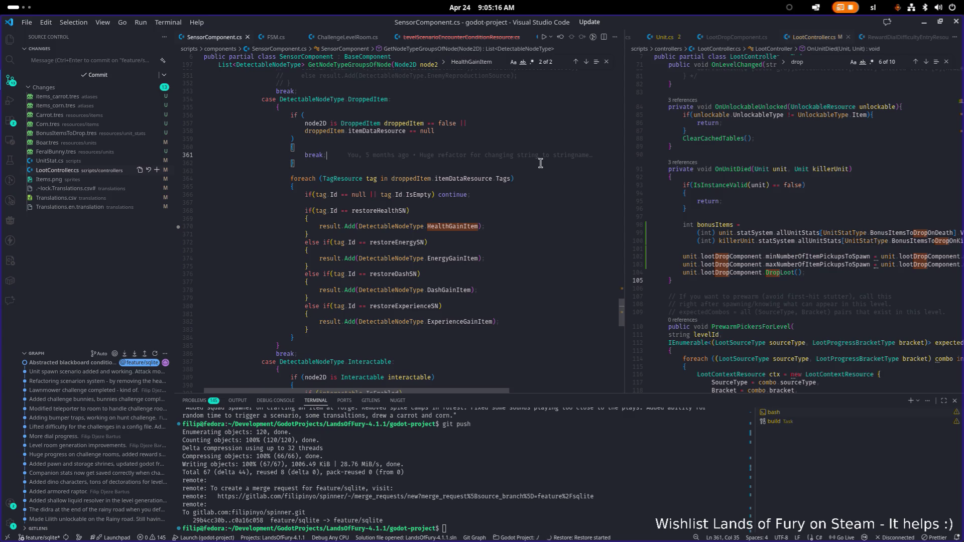
key(alt+Tab)
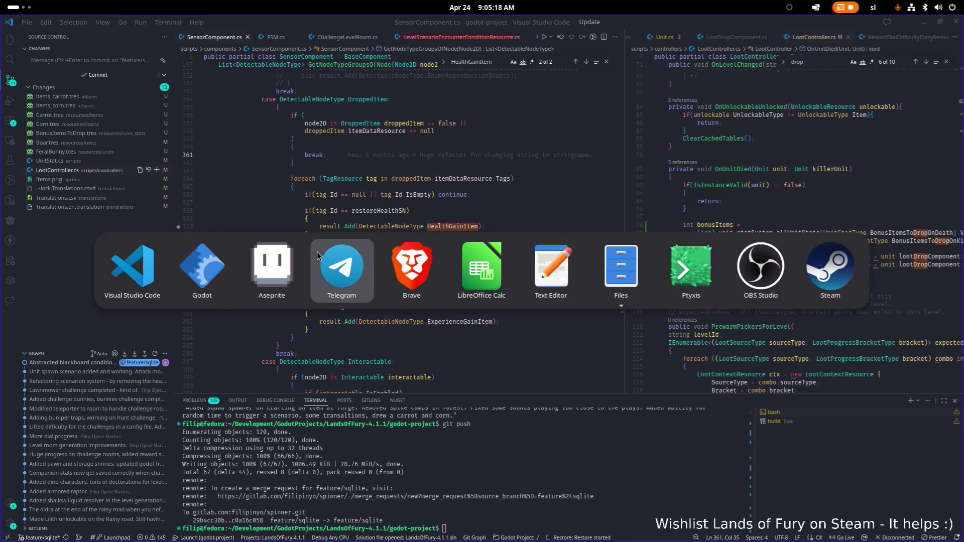
click(206, 266)
Step: Filter FileSystem for corn, open Corn.tres and inspect its VitalProperty and Cooldown item effects
double_click(95, 334)
key(BackSpace)
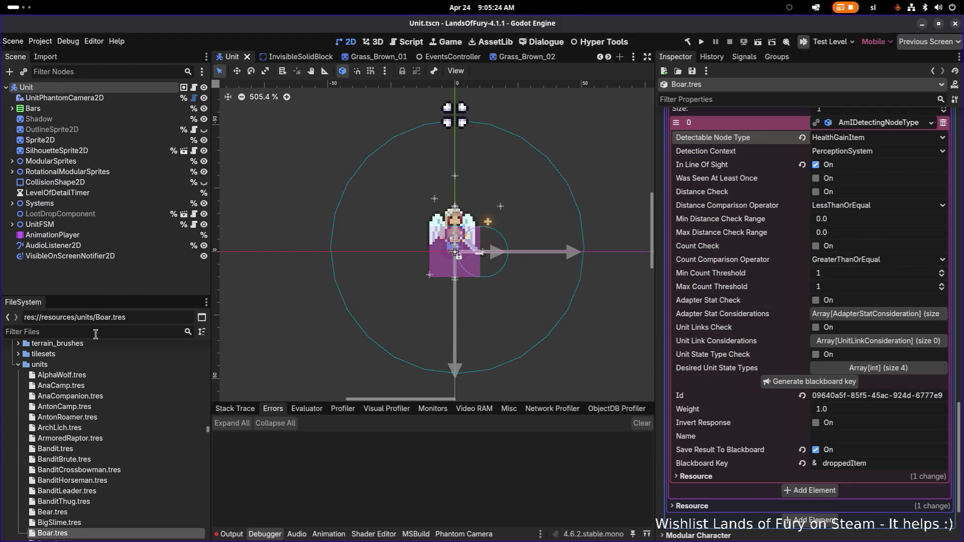
text(corn)
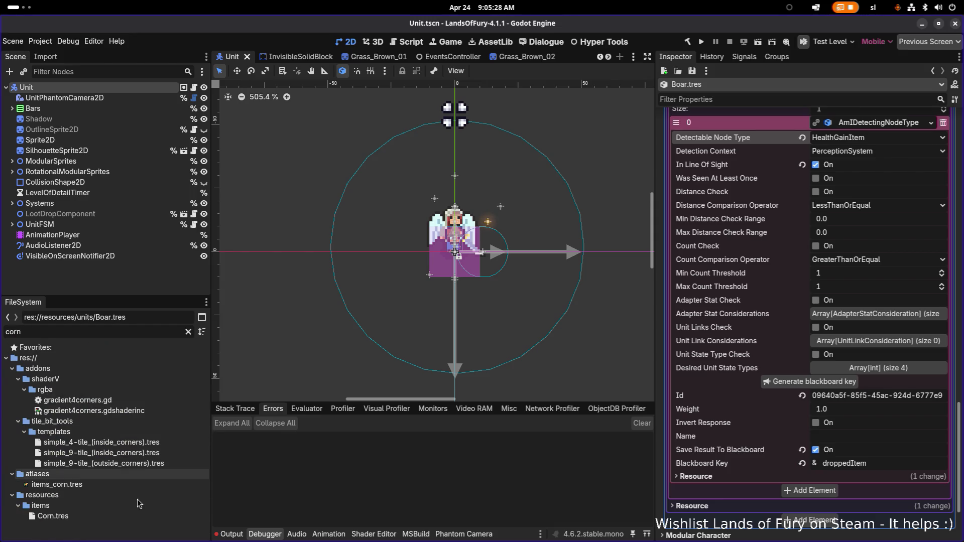
click(128, 517)
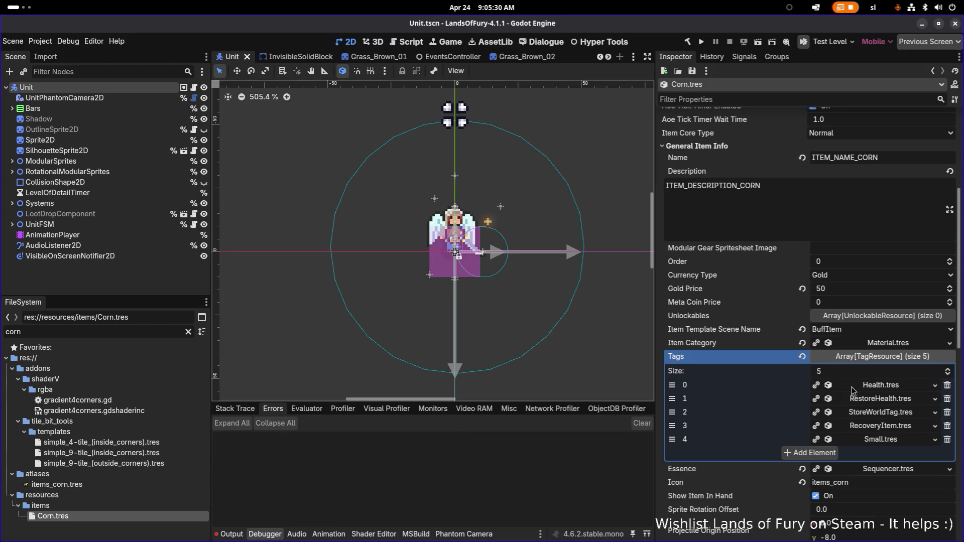
scroll(854, 386, down, 5)
scroll(871, 385, down, 5)
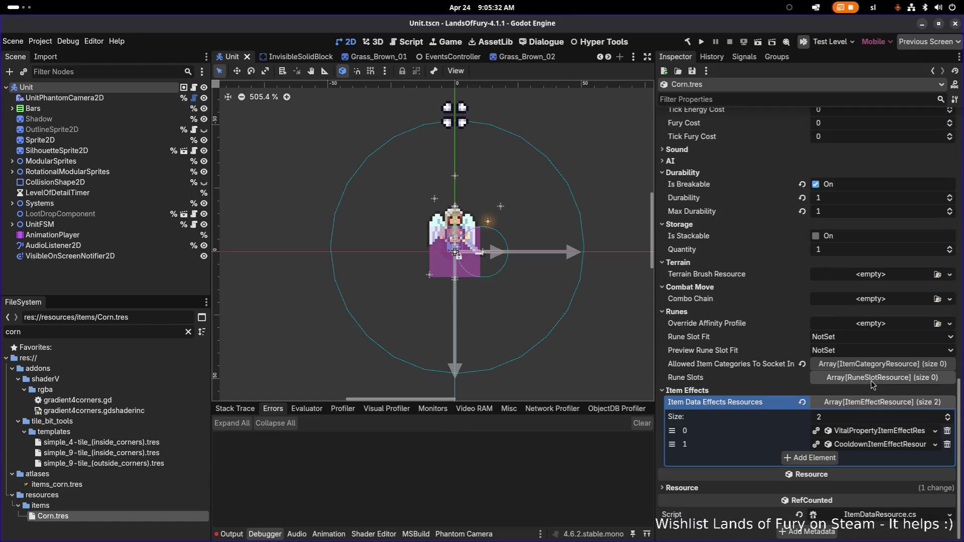
click(878, 430)
click(878, 431)
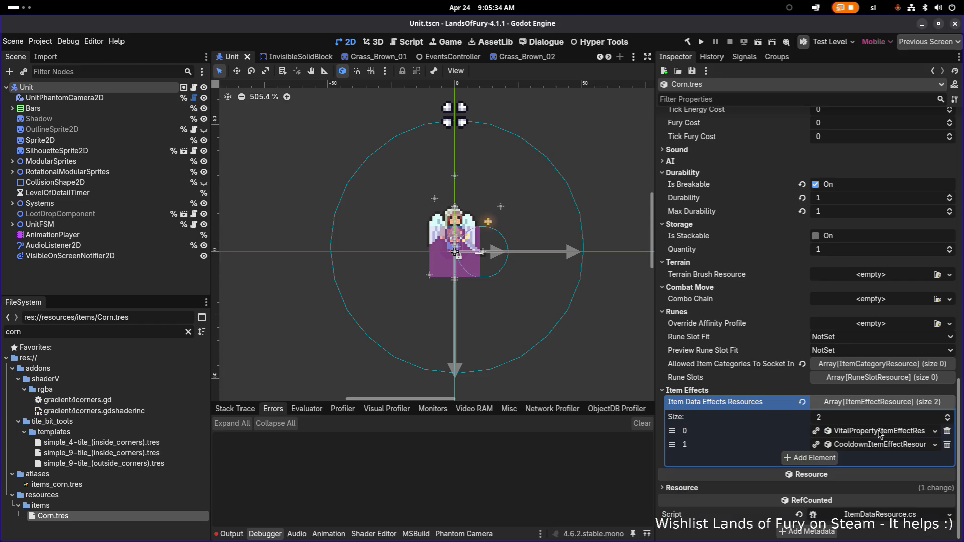
click(866, 445)
click(866, 445)
click(867, 432)
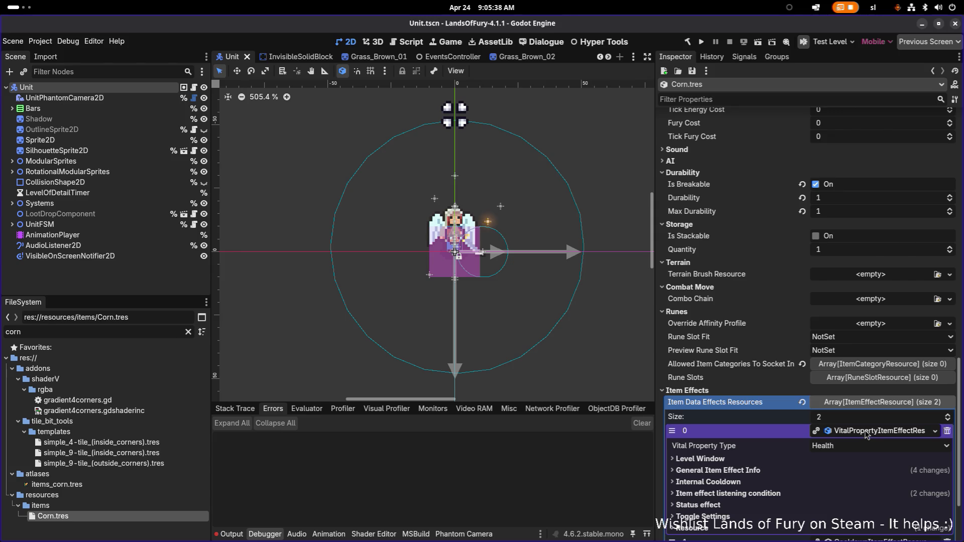
click(867, 432)
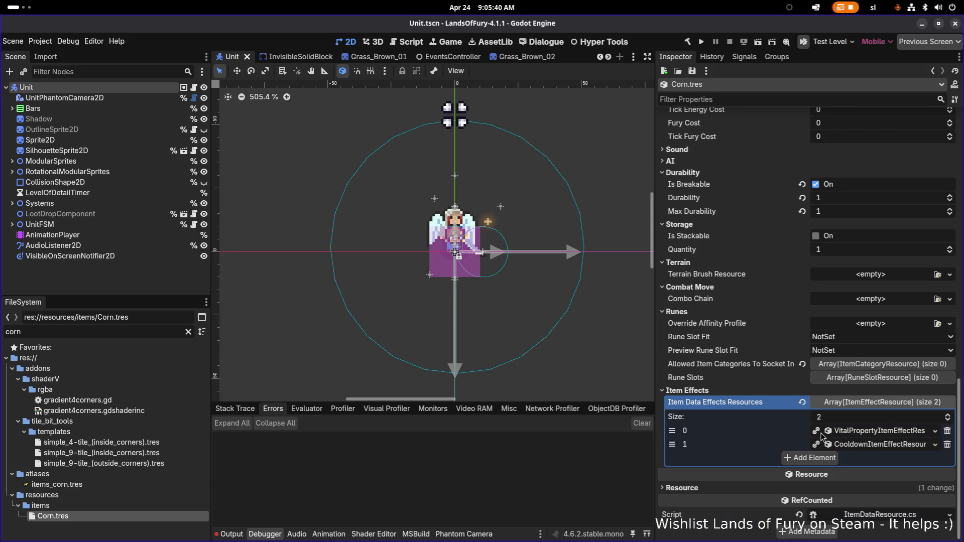
Step: Filter for carrot and open Carrot.tres to see its three item effects
click(115, 327)
key(BackSpace)
key(BackSpace)
key(BackSpace)
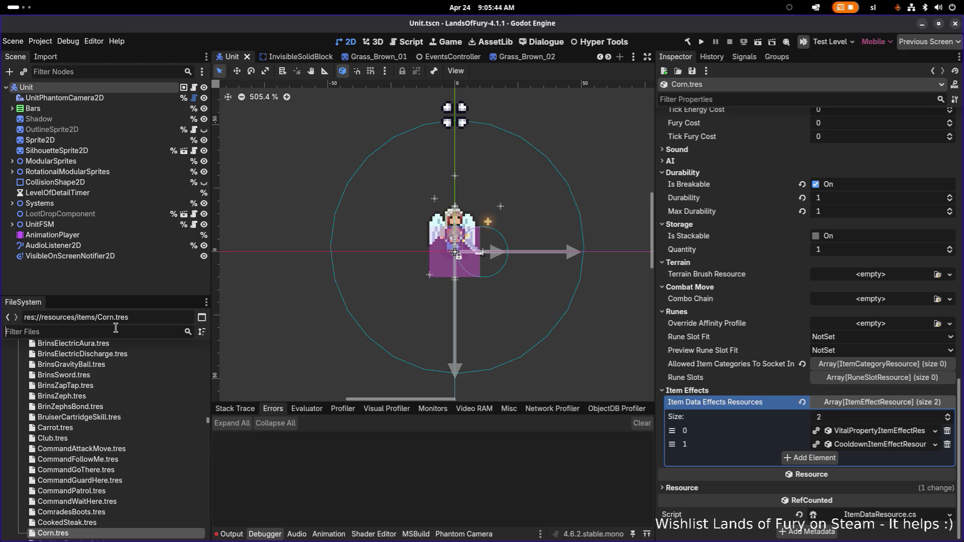
text(carrot)
click(114, 412)
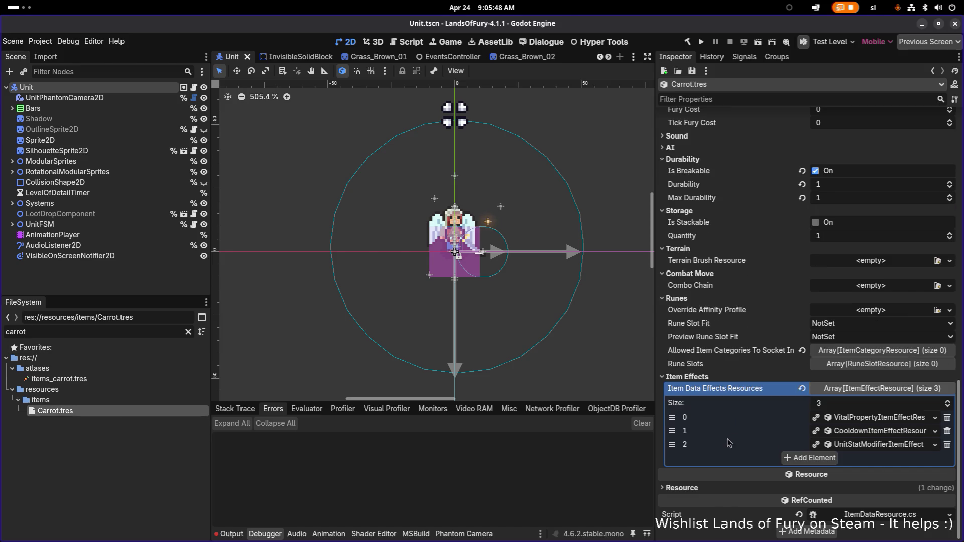
Step: Copy Carrot's UnitStatModifierItemEffect and reopen Corn.tres through the corn filter
click(935, 444)
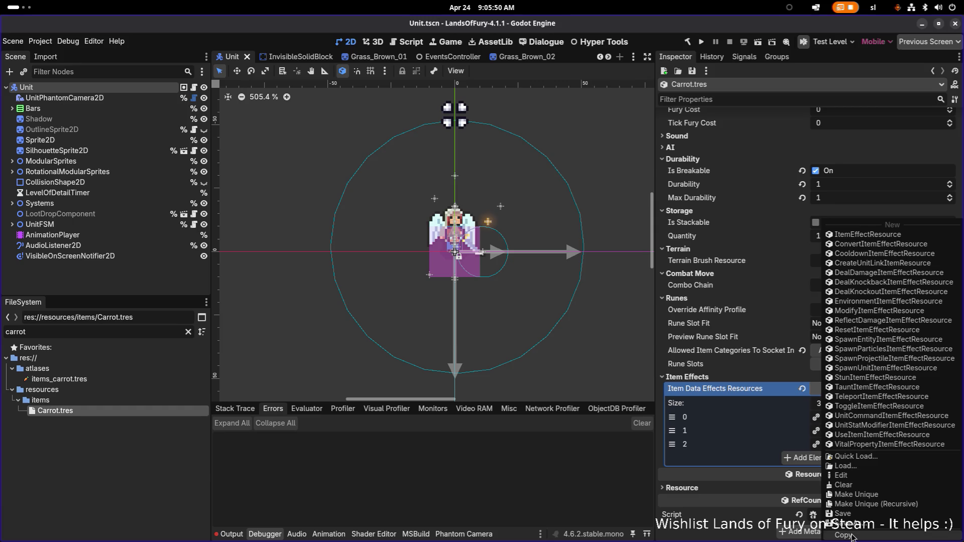
click(574, 476)
click(135, 331)
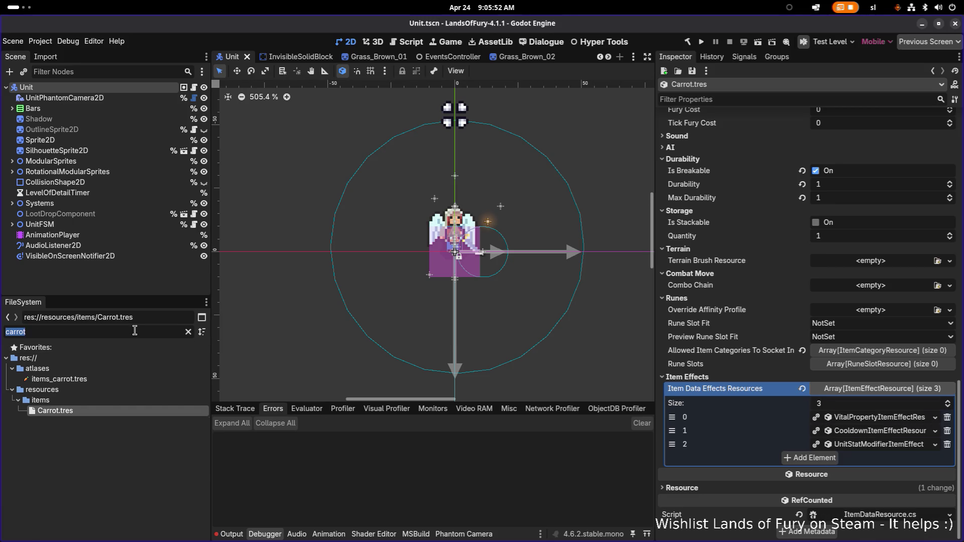
key(BackSpace)
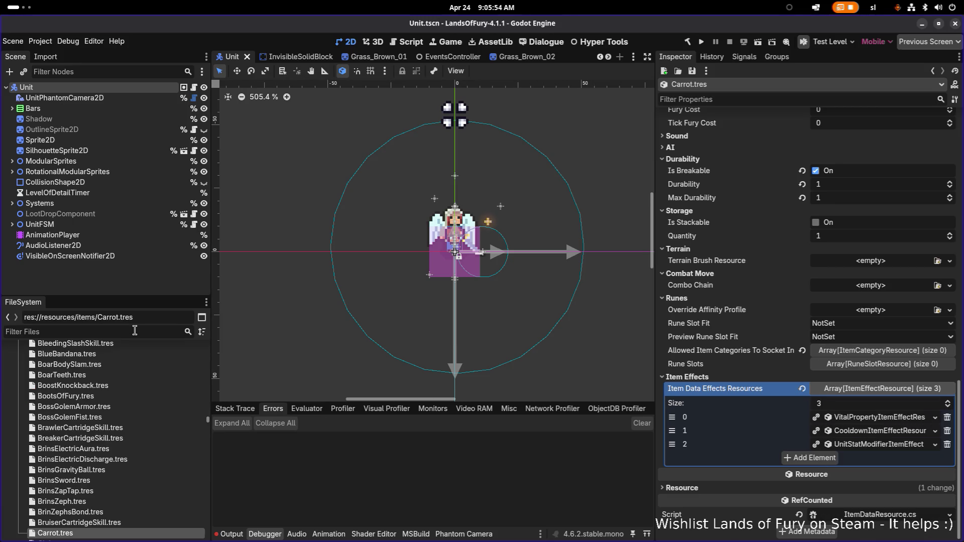
text(corn)
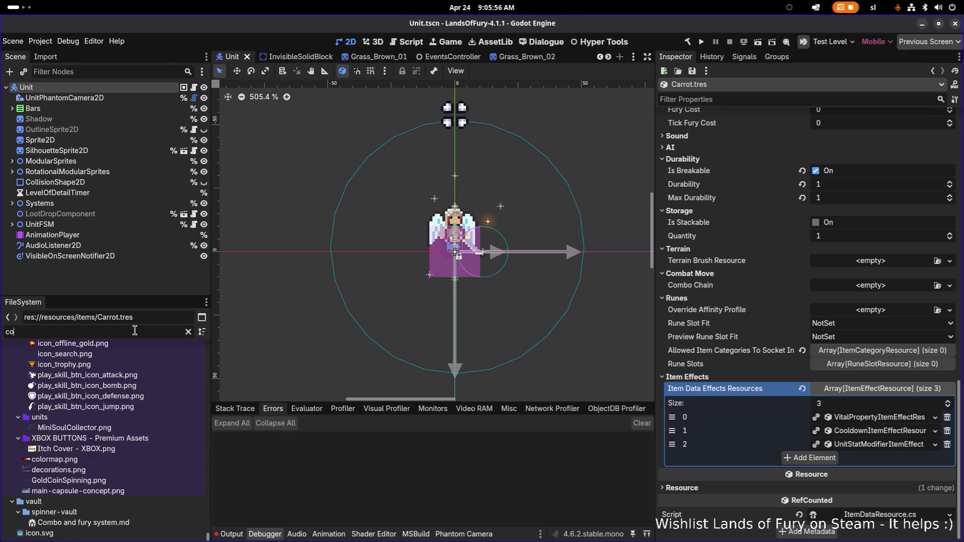
click(124, 518)
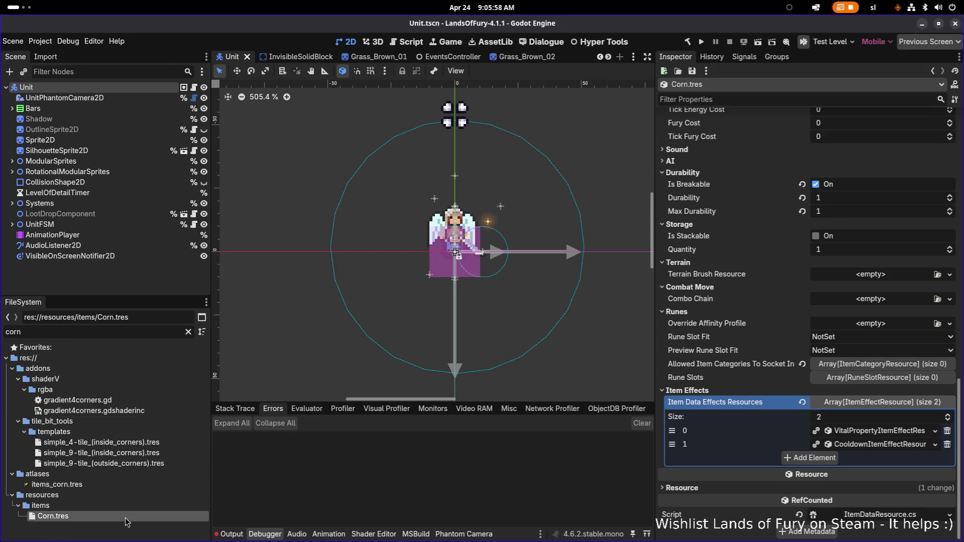
Step: Add a third item effect to Corn holding the copied effect, made unique recursively
click(793, 457)
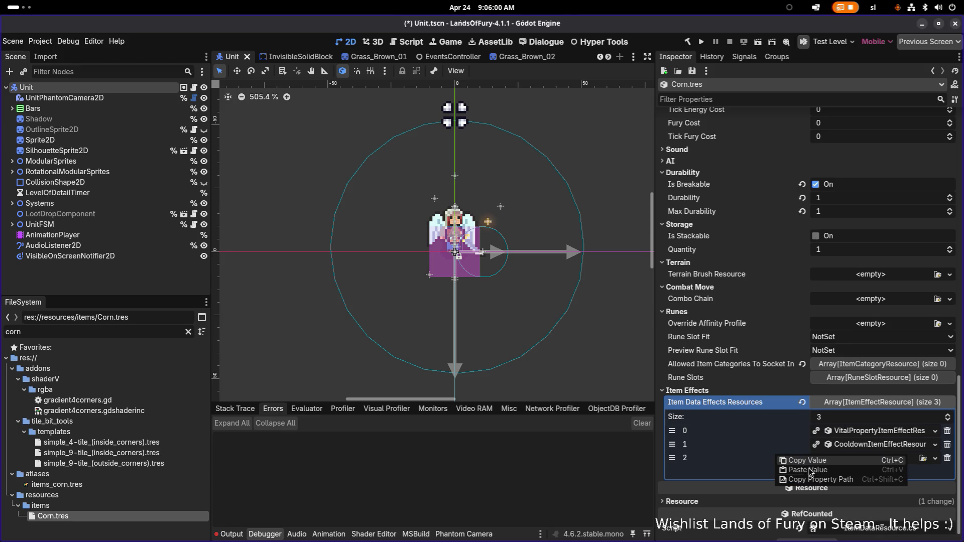
click(871, 458)
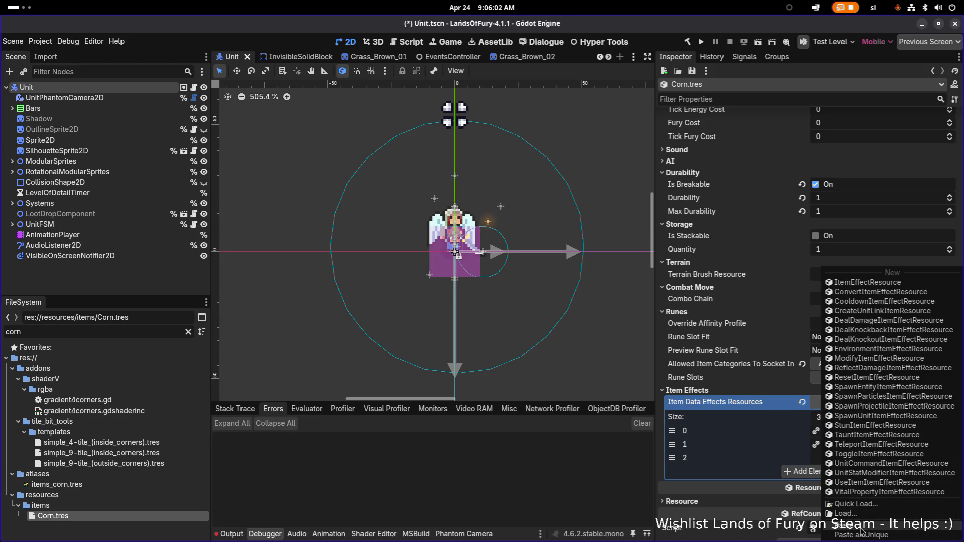
click(879, 479)
click(881, 459)
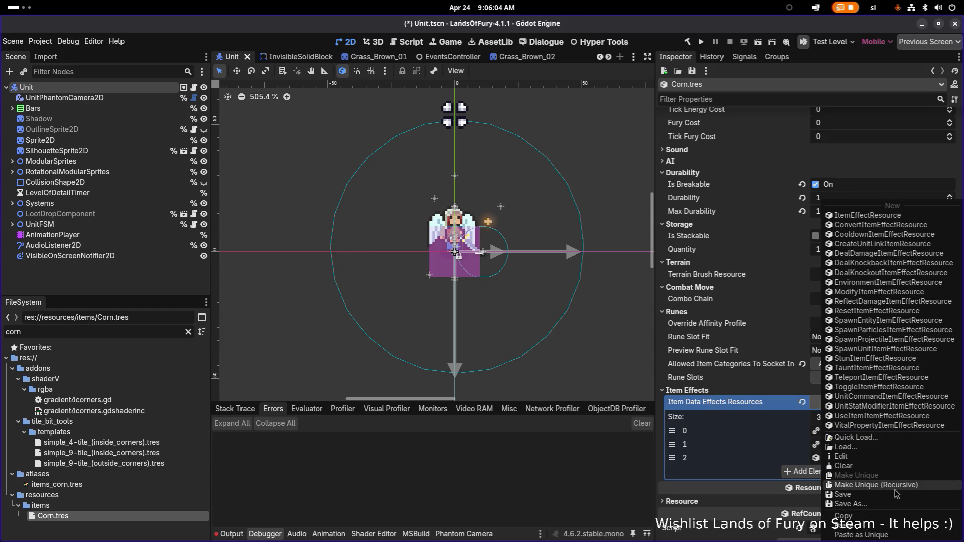
click(875, 485)
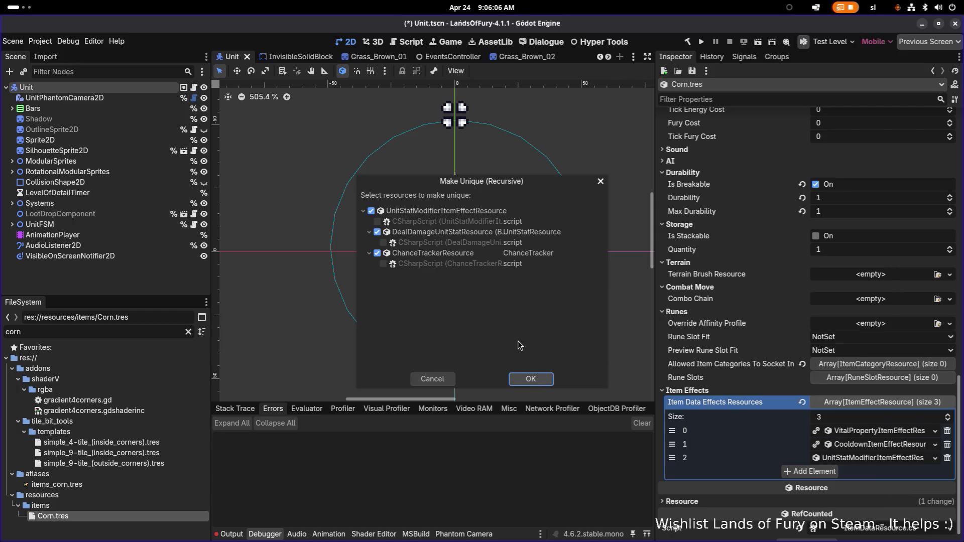
click(545, 379)
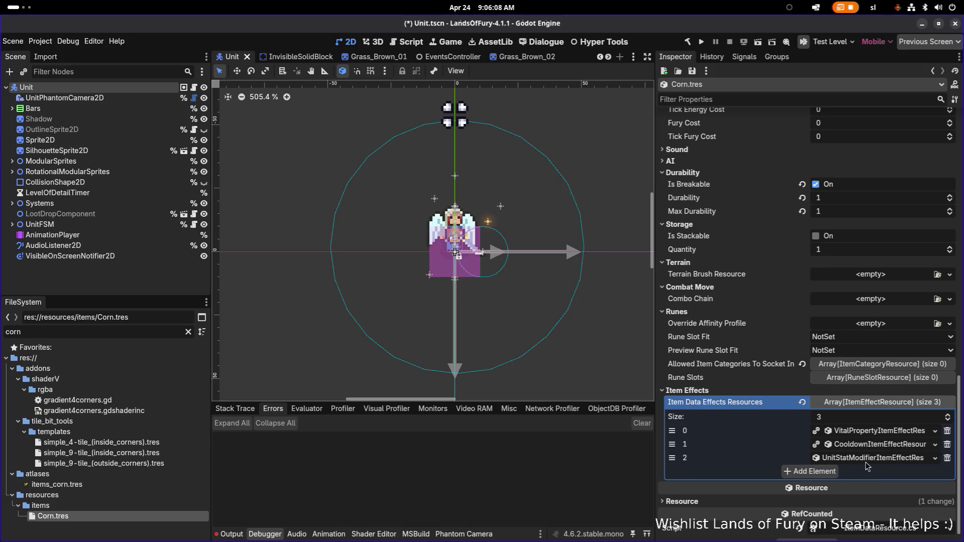
click(864, 457)
scroll(863, 458, down, 2)
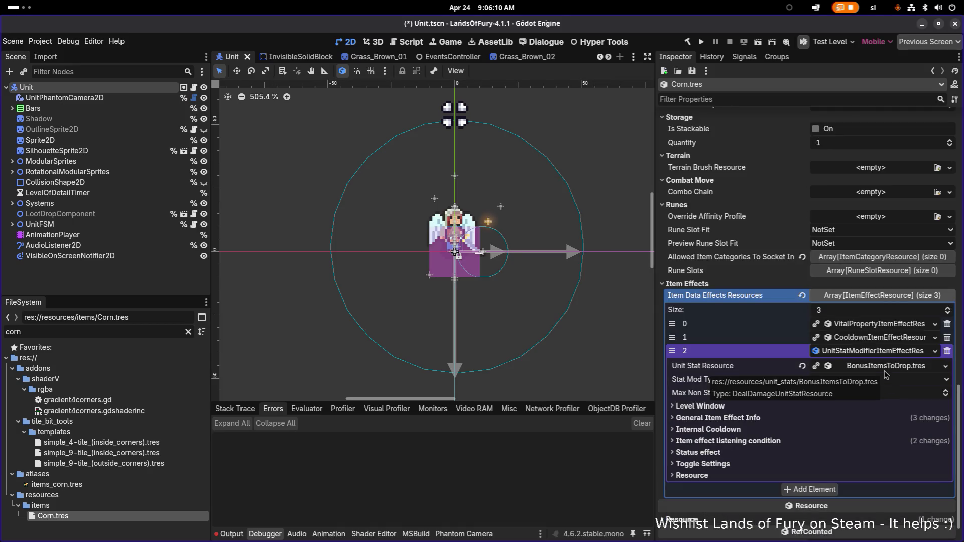
Step: Check Corn's BonusItemsToDrop stat resource and its stat type, then rebuild the .NET project
click(887, 371)
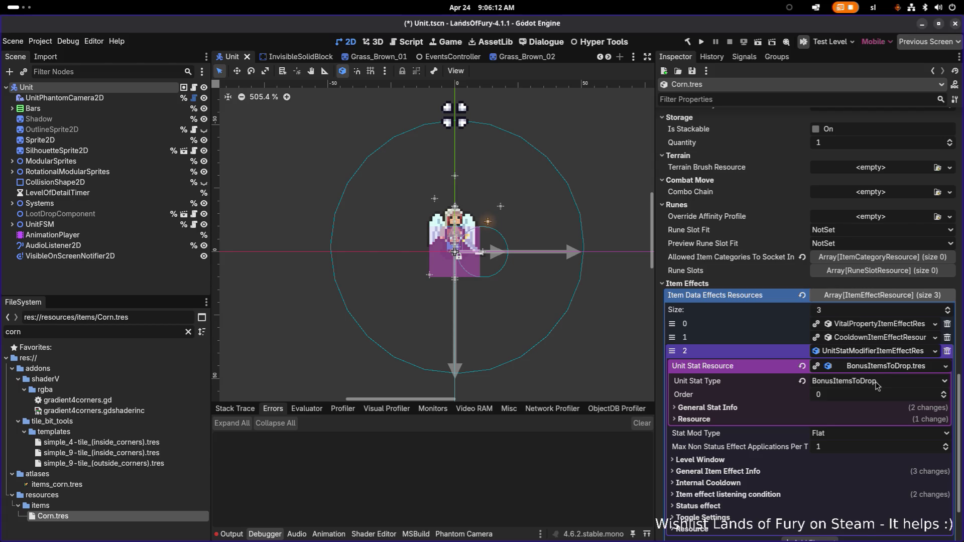
click(879, 381)
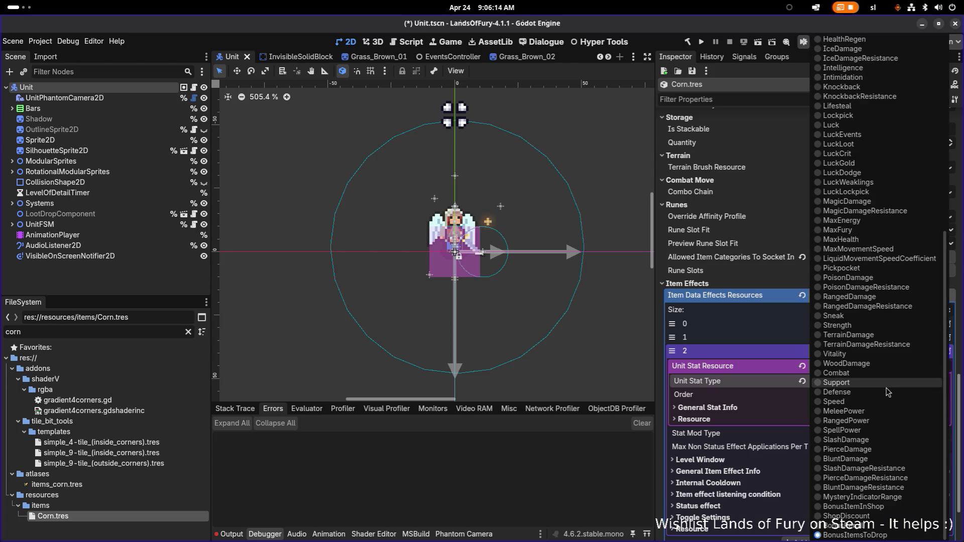
click(745, 380)
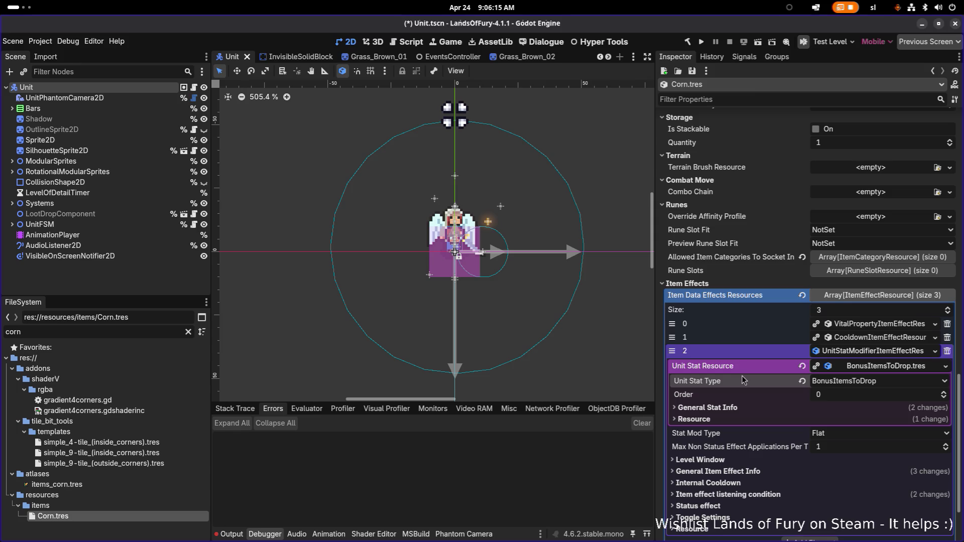
click(687, 42)
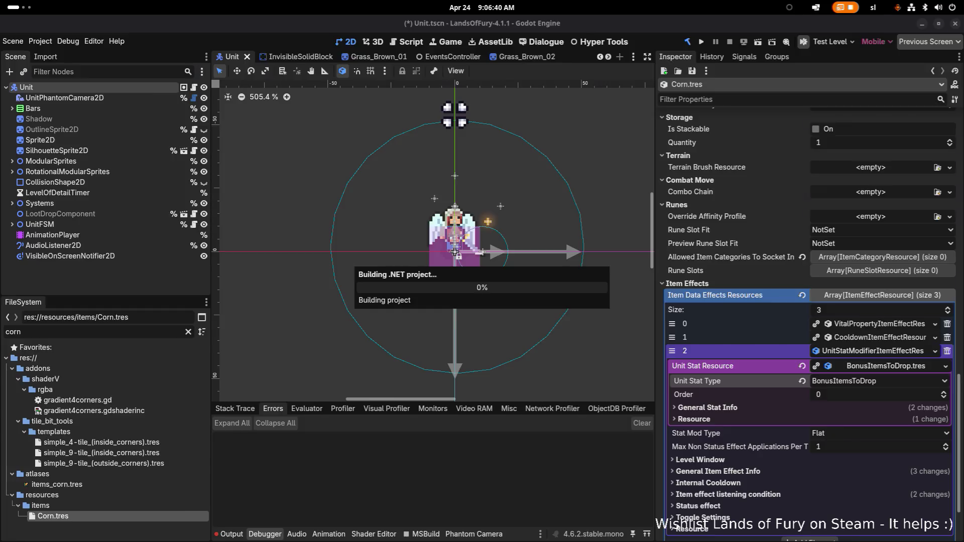
key(alt+Tab)
key(alt+Tab)
key(alt+Tab)
key(alt+Tab)
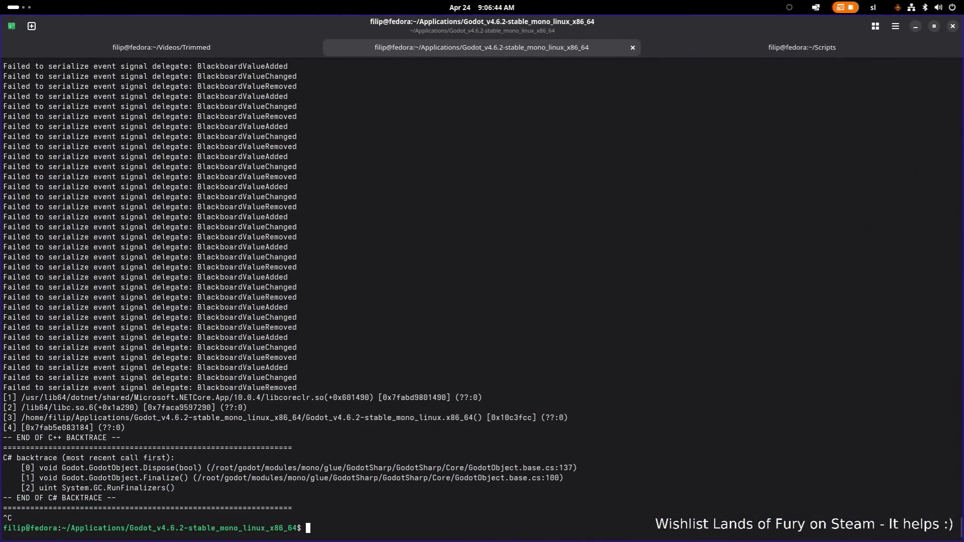
Step: Rerun the Godot launch command in the terminal and reopen the LandsOfFury project
key(Up)
key(Return)
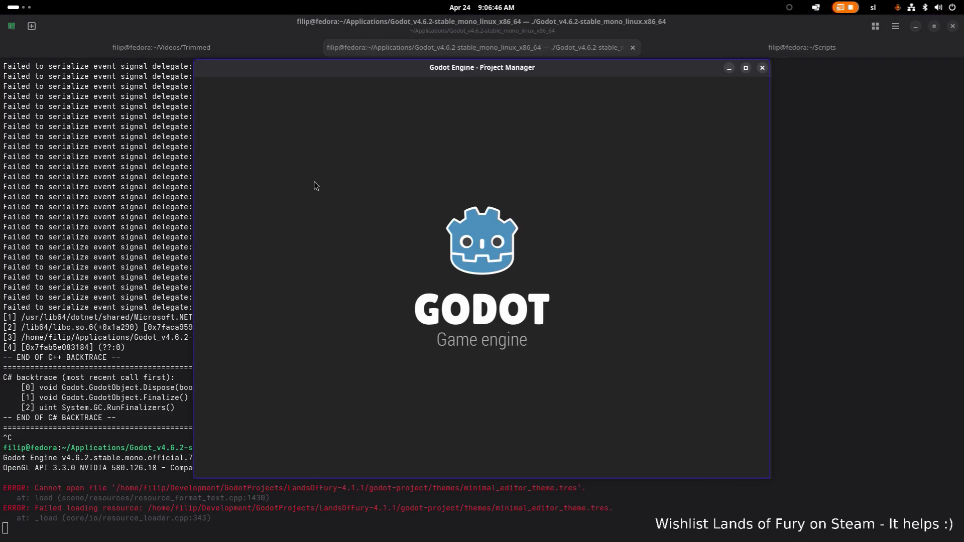
double_click(370, 143)
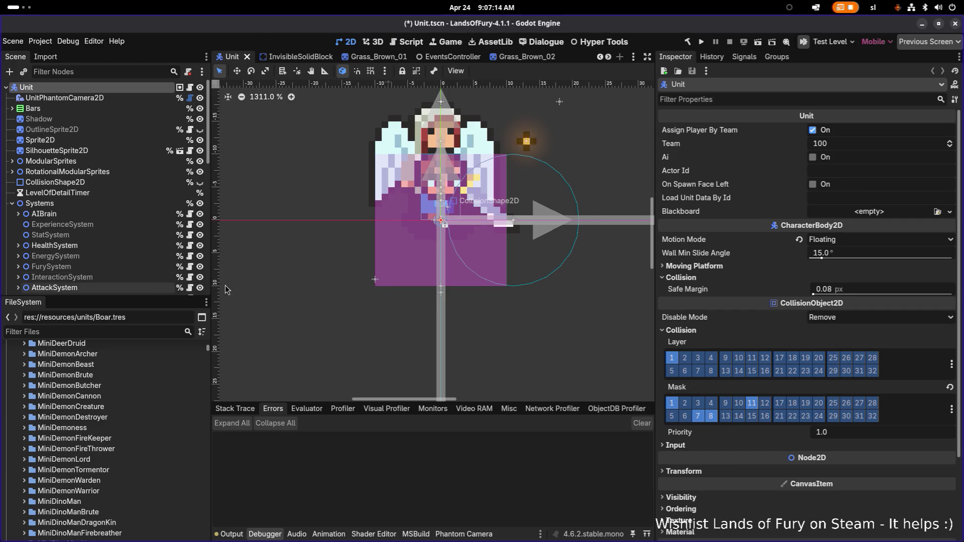
Step: Filter the FileSystem for 'bonus' and rename BonusItemsToDrop.tres to BonusItemsToDropOnDeath.tres
click(79, 331)
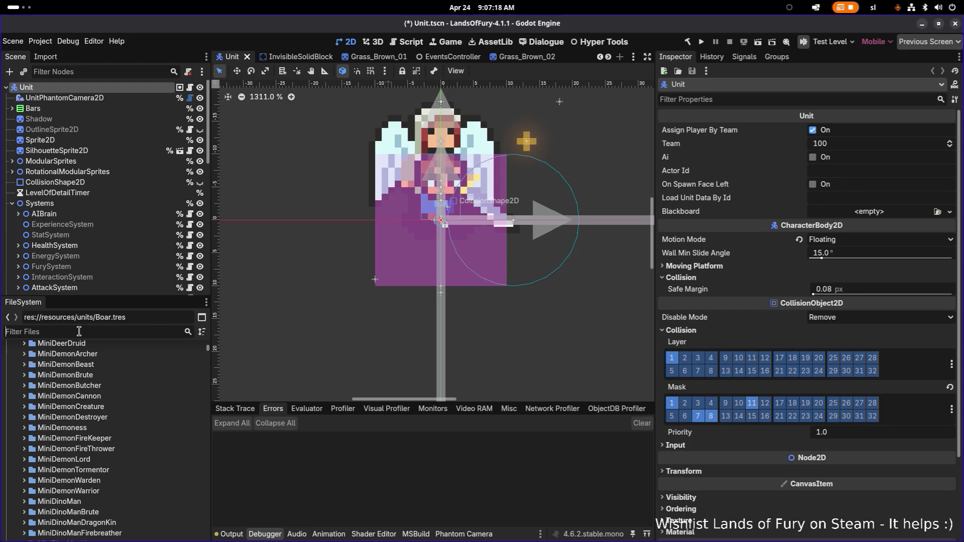
text(bonus)
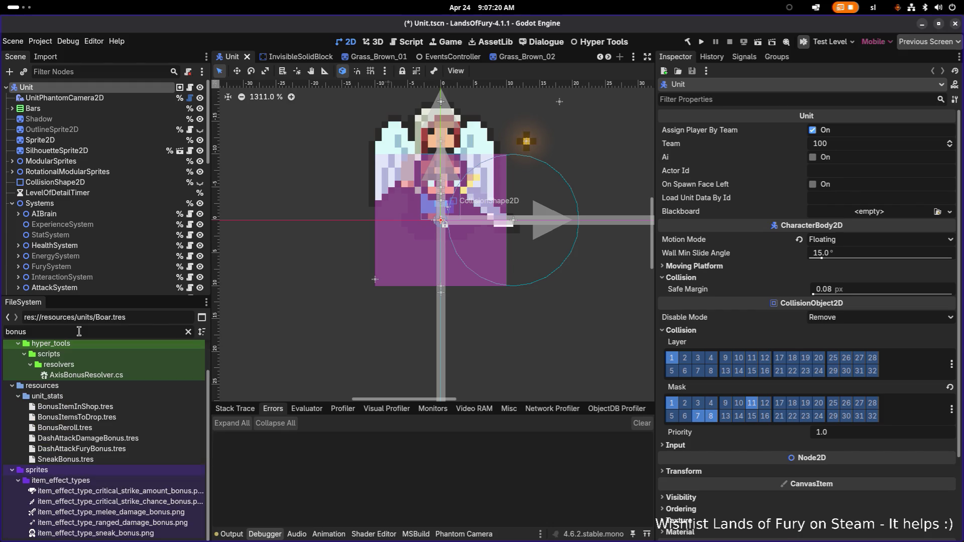
click(120, 417)
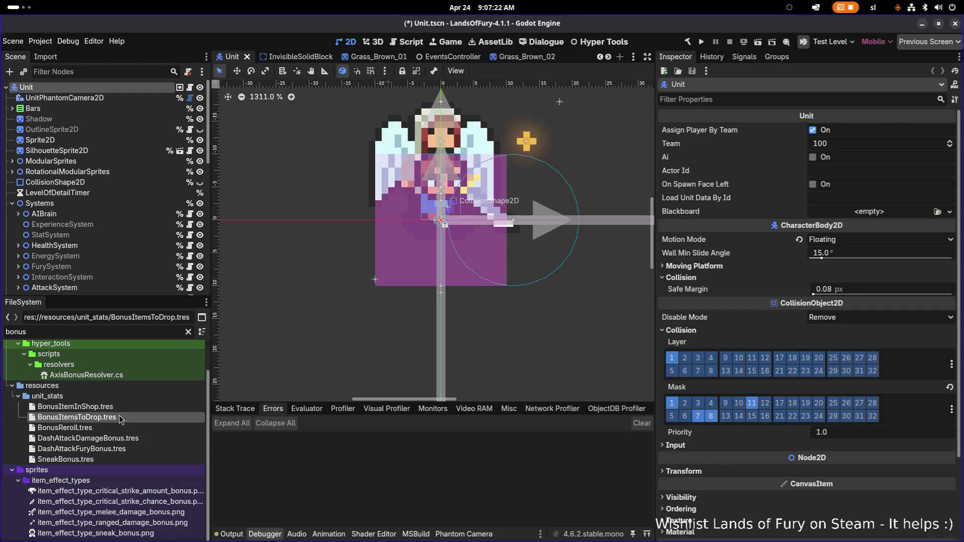
click(119, 418)
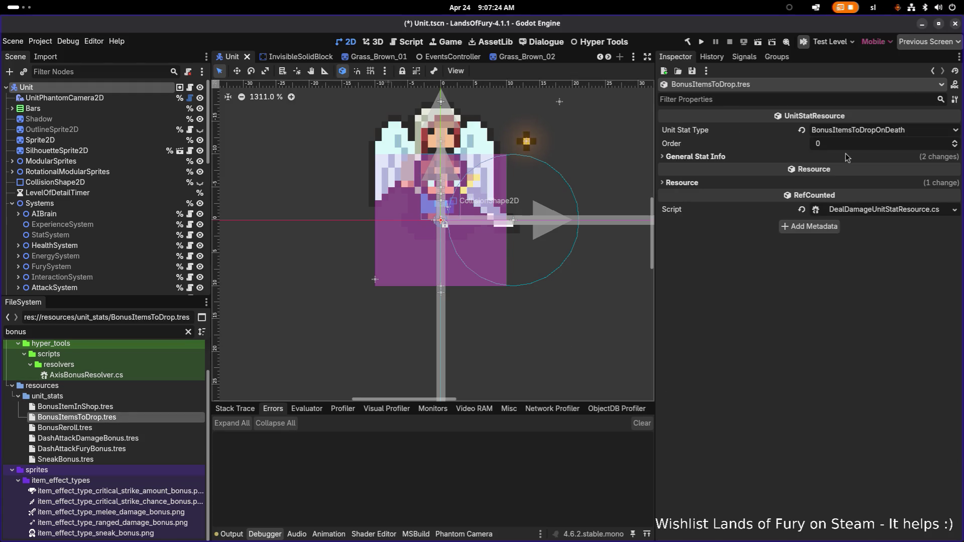
scroll(275, 380, down, 1)
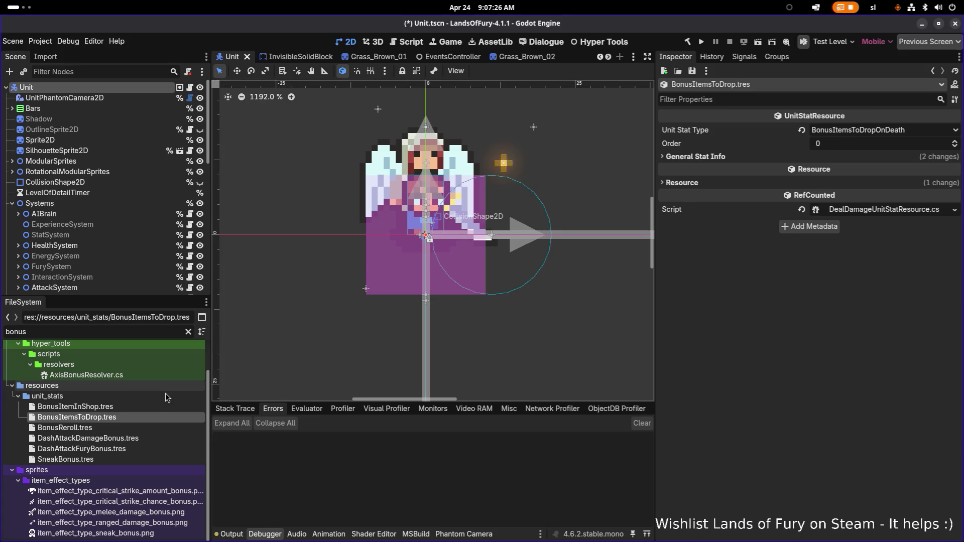
click(145, 417)
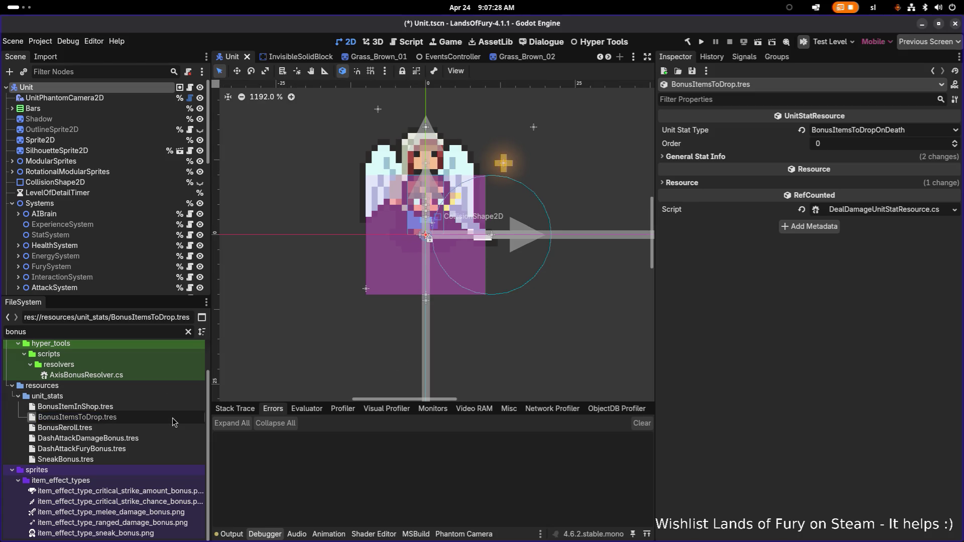
text(OnDeath)
key(Return)
Step: Duplicate BonusItemsToDropOnDeath.tres as BonusItemsToDropOnKill.tres
click(164, 417)
key(ctrl+d)
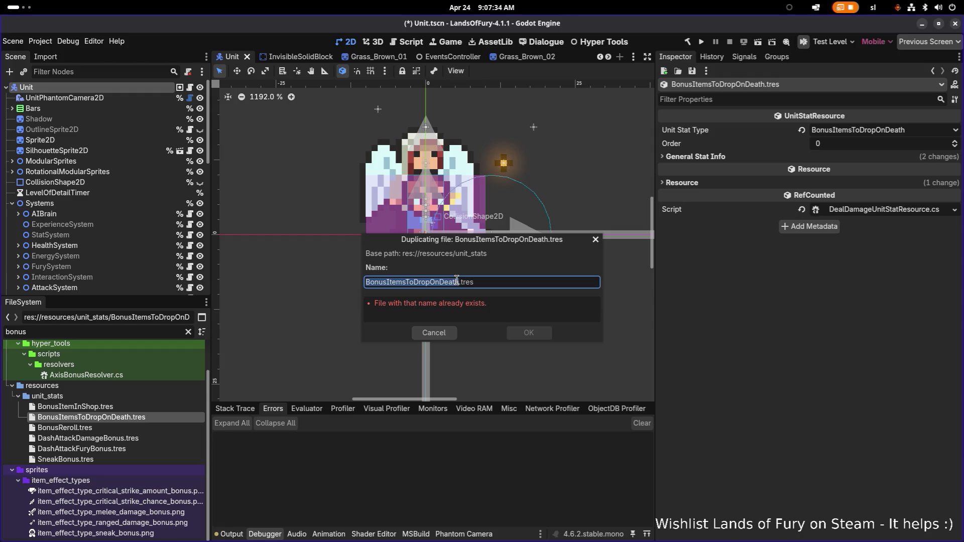
click(456, 282)
key(ctrl+shift+Right)
text(Ki)
key(Return)
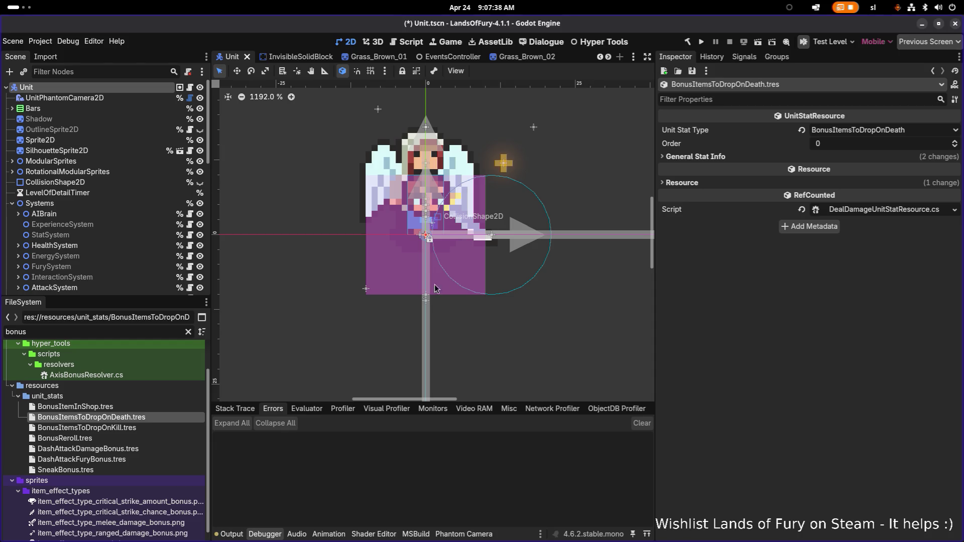
Step: Set the new resource's Unit Stat Type to BonusItemsToDropOnKill and save
click(145, 428)
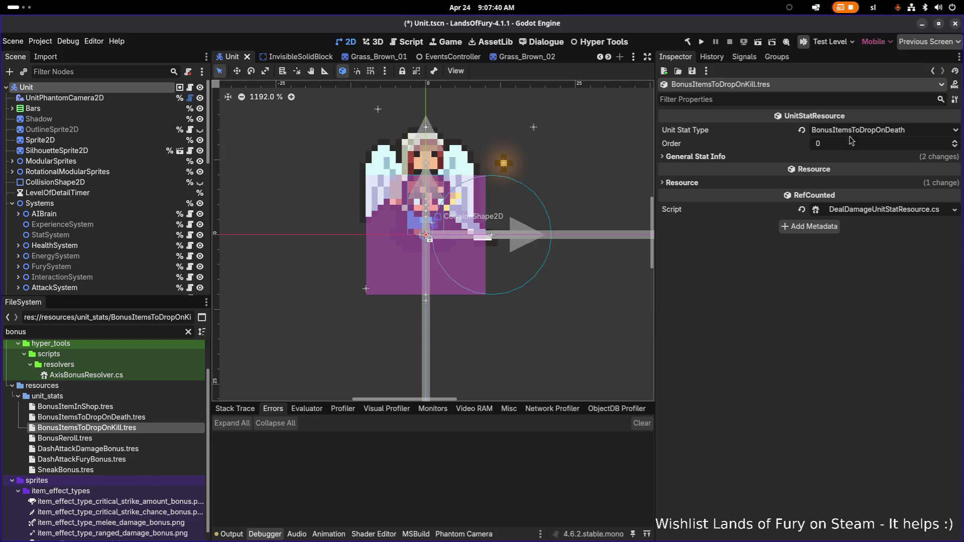
click(856, 132)
scroll(866, 187, down, 5)
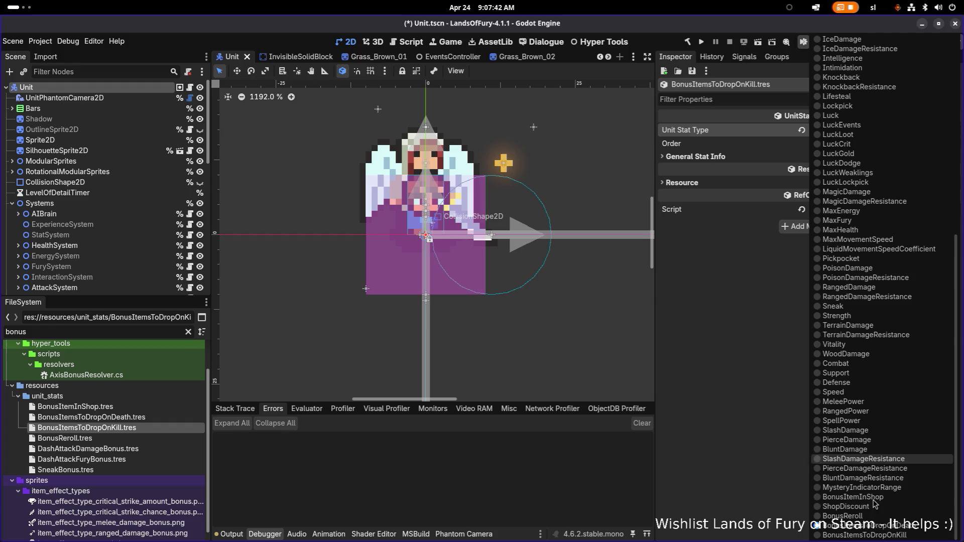
click(830, 483)
key(ctrl+s)
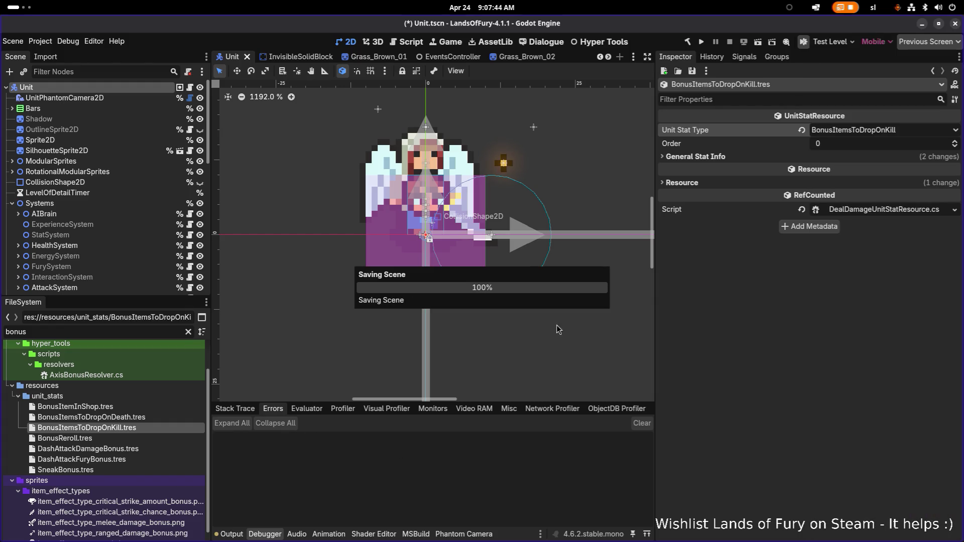
Step: Change the OnKill stat's name key to end in BONUS_ITEMS_TO_DROP_ON_KILL and copy it
click(731, 156)
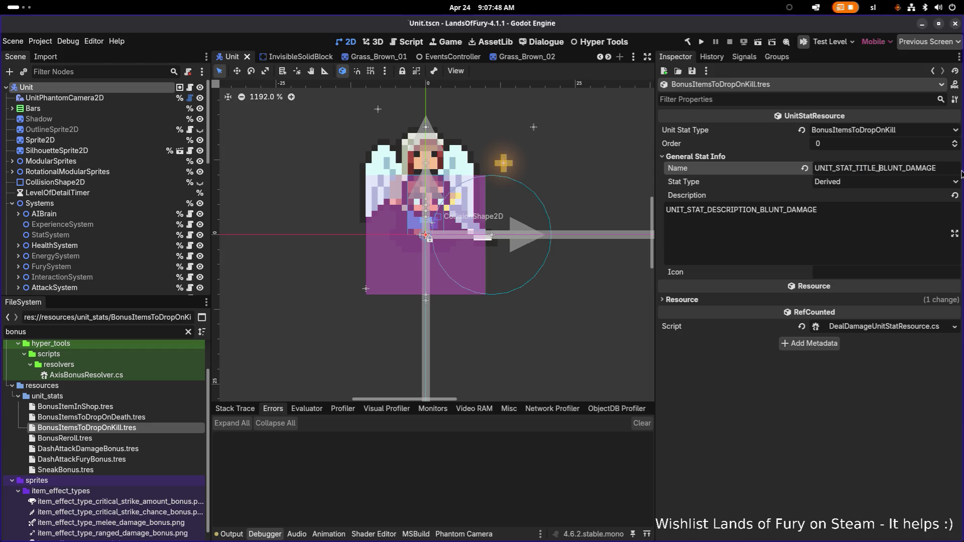
key(ctrl+shift+Left)
key(ctrl+shift+Left)
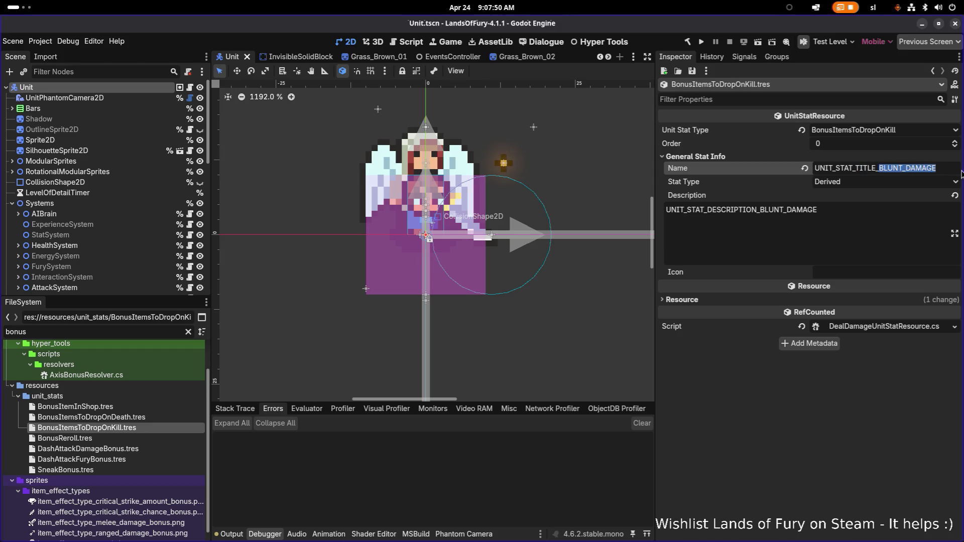
text(BONUS_ITEMS_TO_D)
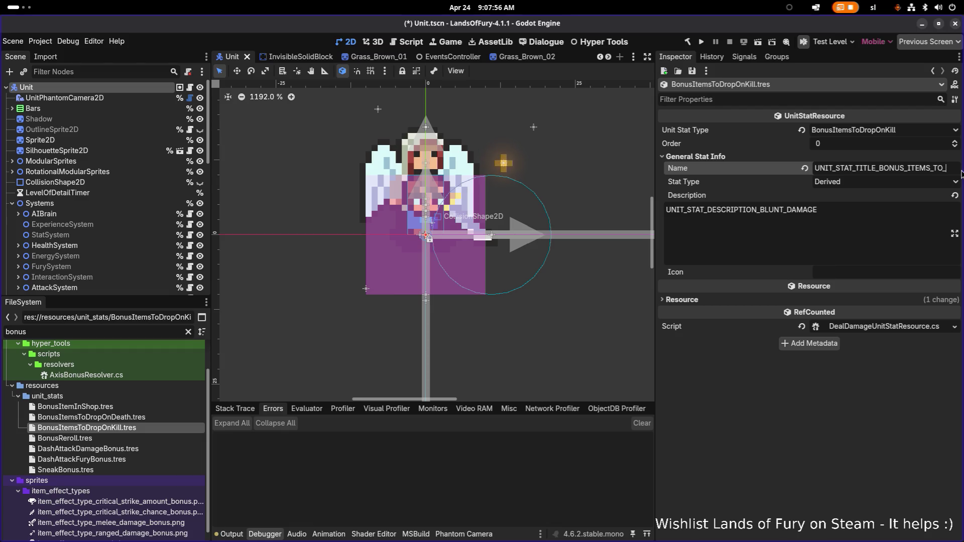
text(ROP_O)
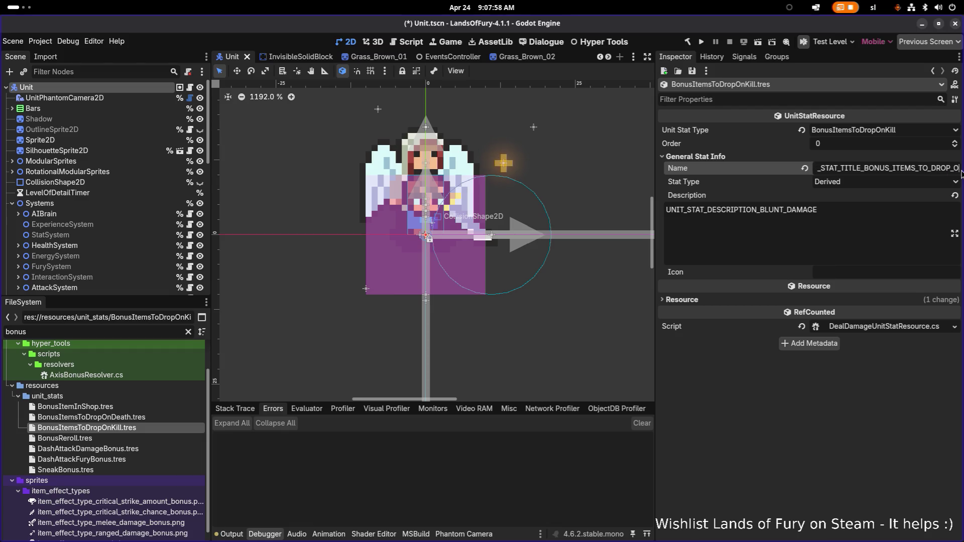
text(N_KILL)
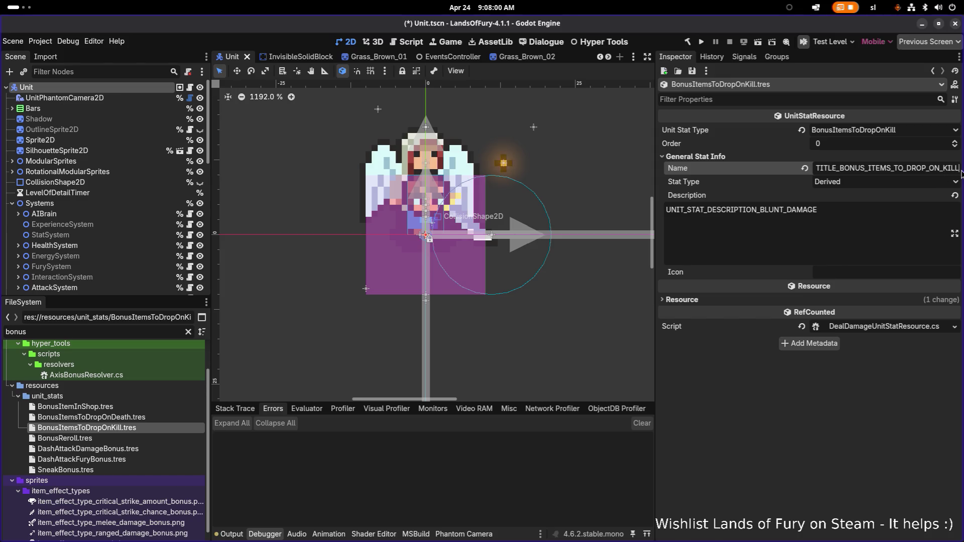
key(ctrl+a)
key(ctrl+c)
Step: Set the description key to UNIT_STAT_DESCRIPTION_BONUS_ITEMS_TO_DROP_ON_KILL, save, and open BonusItemsToDropOnDeath.tres
click(845, 208)
key(ctrl+a)
key(ctrl+v)
click(745, 208)
key(Left)
key(shift+Left)
key(shift+Left)
key(shift+Left)
text(DESCRIPTION)
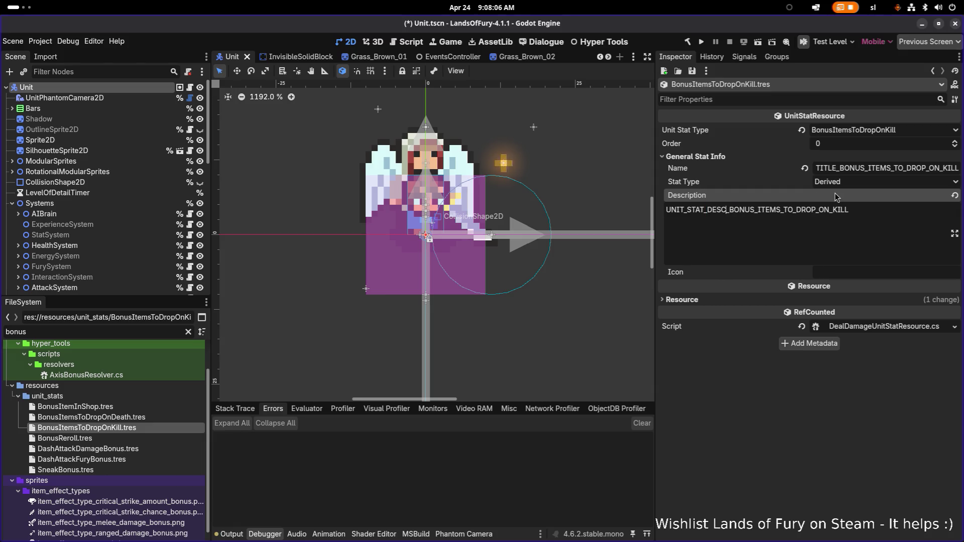
key(shift+Tab)
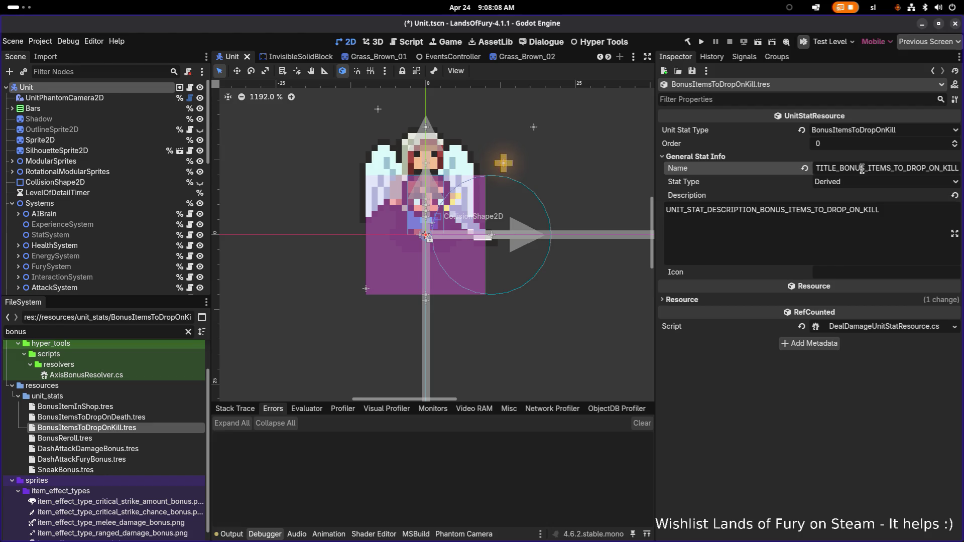
key(ctrl+s)
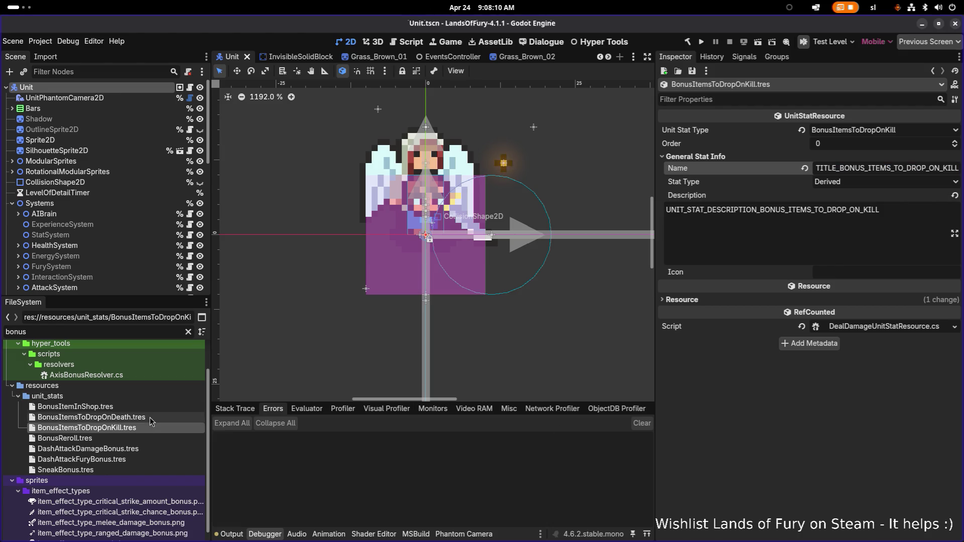
click(149, 417)
click(758, 185)
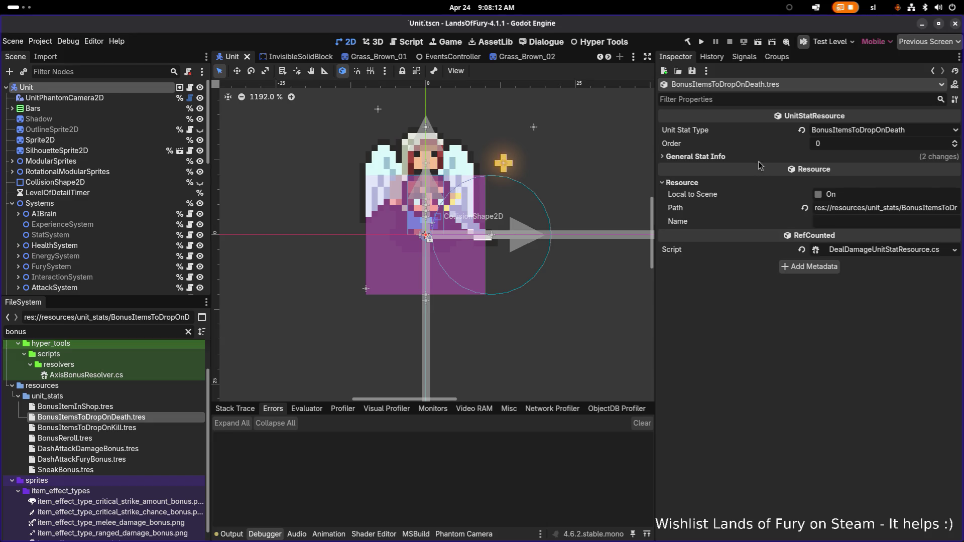
Step: Set the OnDeath stat's name key to UNIT_STAT_TITLE_BONUS_ITEMS_TO_DROP_ON_DEATH
click(757, 160)
double_click(926, 167)
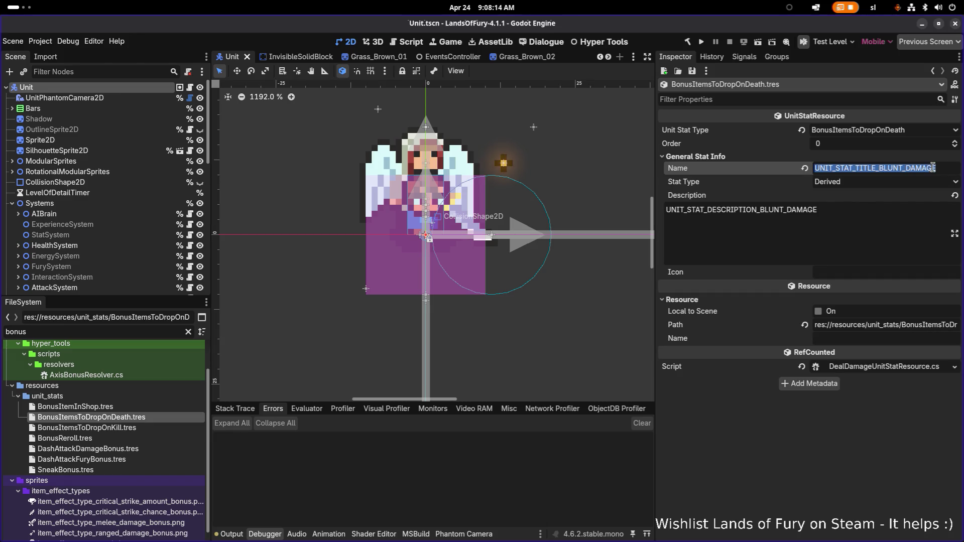
key(ctrl+v)
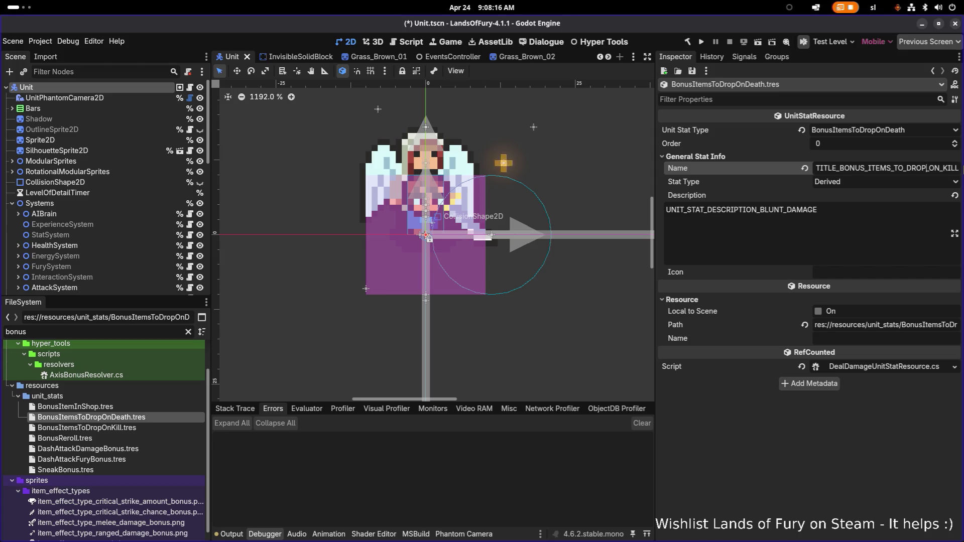
drag(940, 168, 959, 168)
text(DEATH)
Step: Give the description the same _ON_DEATH key, save, and switch to LibreOffice Calc
double_click(846, 209)
key(ctrl+v)
drag(835, 210, 850, 210)
text(DEA)
key(ctrl+s)
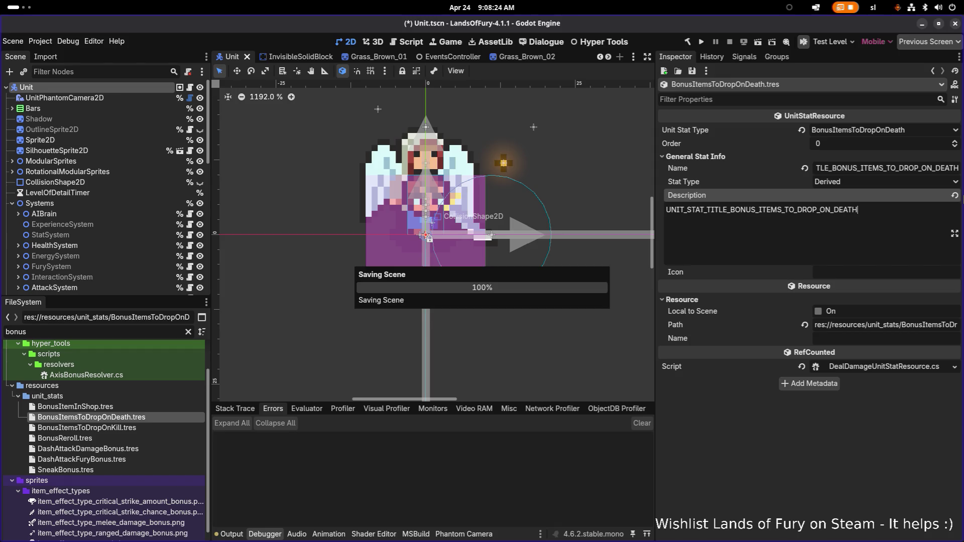
key(ctrl+s)
key(alt+Tab)
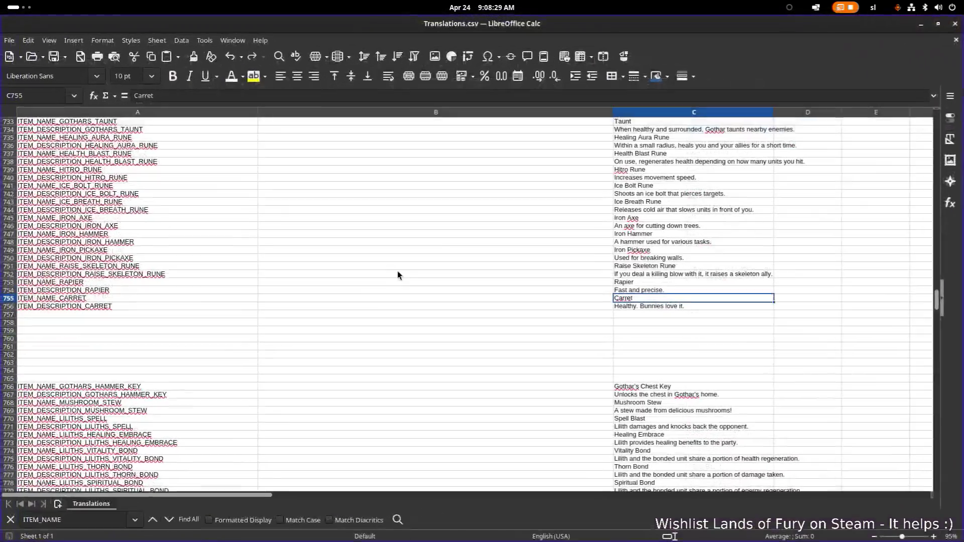
Step: Search the translations sheet for the unit_stat entries and select cell A1374 below them
click(372, 298)
key(ctrl+f)
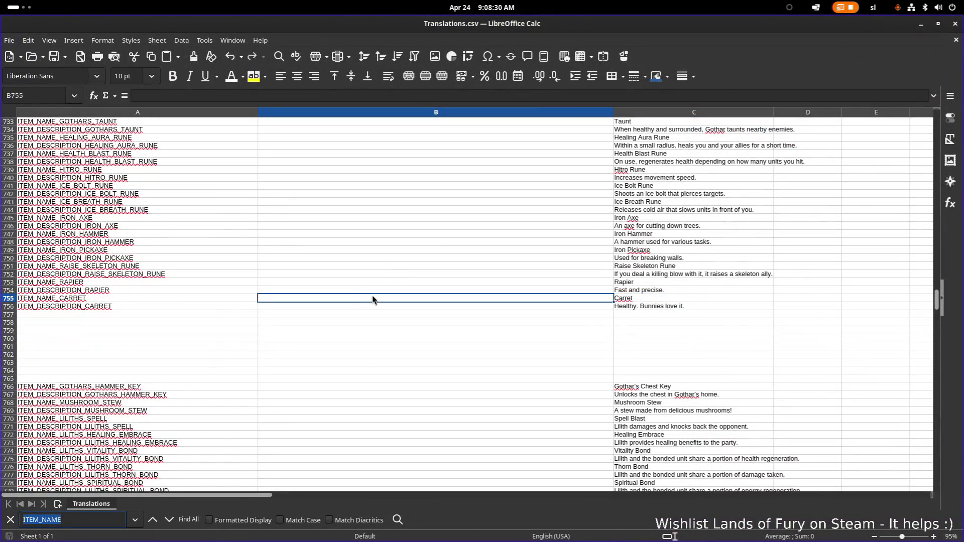
text(unit)
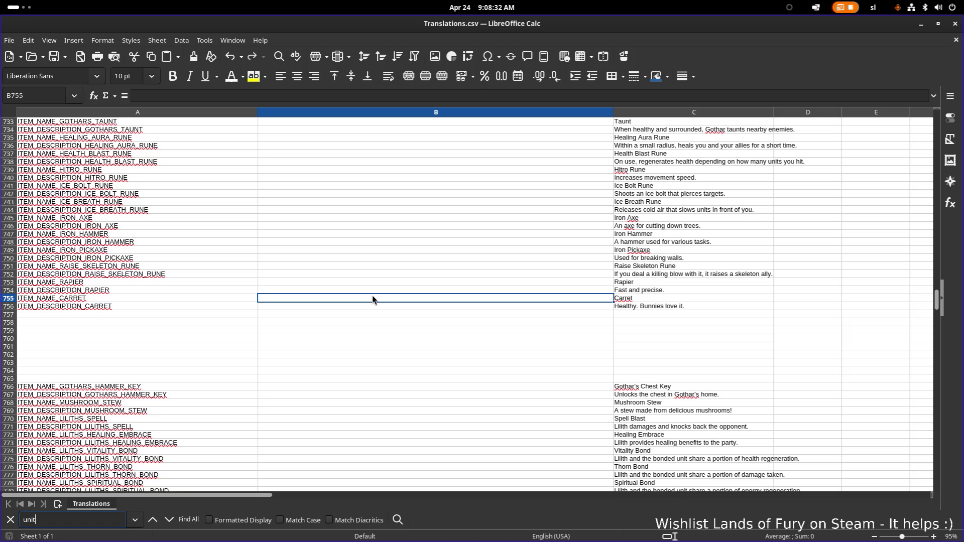
text(-s_stat)
key(Return)
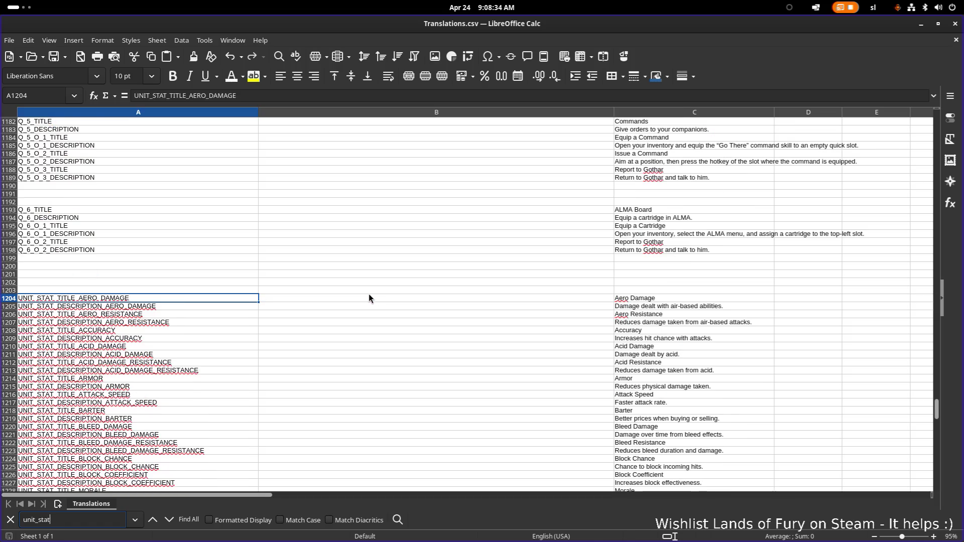
scroll(359, 300, down, 20)
scroll(351, 300, down, 20)
click(192, 177)
click(194, 171)
Step: Insert 20 entire rows above INPUT_INFO_PICKUP_ITEM, then return to Godot
right_click(193, 171)
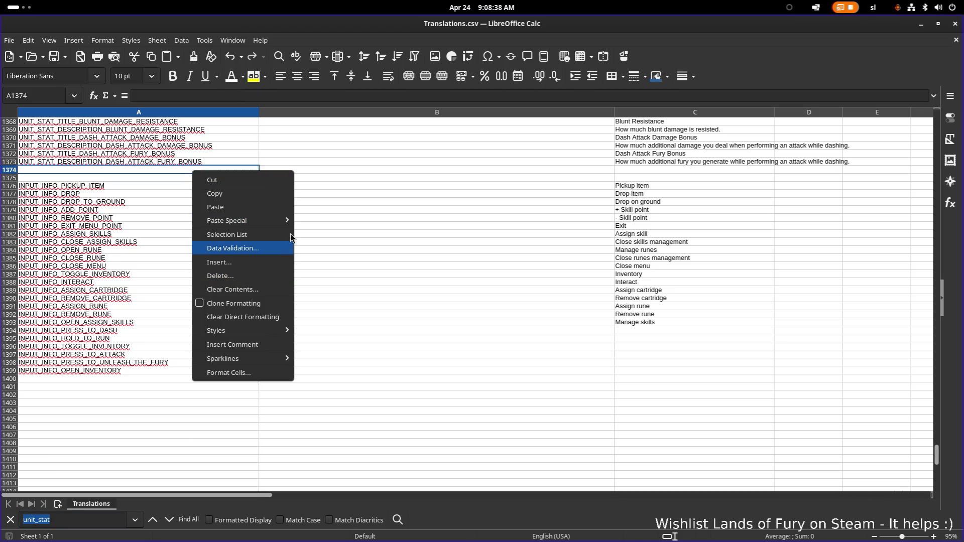
click(141, 181)
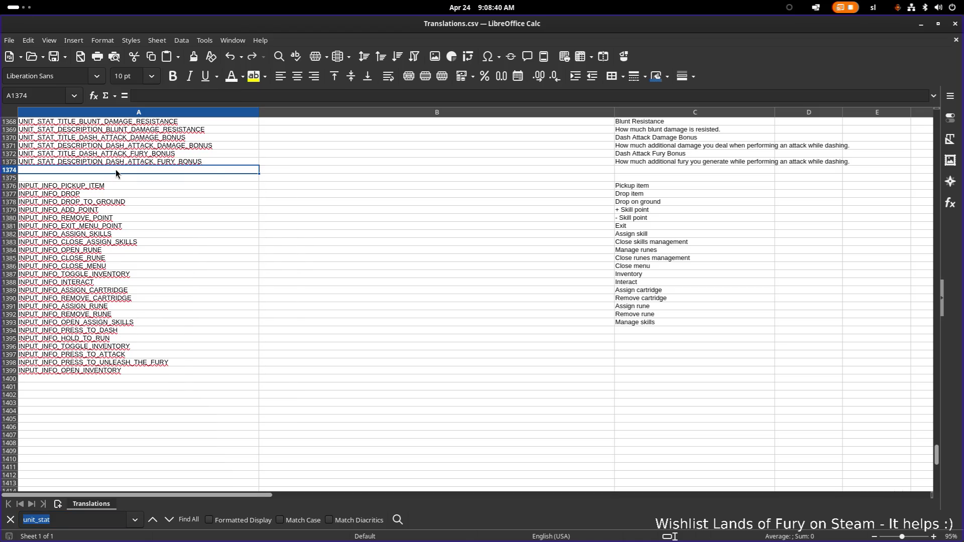
right_click(116, 173)
click(171, 259)
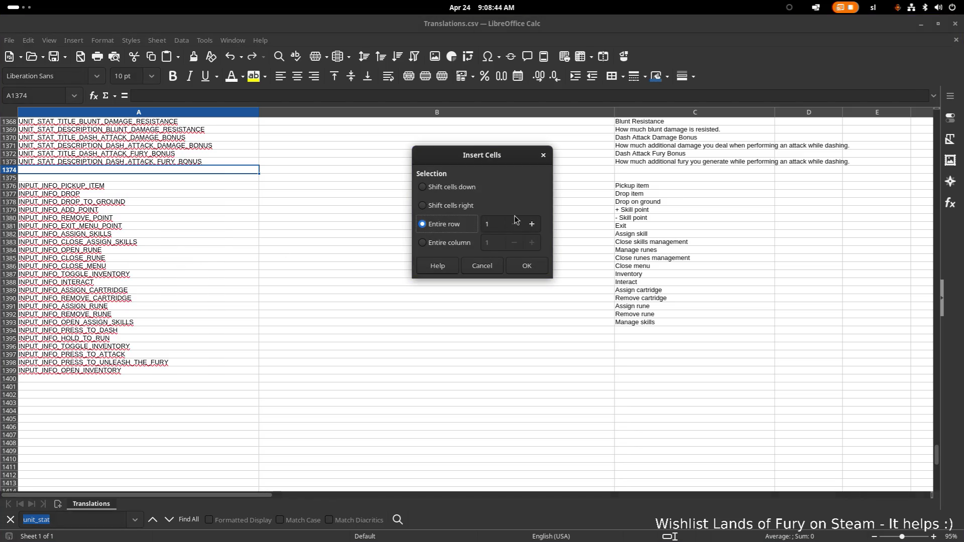
click(497, 228)
text(2)
text(20)
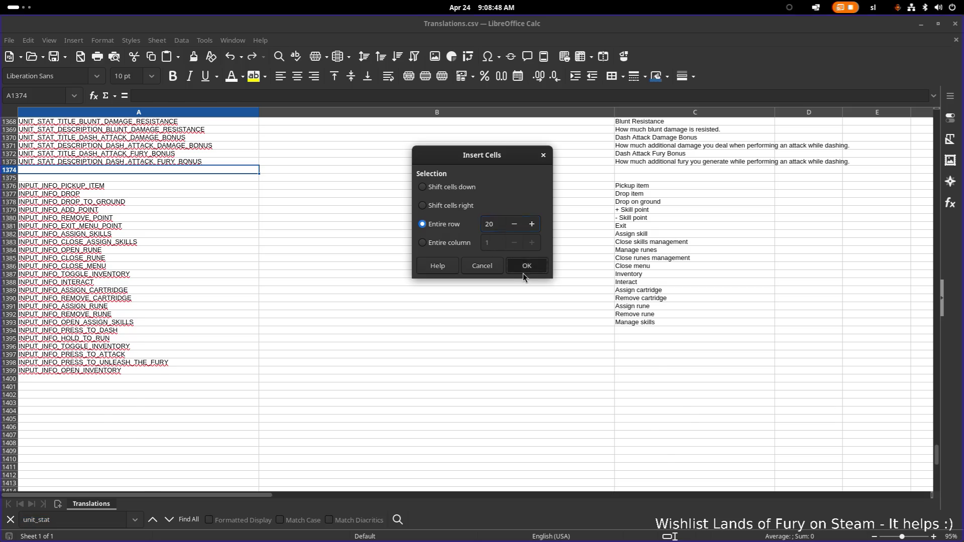
click(522, 272)
key(alt+Tab)
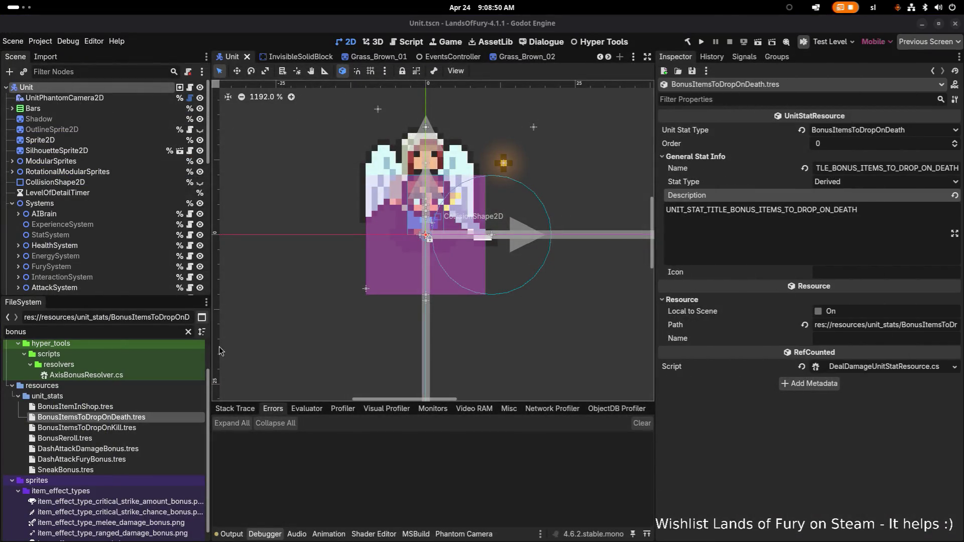
Step: Copy the name and description keys of the death stat and the kill stat's name key
double_click(854, 168)
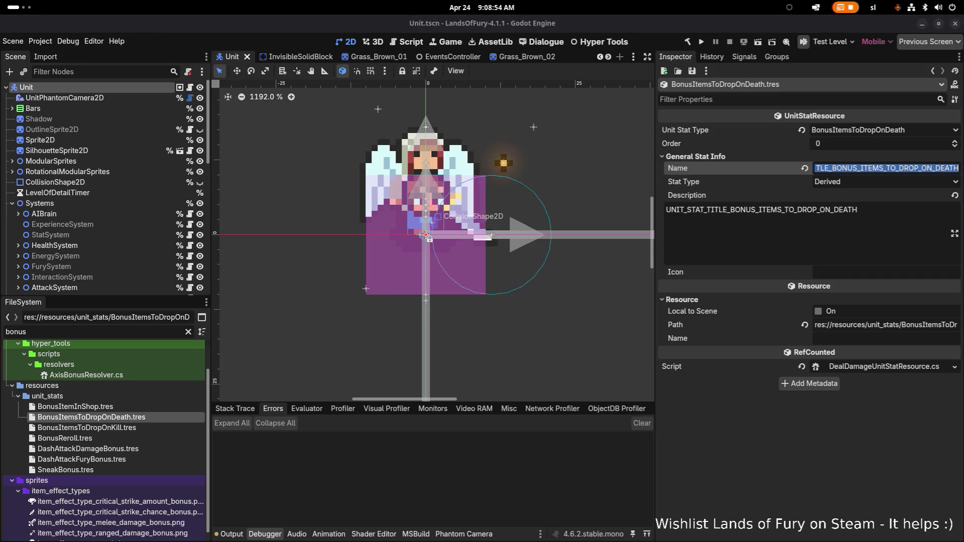
double_click(690, 216)
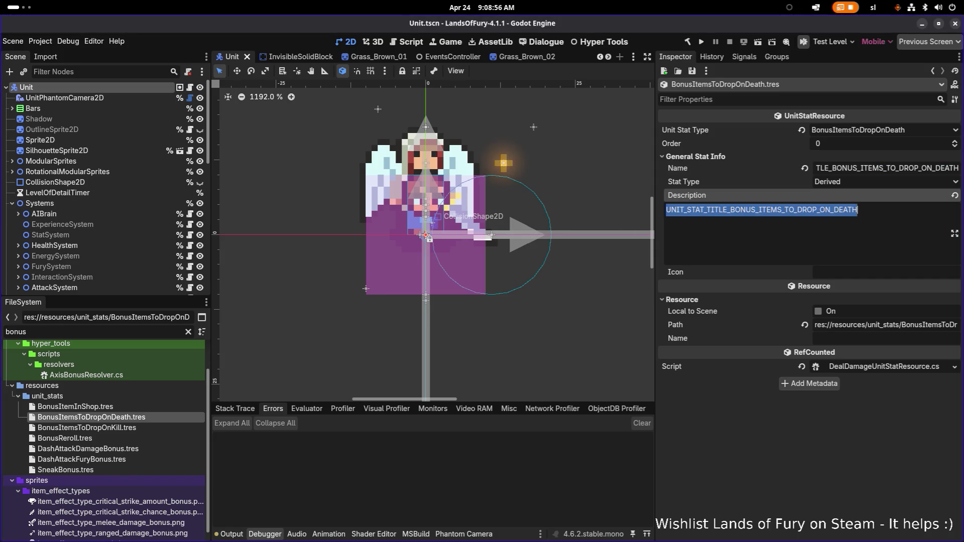
click(139, 429)
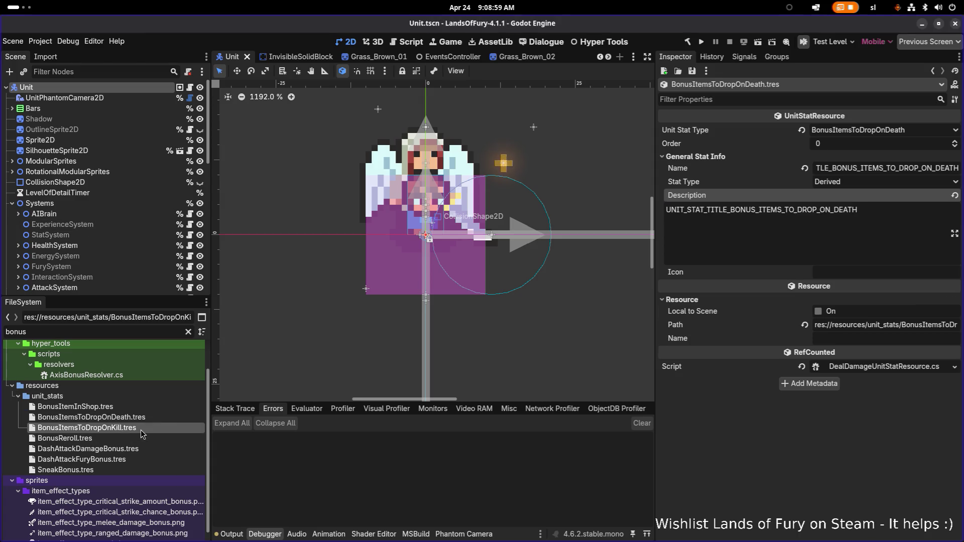
double_click(863, 168)
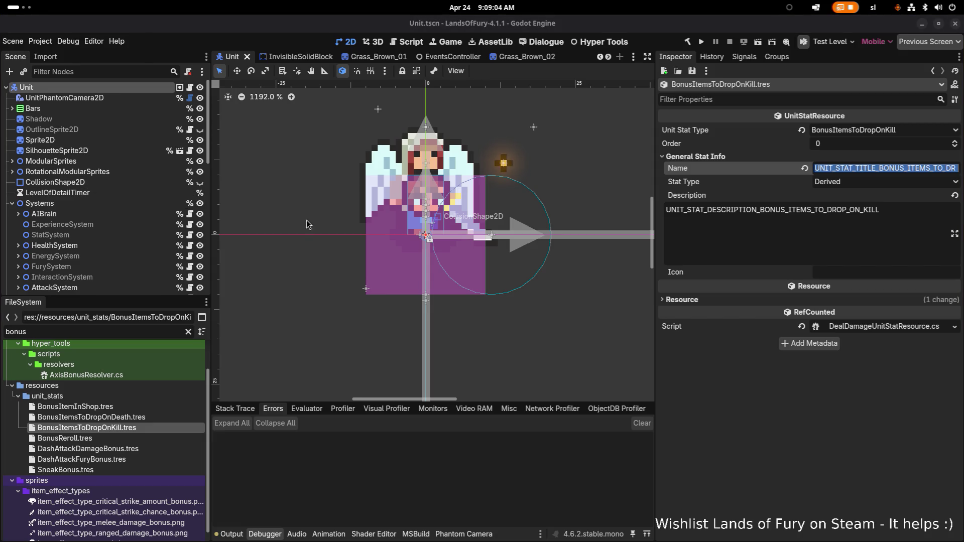
Step: Change the death description key to UNIT_STAT_DESCRIPTION_BONUS_ITEMS_TO_DROP_ON_DEATH, copy it, and save
click(90, 417)
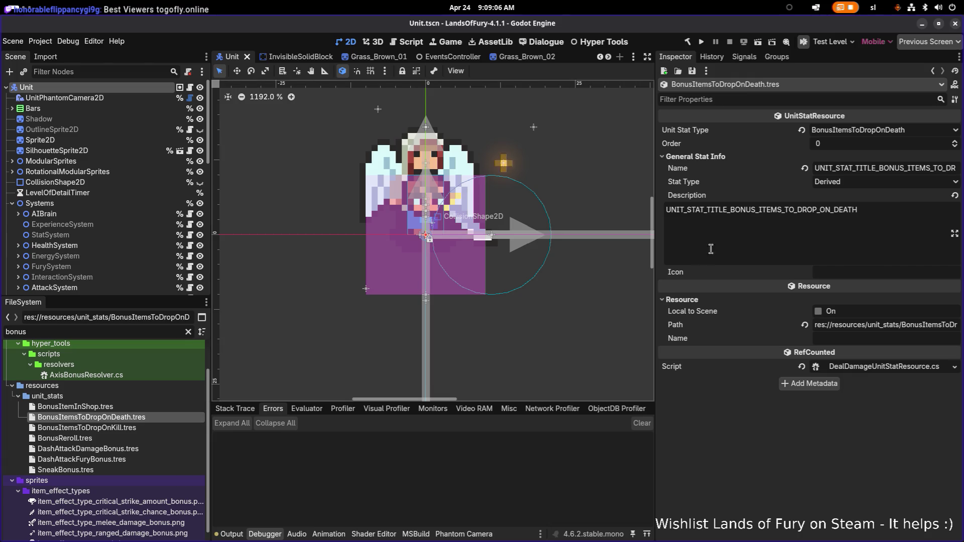
drag(719, 210, 727, 209)
key(shift+Left)
key(shift+Left)
key(shift+Left)
text(DESCRIPTION)
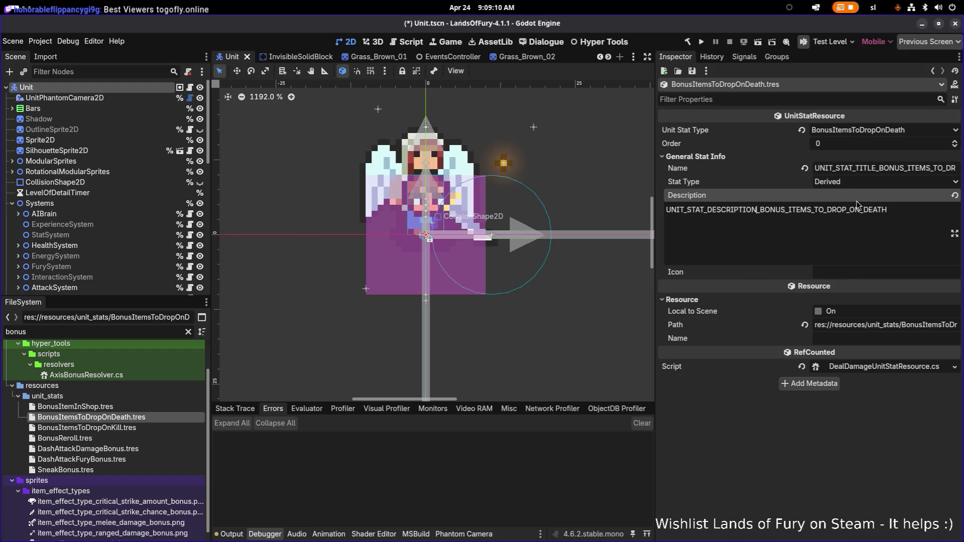
double_click(863, 217)
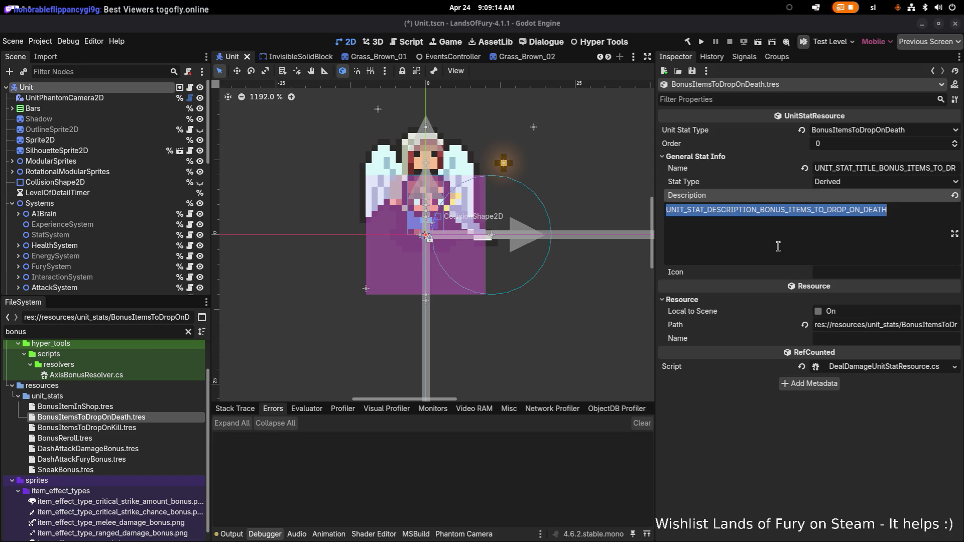
key(ctrl+s)
Step: Copy the kill stat's description key and bring up the translations spreadsheet
click(138, 427)
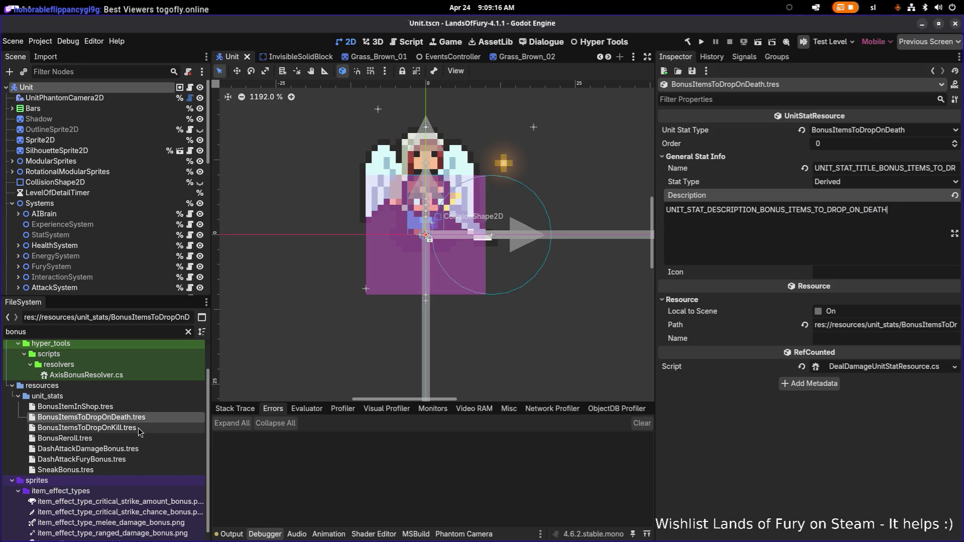
double_click(818, 225)
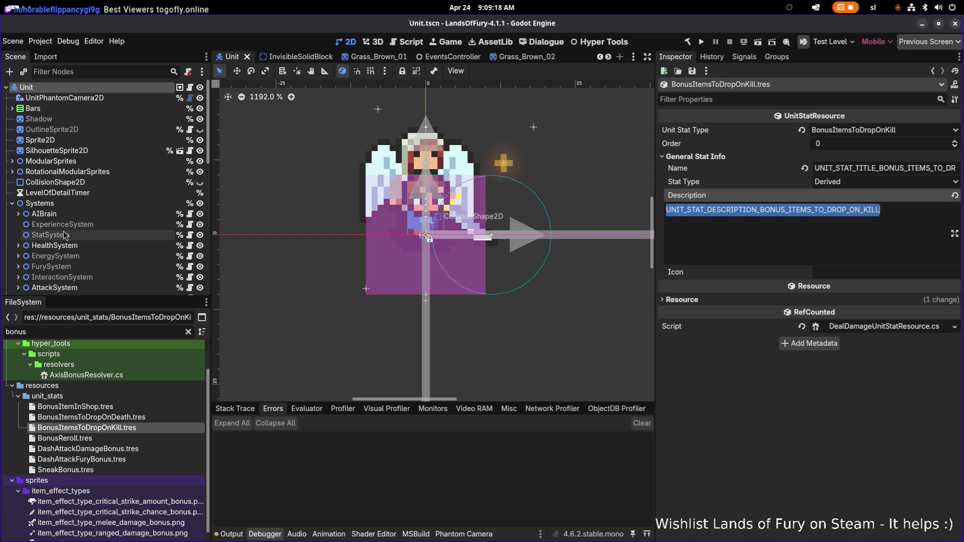
key(alt+Tab)
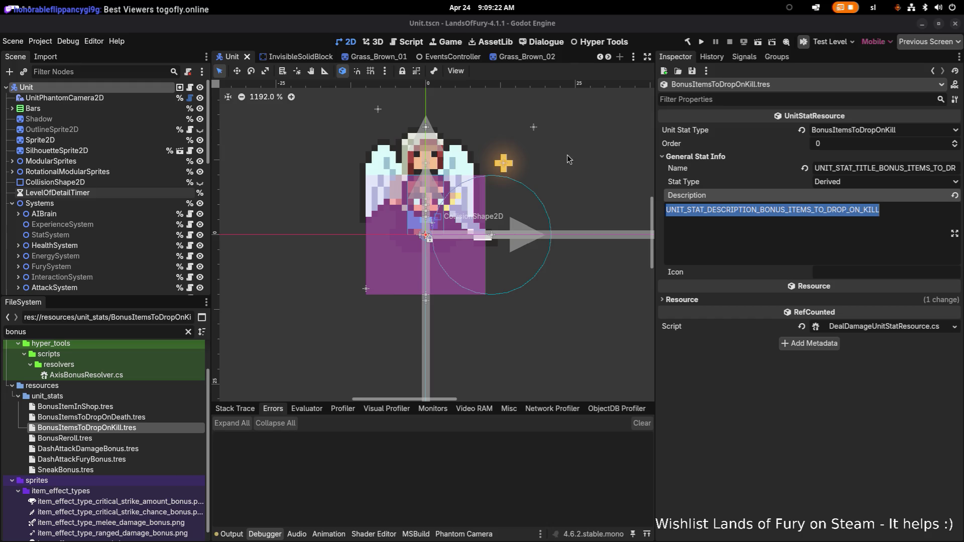
key(alt+Tab)
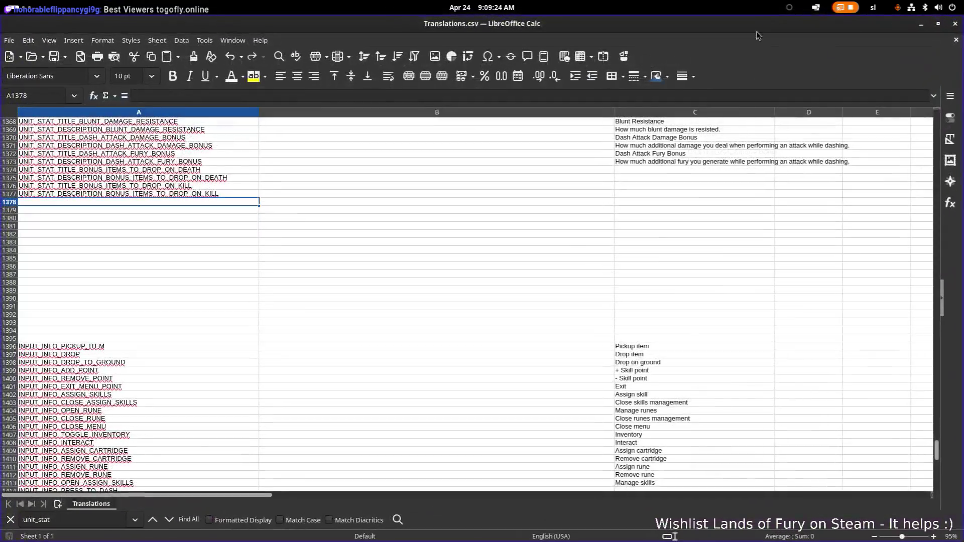
Step: Enter the death title 'Bonus Items To Drop On Death' in C1374
click(644, 226)
click(649, 219)
text(Bo)
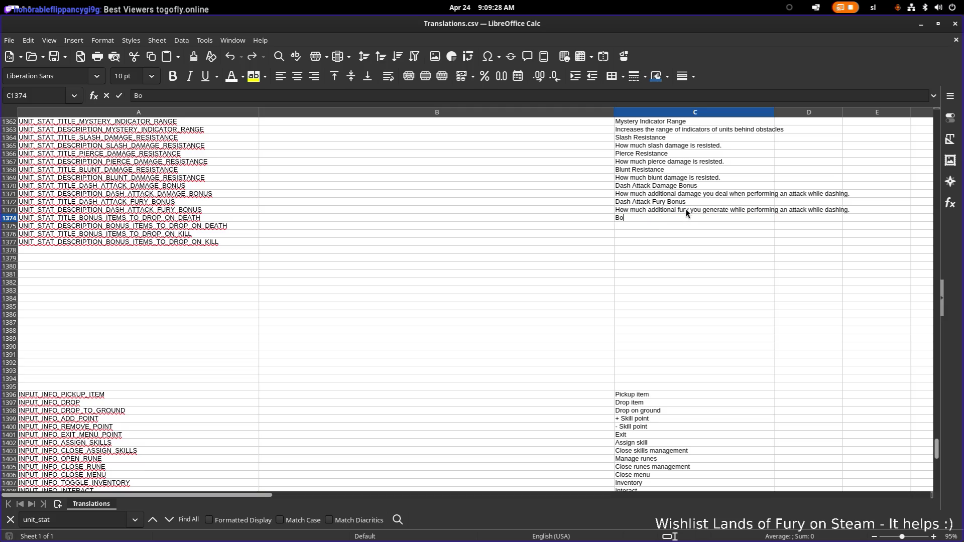
text(nus Items T)
text(o Drop)
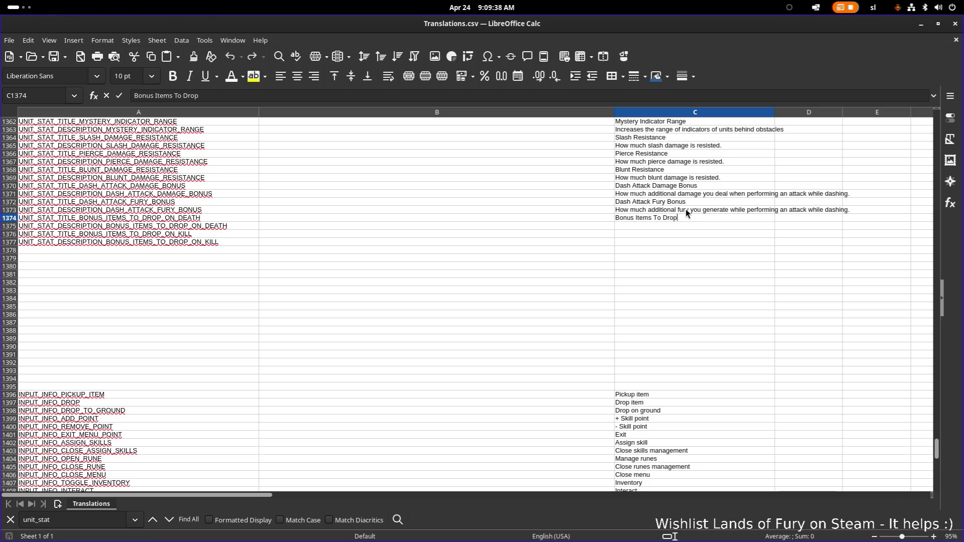
text( O)
key(BackSpace)
text(On Deat)
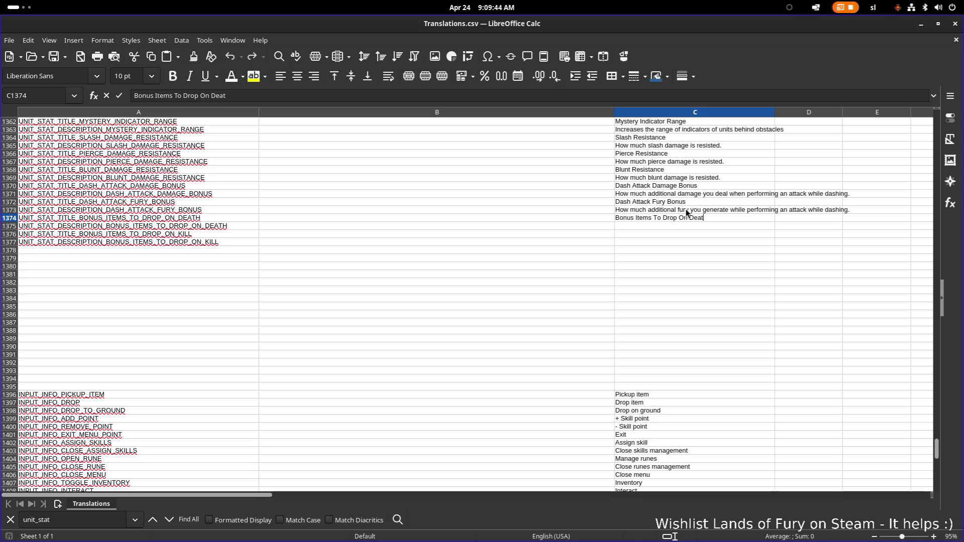
Step: Adapt the dash fury description in C1375 to end with 'items are dropped on death'
click(679, 210)
key(ctrl+c)
click(671, 227)
key(ctrl+v)
double_click(657, 224)
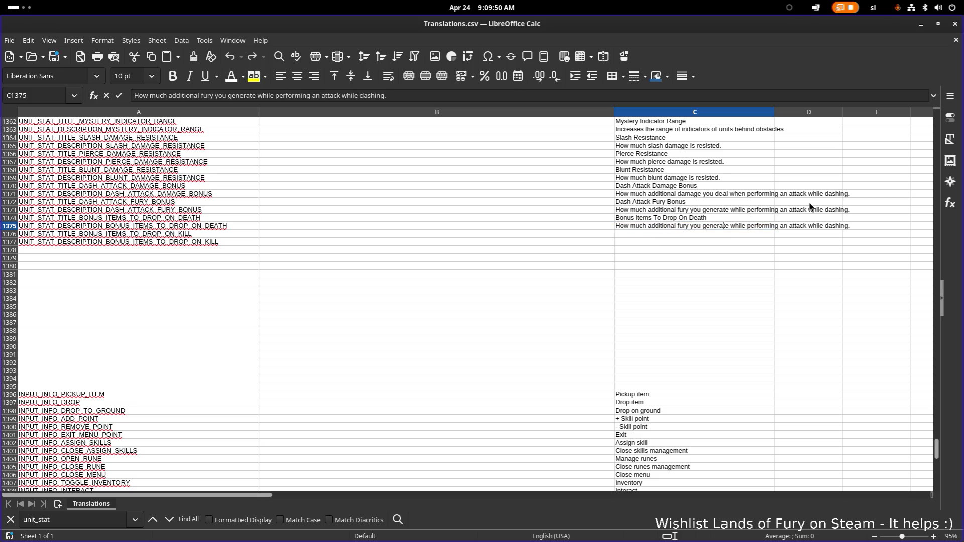
key(ctrl+Left)
key(shift+End)
text(items are dropped on dea)
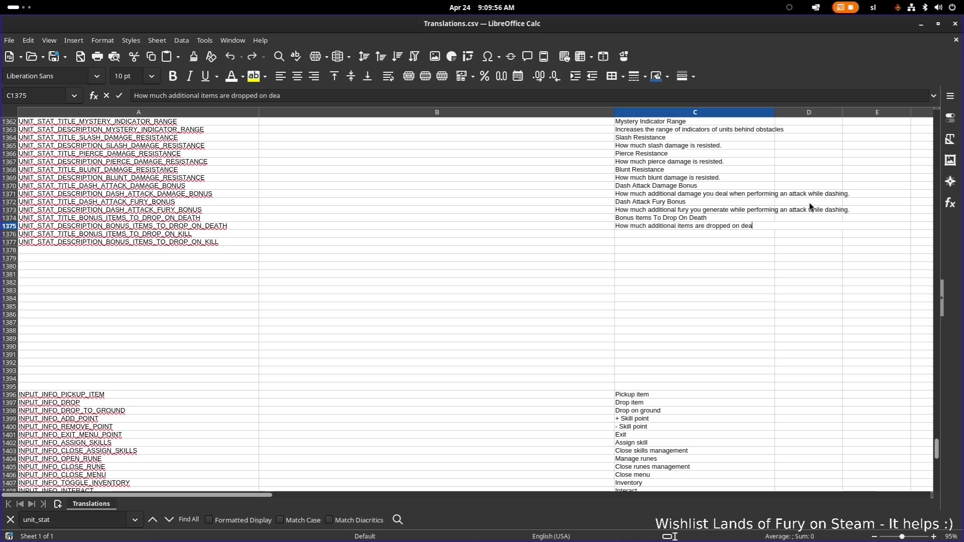
key(Return)
Step: Copy the death title into C1376 and change it to 'Bonus Items To Drop On Kill'
click(704, 218)
key(ctrl+c)
click(704, 234)
key(ctrl+v)
key(Escape)
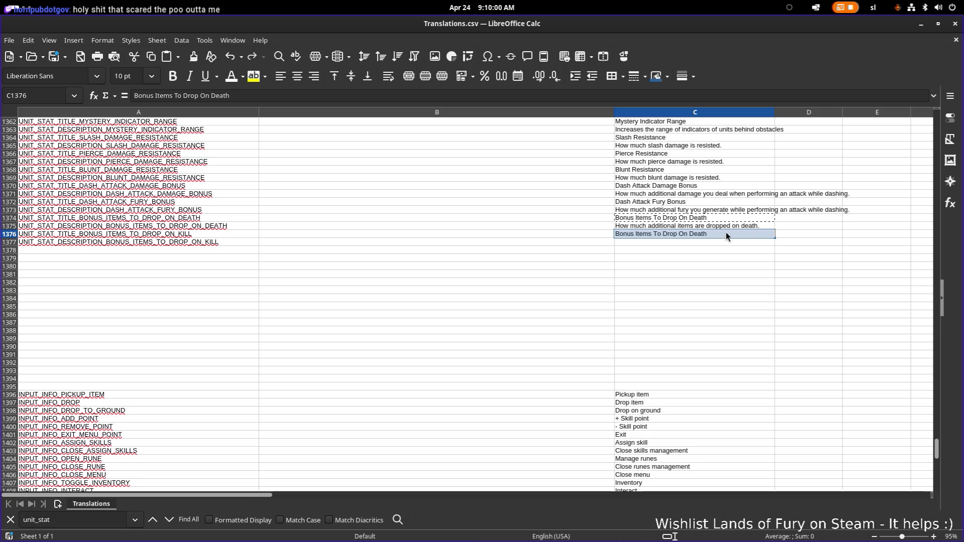
double_click(725, 232)
key(ctrl+shift+Left)
text(Kill)
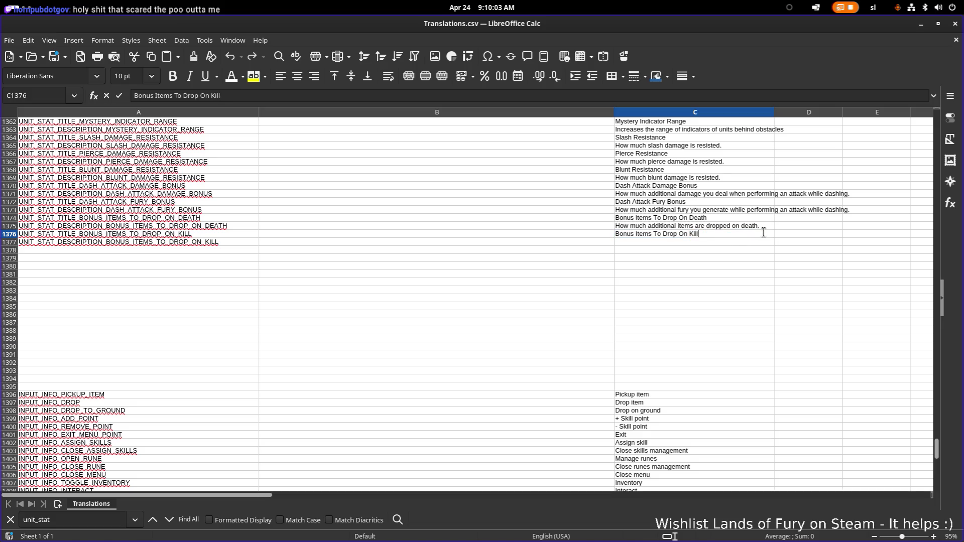
key(Return)
Step: Copy the death description into C1377, change death to kill, and minimize Calc
click(749, 225)
key(ctrl+c)
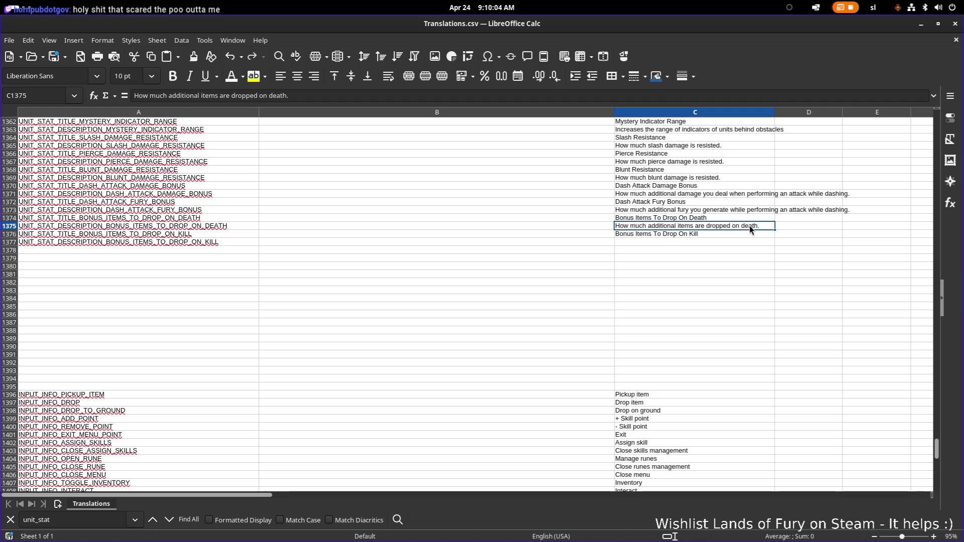
click(725, 242)
key(ctrl+v)
double_click(738, 245)
drag(748, 243, 750, 243)
text(ki)
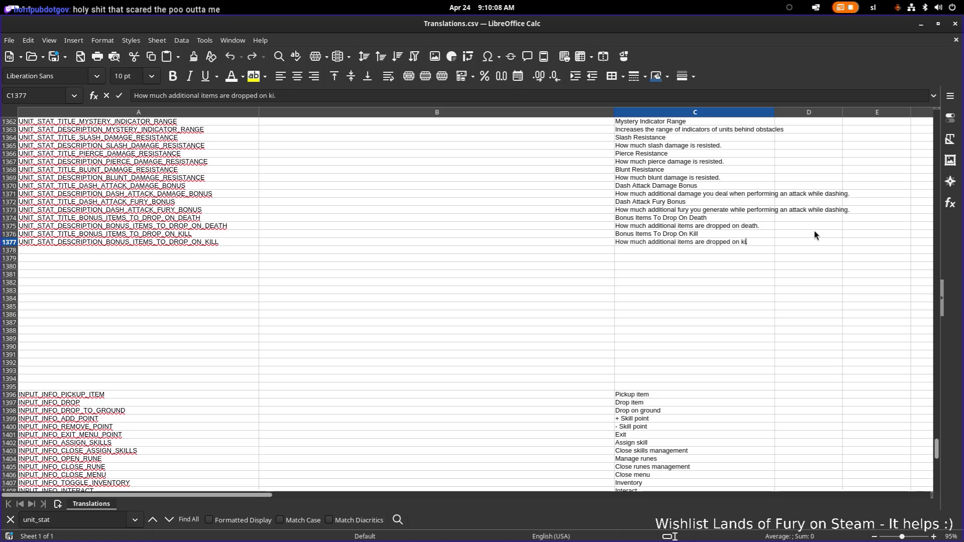
click(791, 211)
click(920, 24)
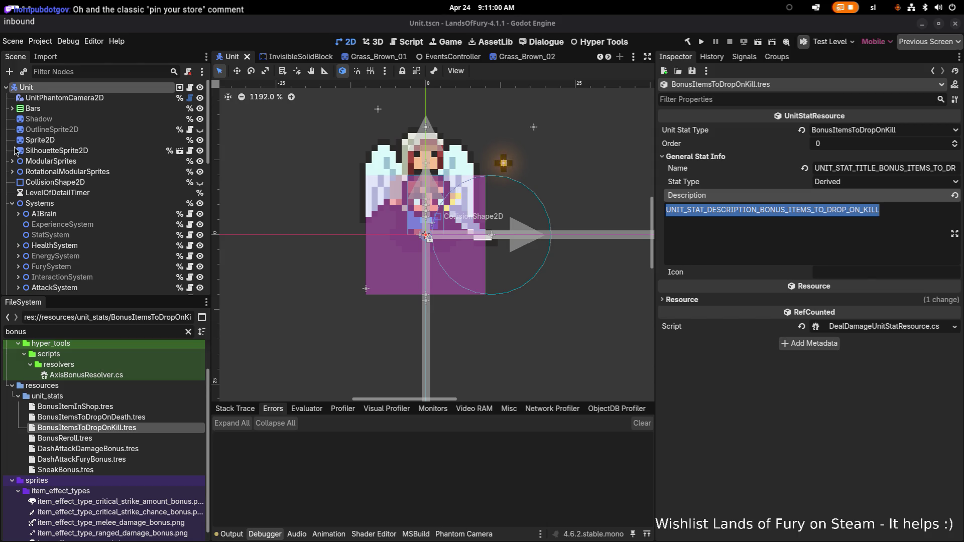
Step: Open marketing.txt in VS Code via the quick file finder
key(alt+Tab)
click(332, 262)
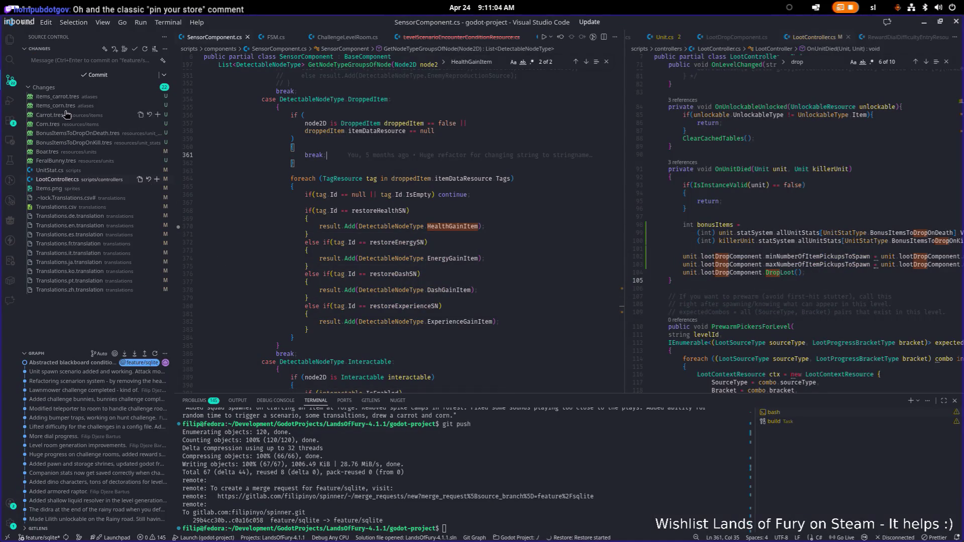
click(388, 171)
key(ctrl+p)
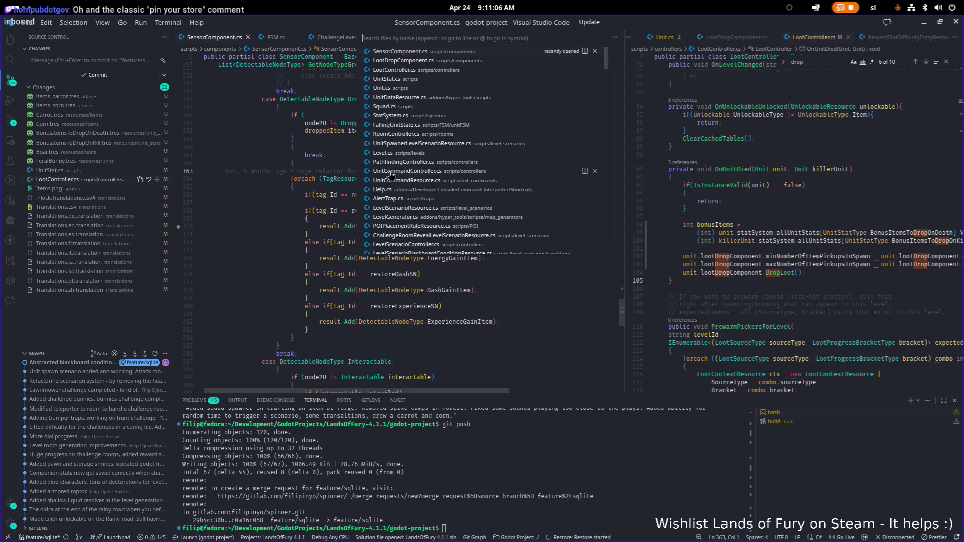
text(marketing)
key(Return)
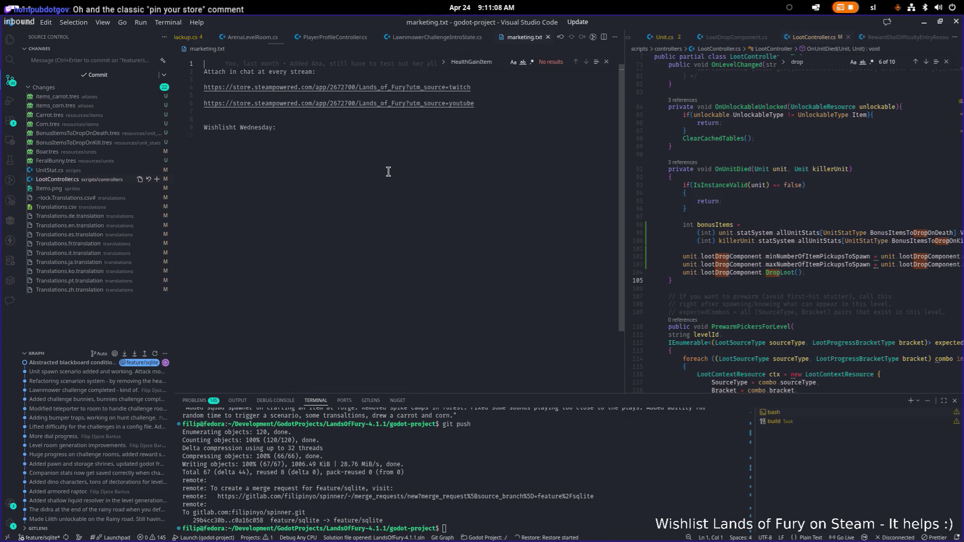
Step: Add 'Wishlist Lands of Fury on Steam' before the Twitch link and post that line to stream chat
click(519, 89)
key(Up)
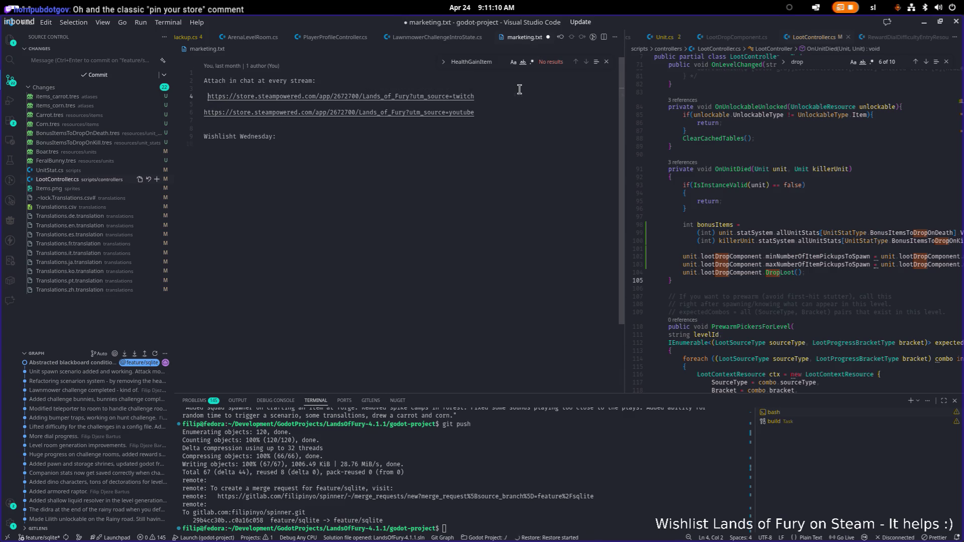
text(Wishlist L)
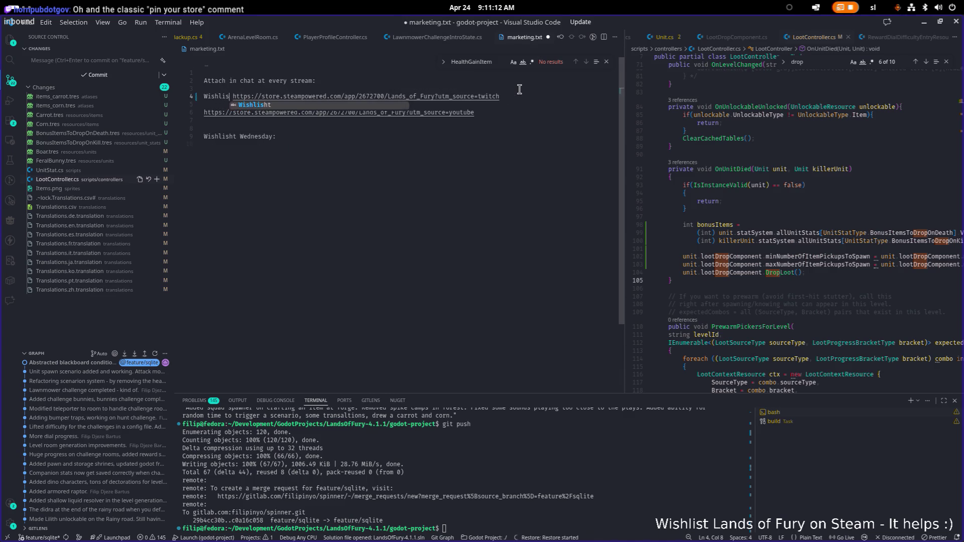
text(ands of Fury )
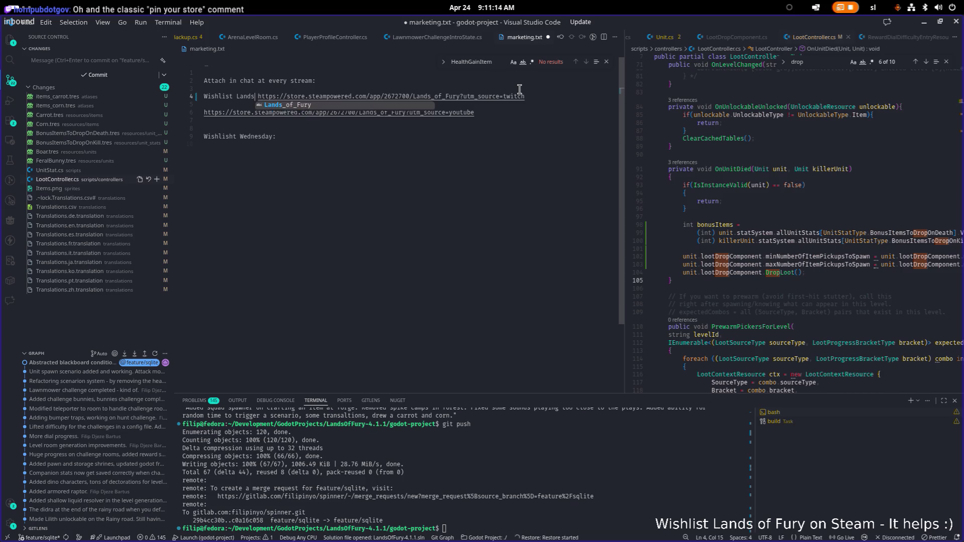
text(on Steam)
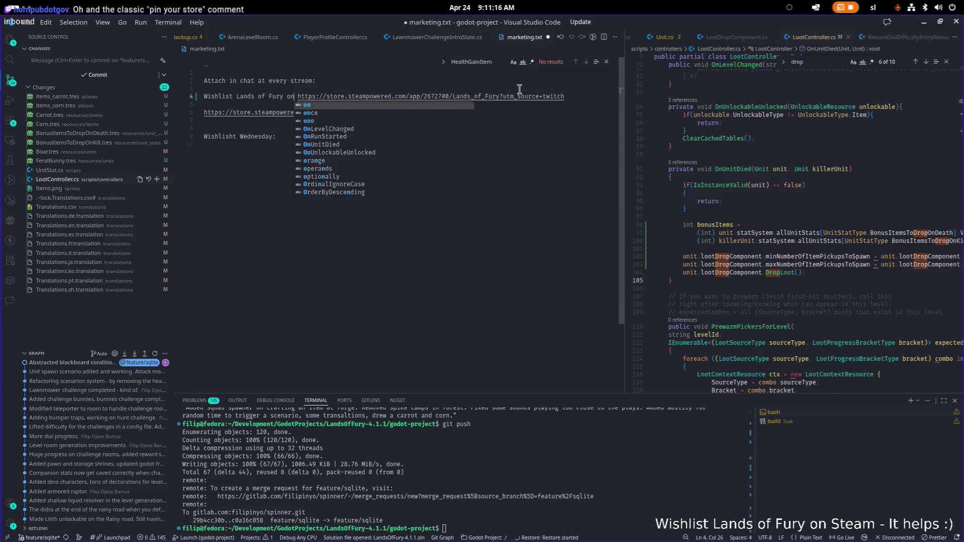
key(End)
key(shift+Home)
key(alt+Tab)
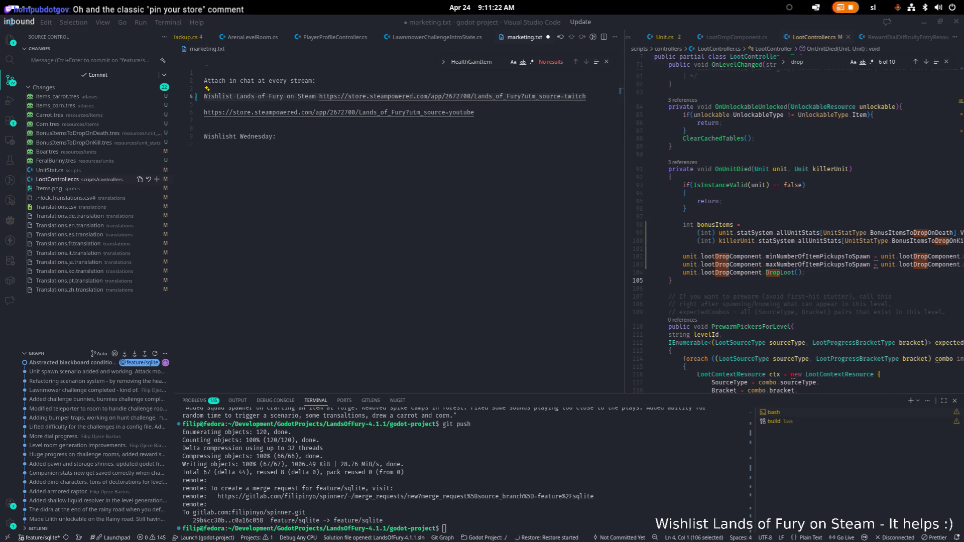
key(ctrl+v)
key(Return)
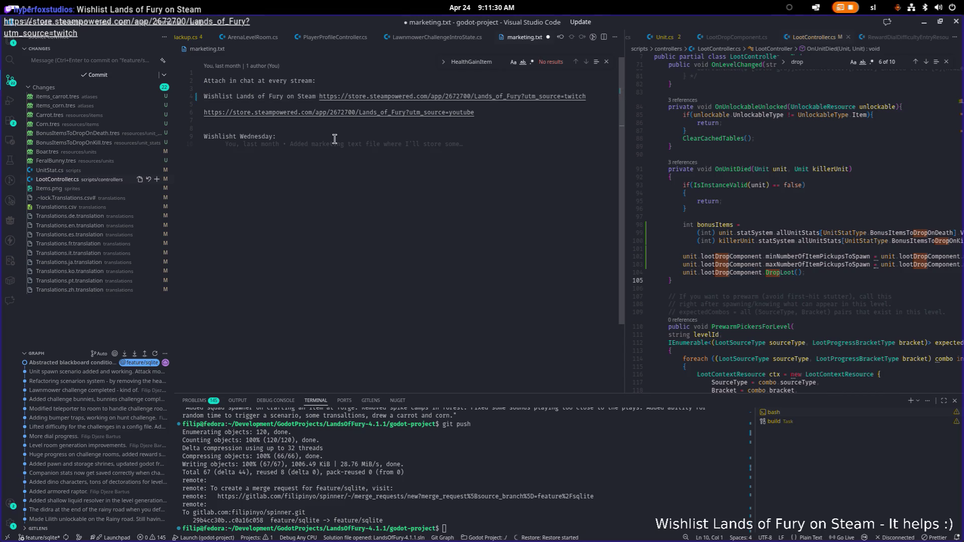
Step: Copy the wishlist phrase before the YouTube link, save marketing.txt, and select that line
click(323, 96)
key(Left)
key(Left)
key(shift+Home)
key(ctrl+c)
key(Down)
key(Down)
key(ctrl+v)
key(ctrl+s)
key(End)
key(shift+Home)
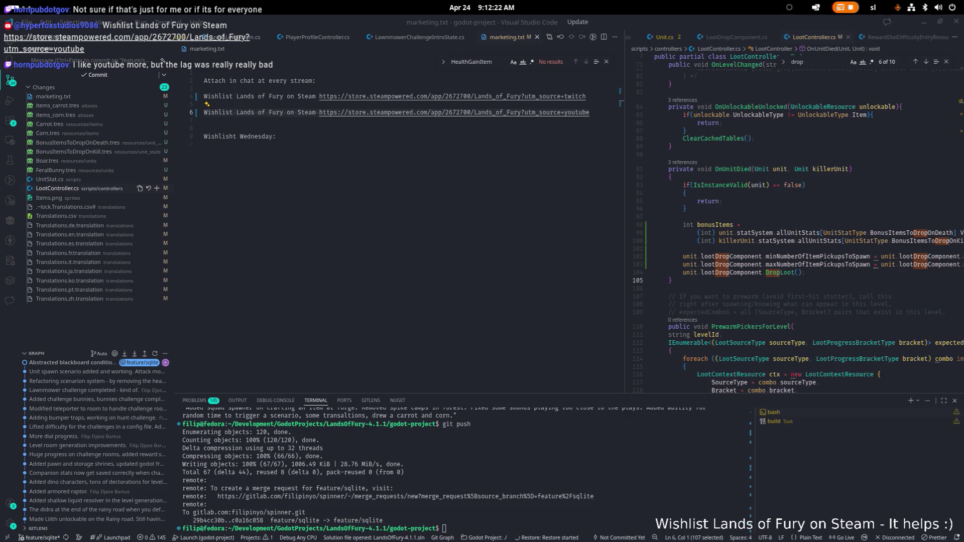
Step: Deselect the YouTube line and close the marketing.txt tab
click(355, 112)
middle_click(491, 39)
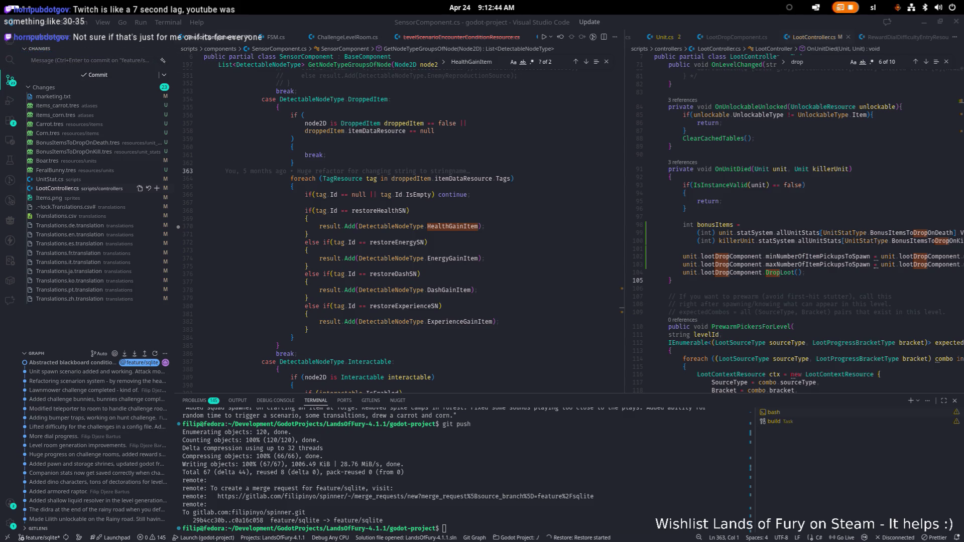
Step: Save the Godot scene with Ctrl+S and run the game to its Hyper Fox Studios splash
click(544, 226)
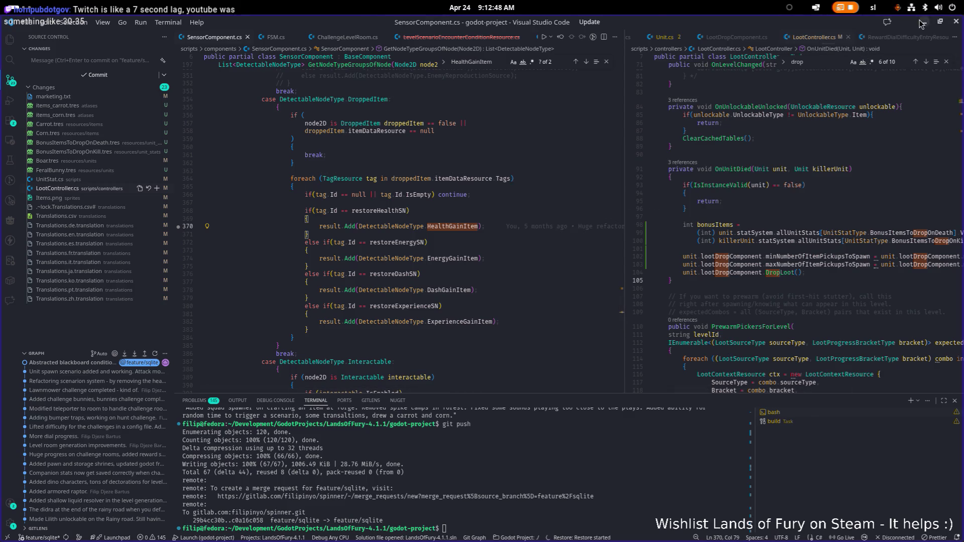
click(922, 22)
click(793, 239)
key(ctrl+s)
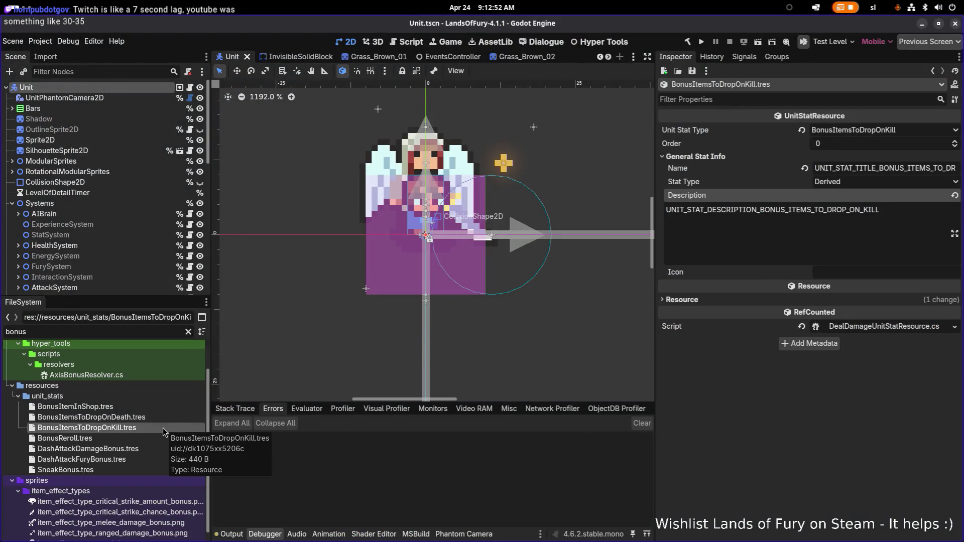
key(alt+Tab)
key(Tab)
key(Tab)
key(Tab)
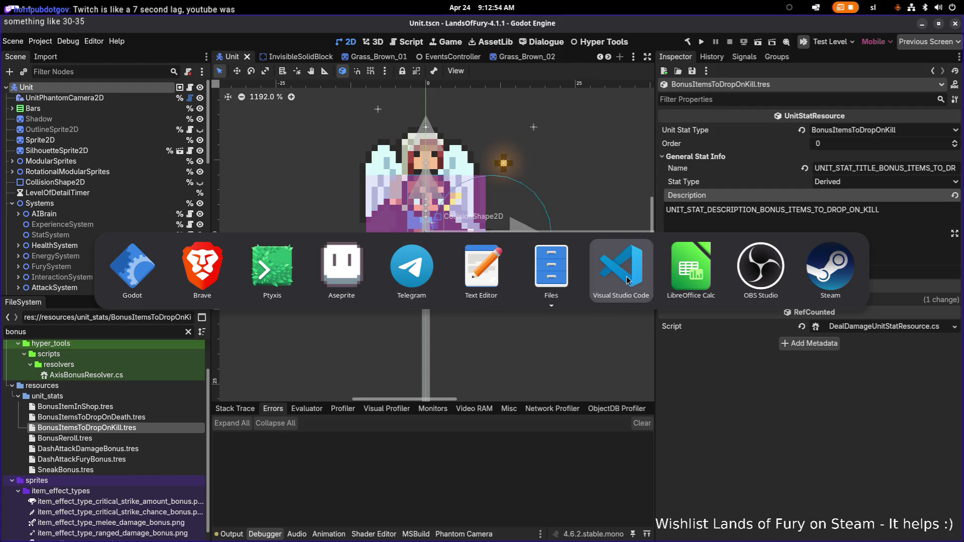
key(Escape)
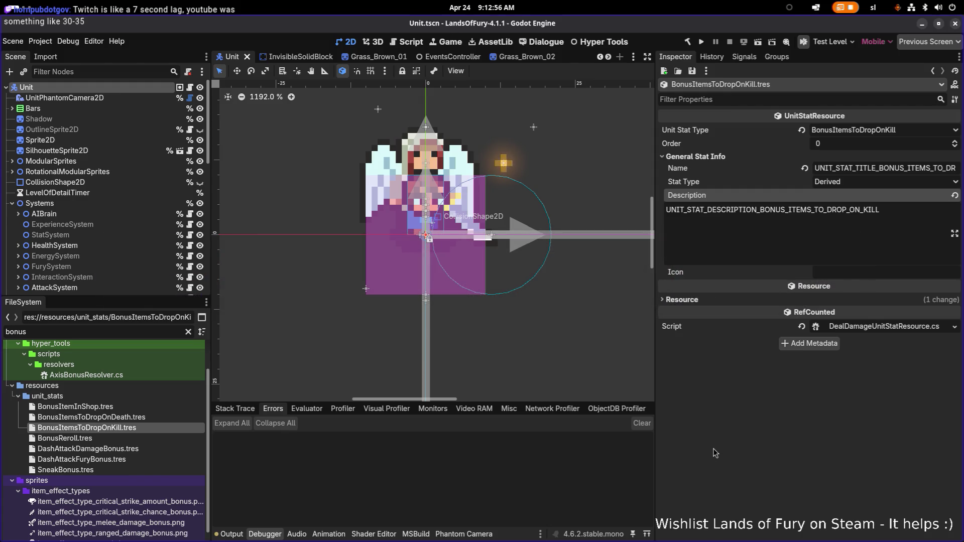
click(700, 44)
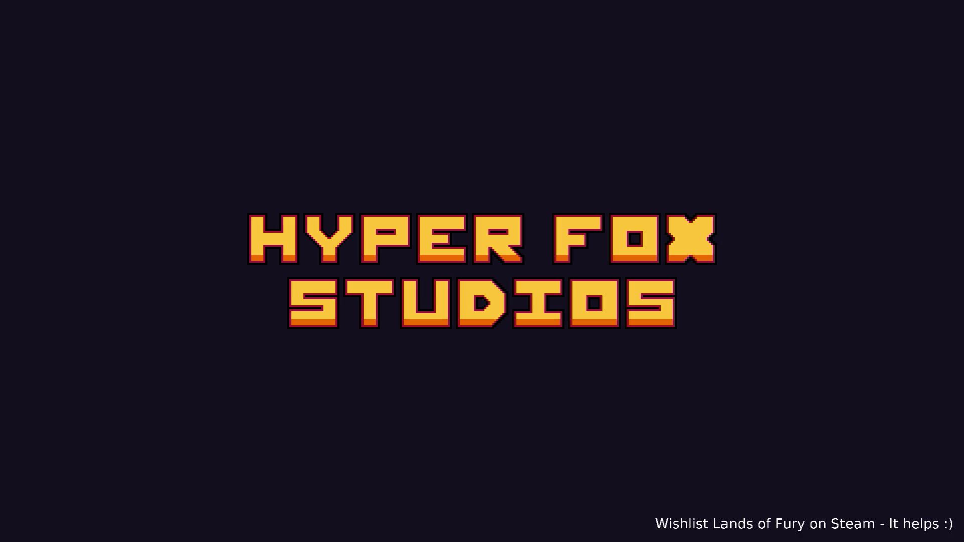
Step: Start a run, walk through the purple portal stone into the forest, and open the console
key(Return)
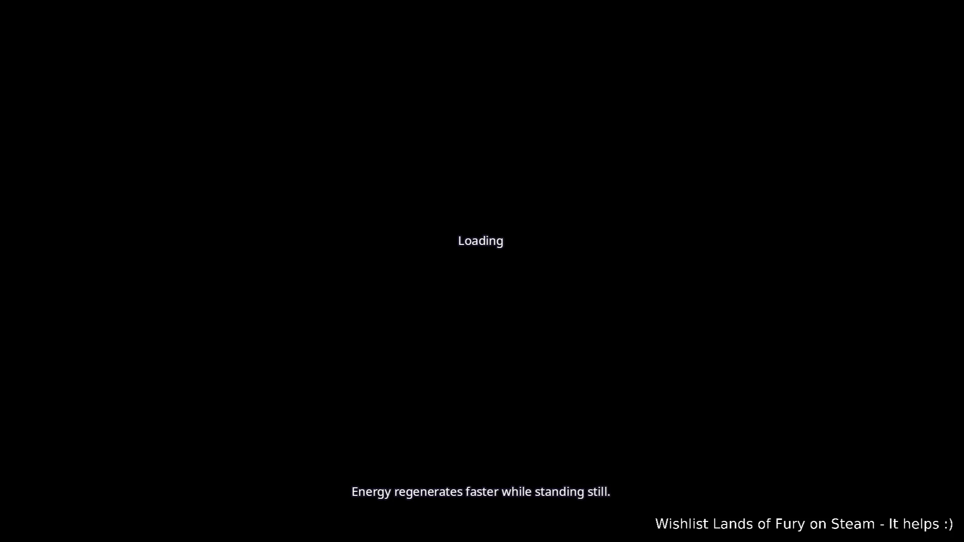
key(a)
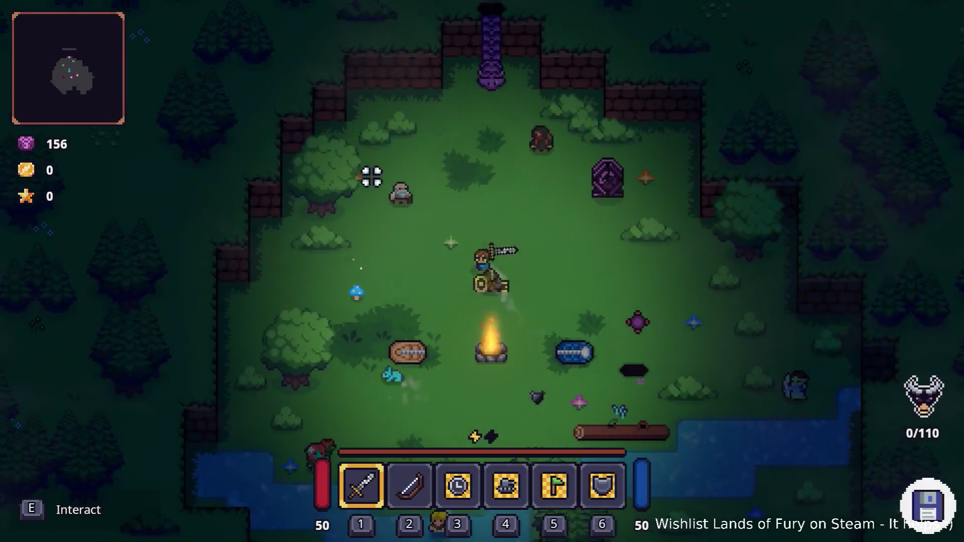
key(w)
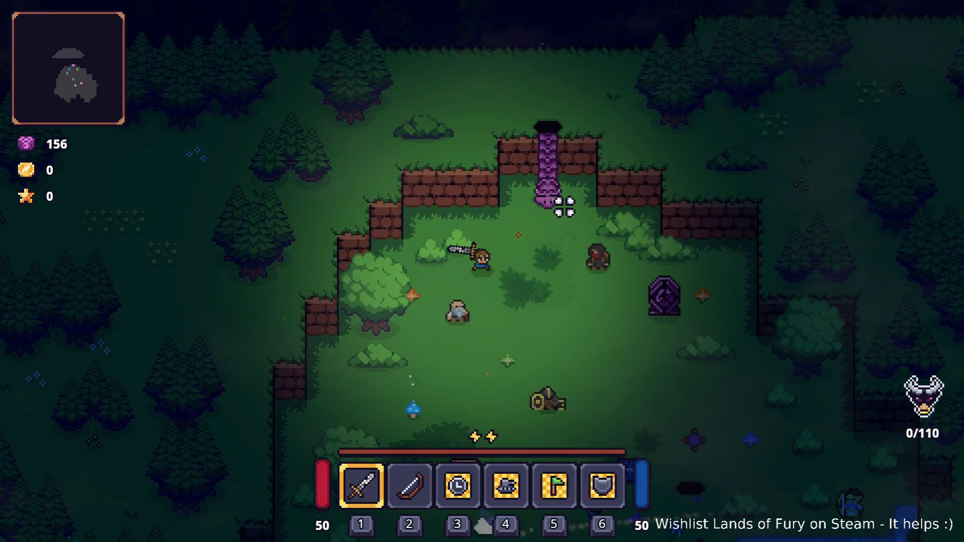
key(w)
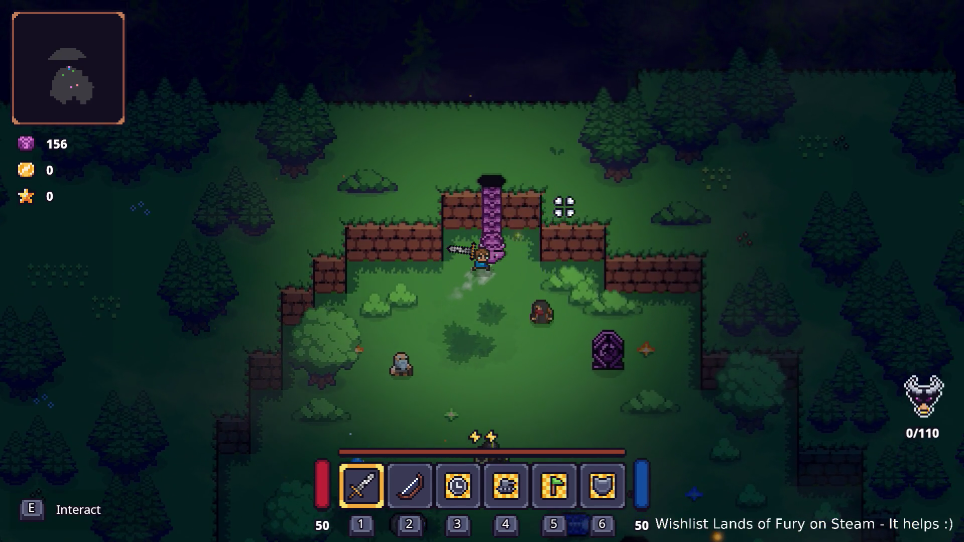
key(e)
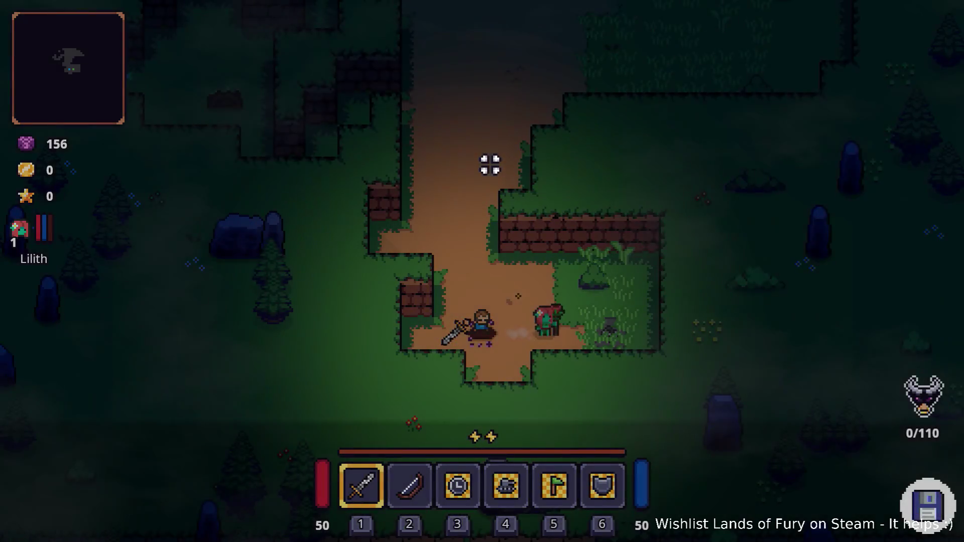
key(grave)
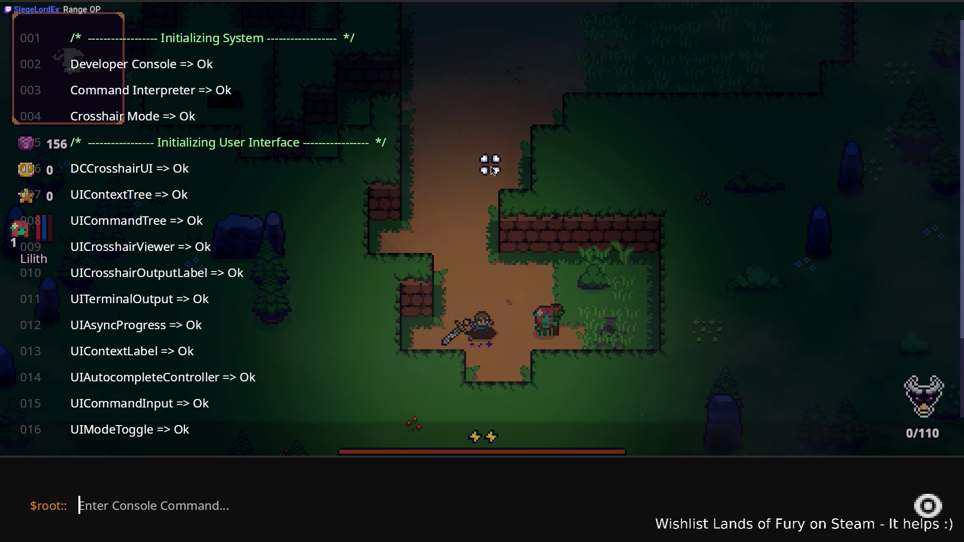
Step: Run Player.AddItem(corn,1) twice in the console for two corn, then close it
text(Play)
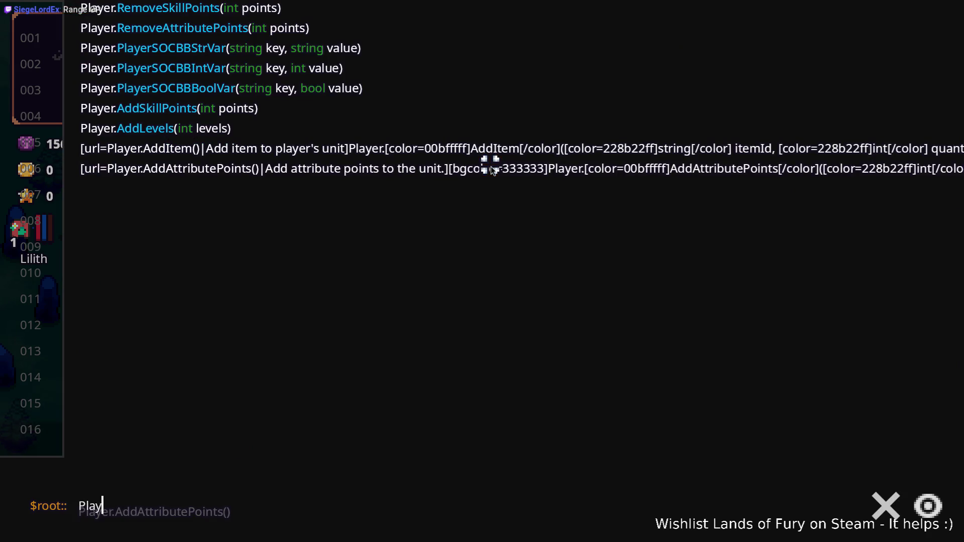
text(er.AddItem(cornm)
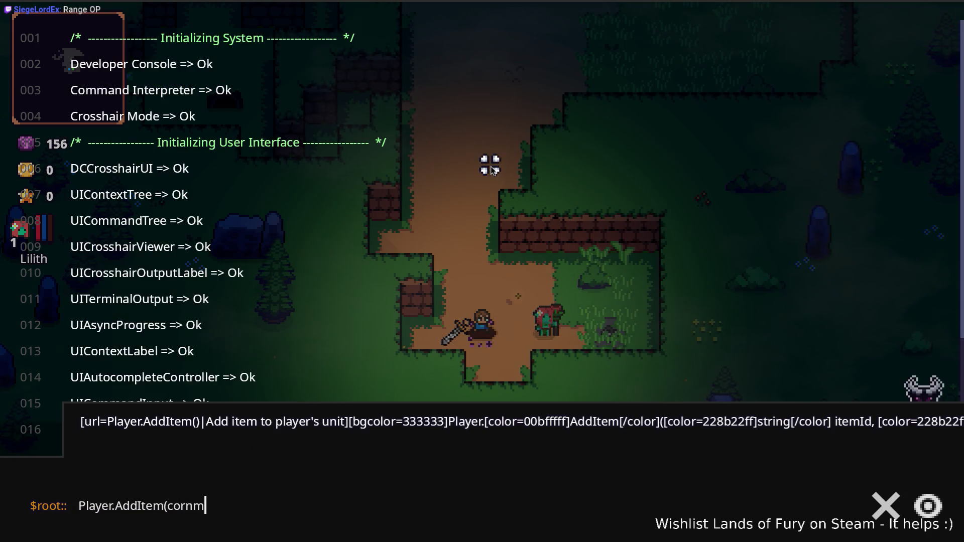
text(,1)
key(Return)
key(Up)
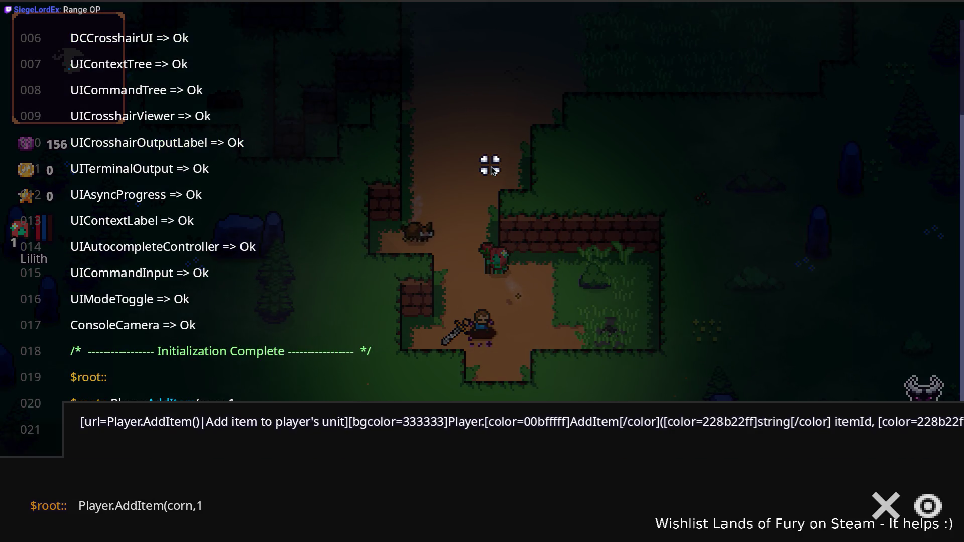
key(Return)
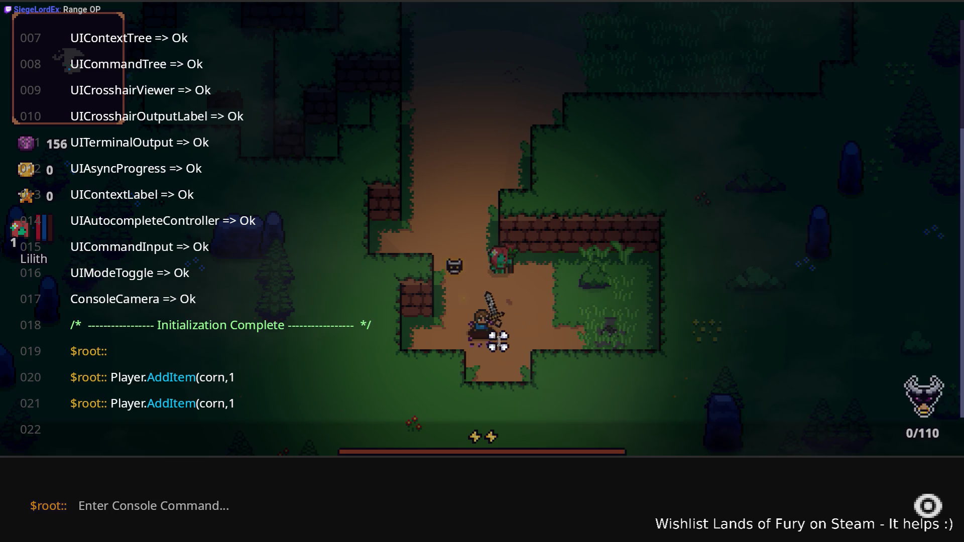
key(grave)
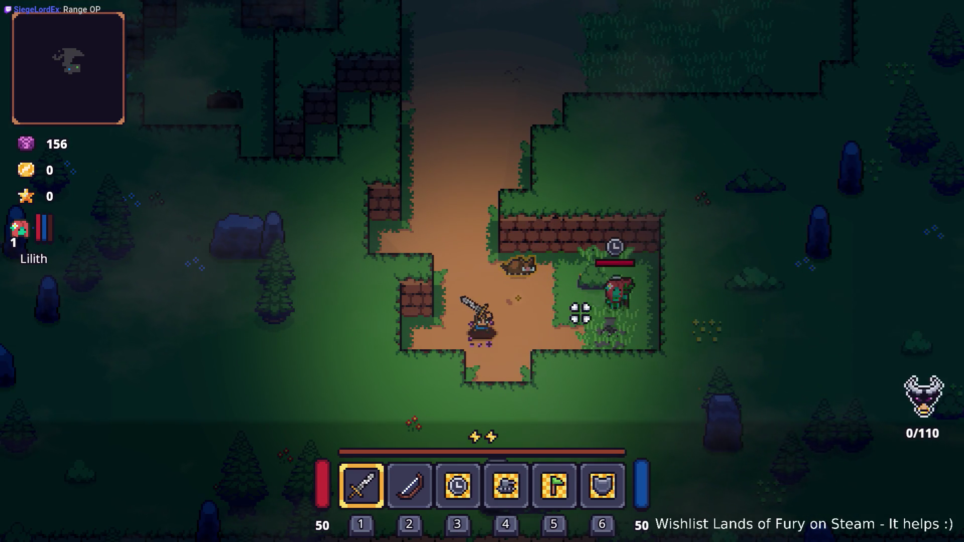
Step: Walk right and attack the enemy by the wall, then check the corn in the inventory
key(d)
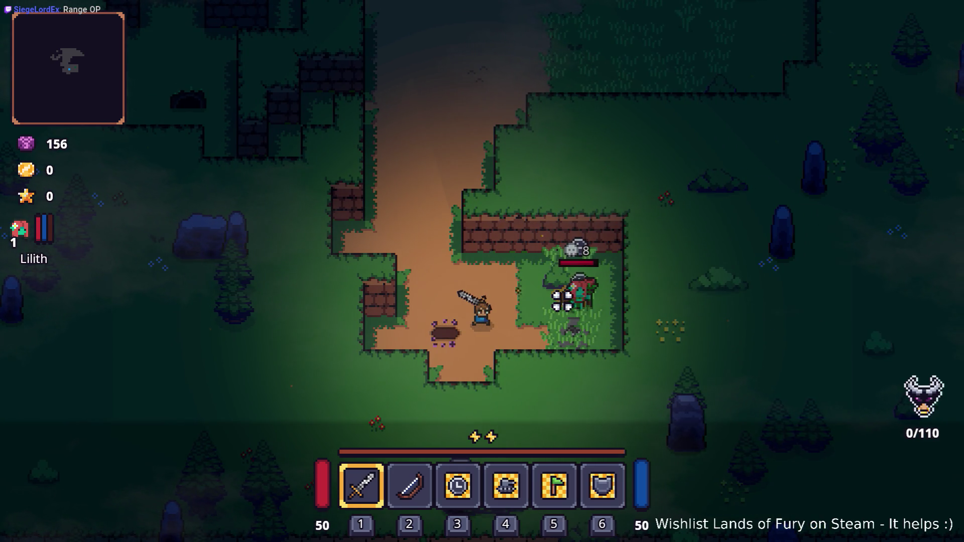
key(d)
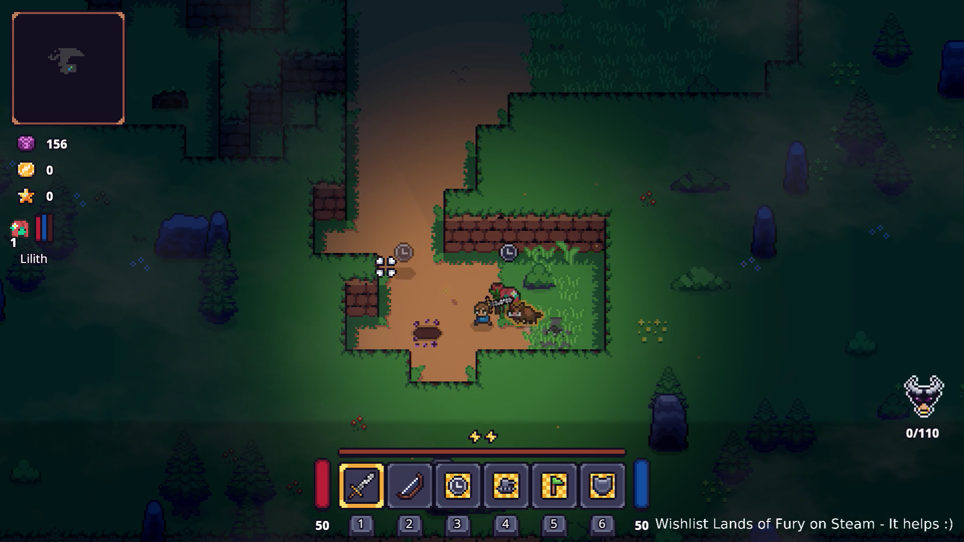
click(366, 258)
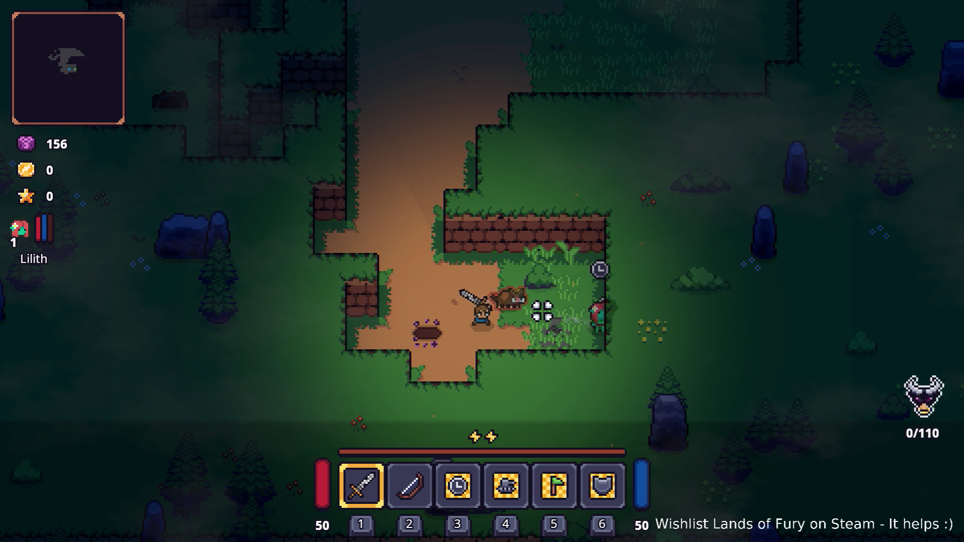
key(a)
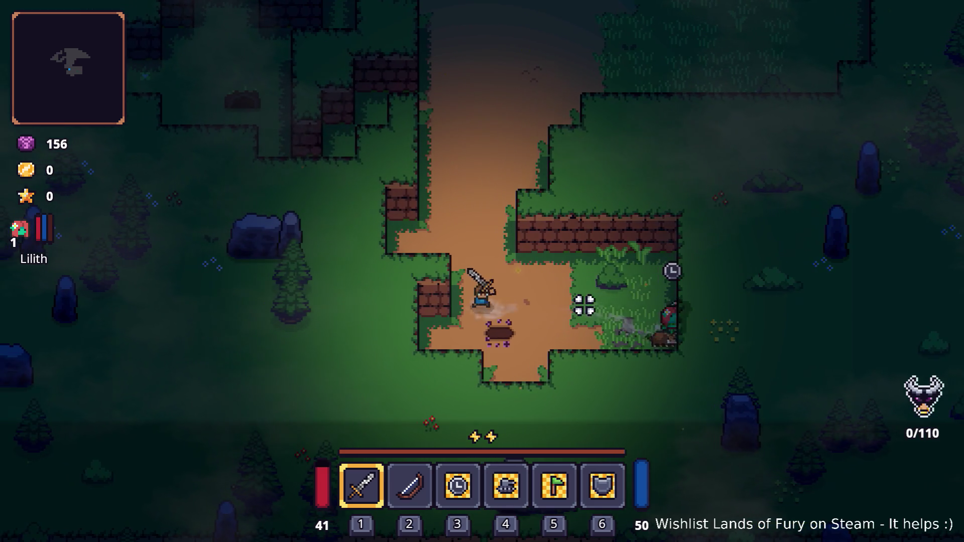
key(Tab)
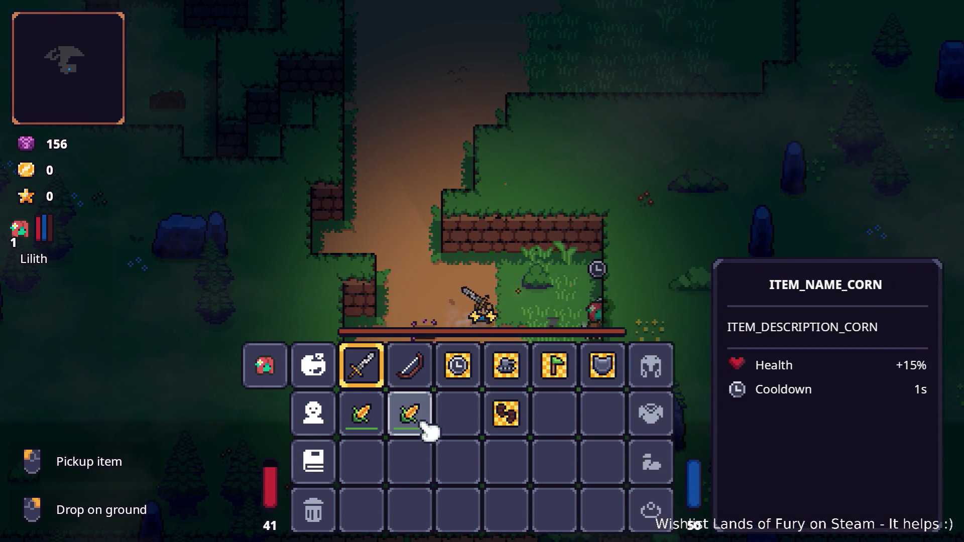
key(Tab)
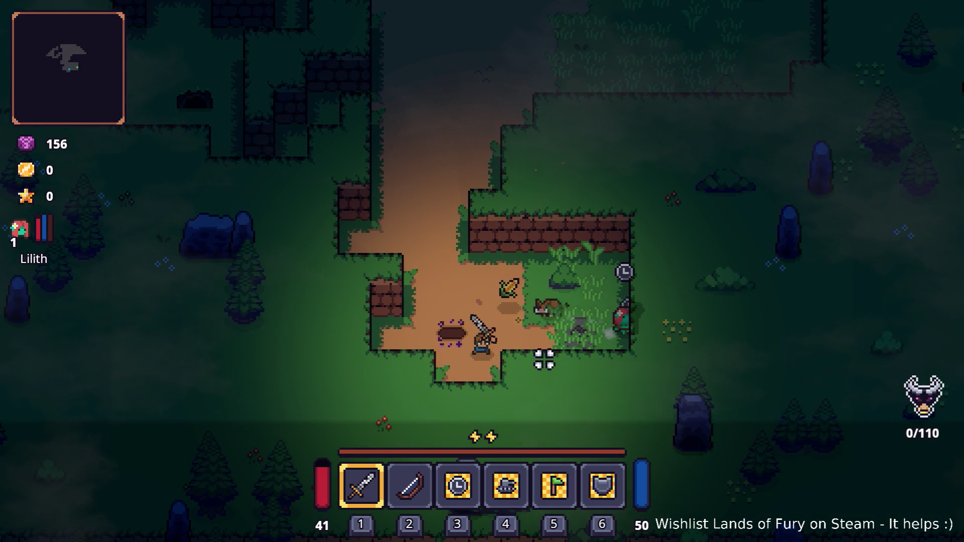
Step: Drop the corn from the inventory onto the ground
key(a)
key(w)
key(Tab)
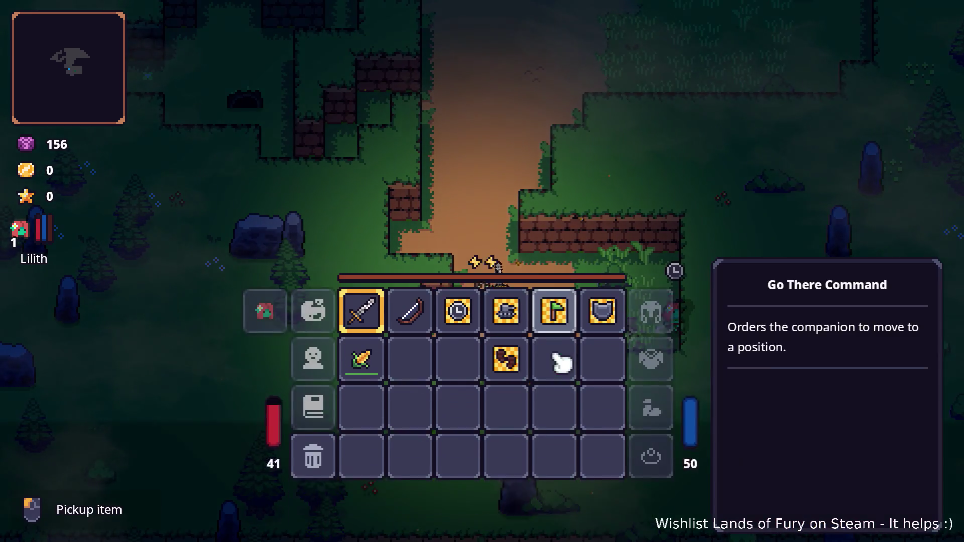
right_click(373, 412)
key(Tab)
key(d)
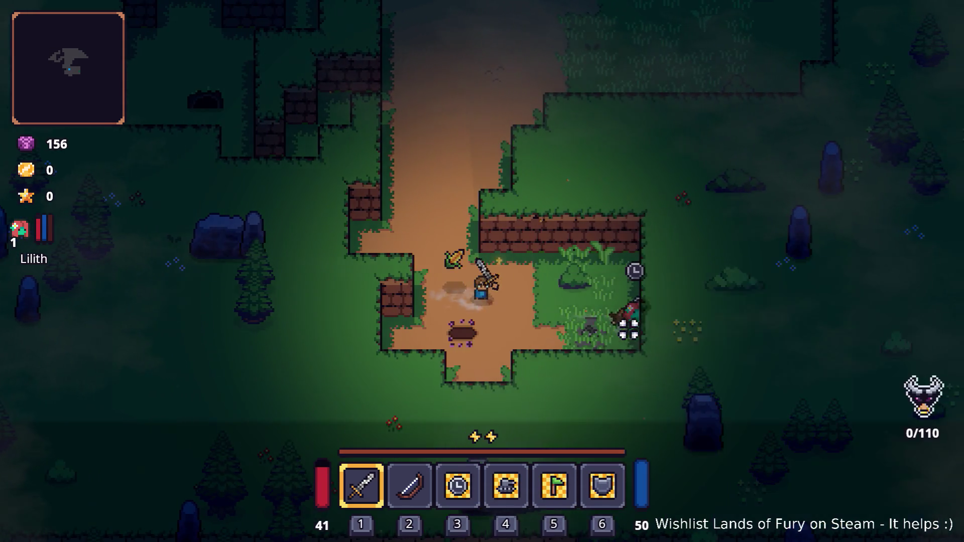
Step: Fight the boar and finish it off with a dash
key(d)
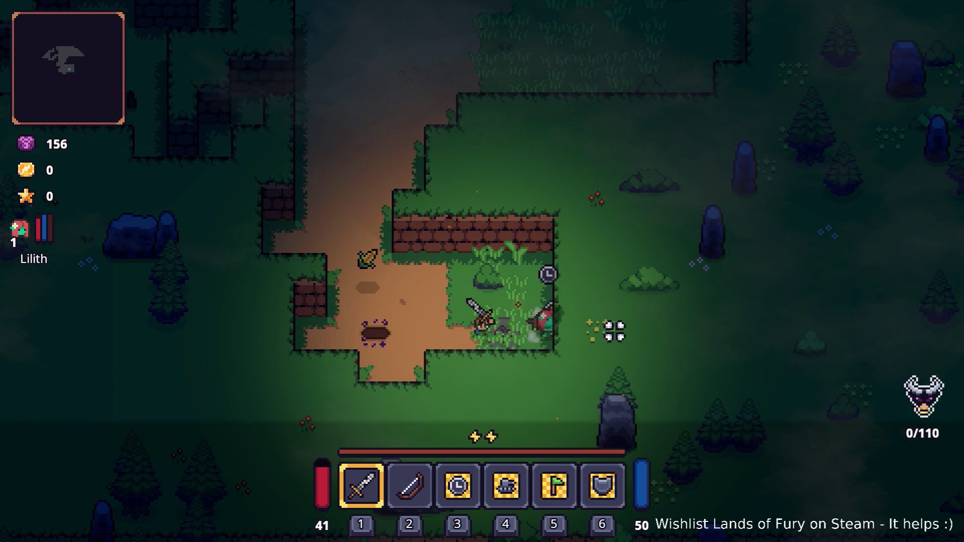
key(a)
key(d)
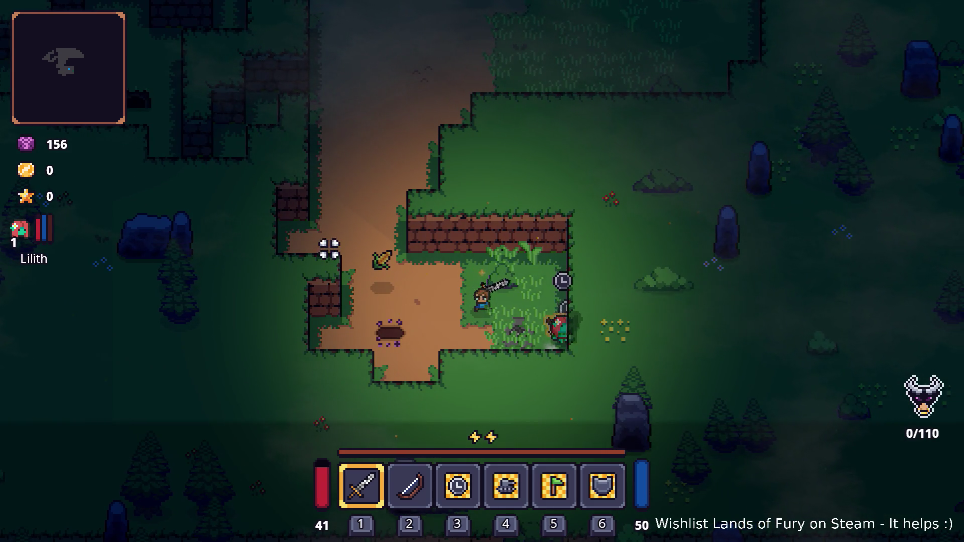
key(a)
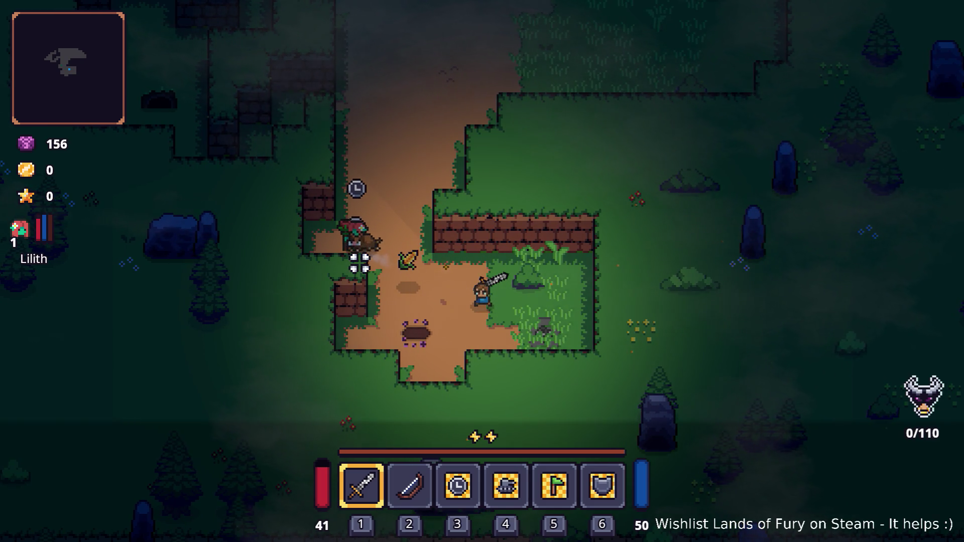
key(a)
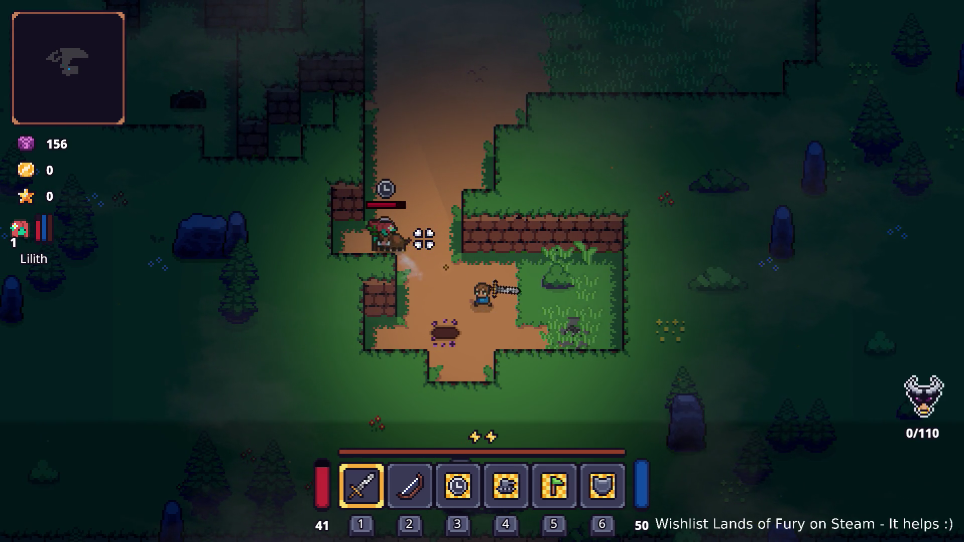
key(space)
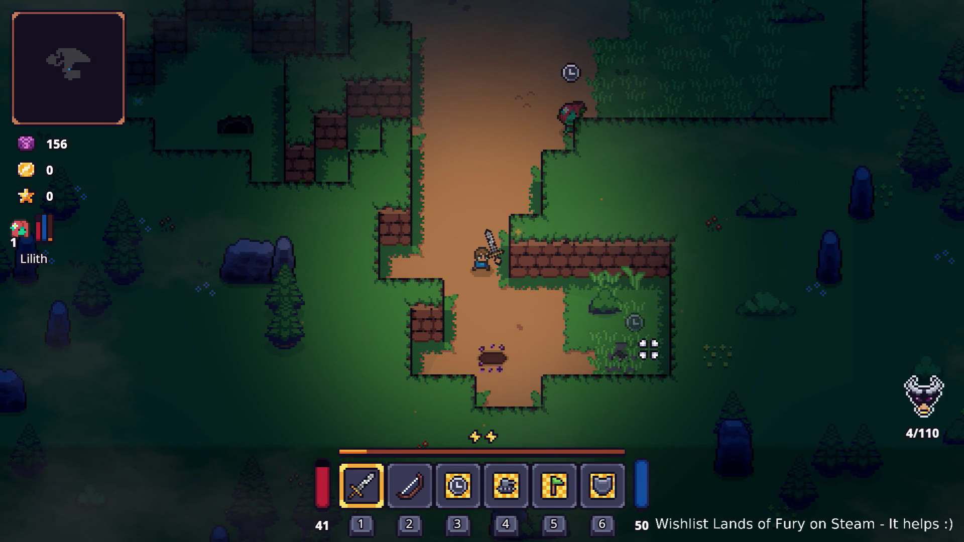
Step: Rerun Player.AddItem(corn,1) from the console to give the hero another corn
key(grave)
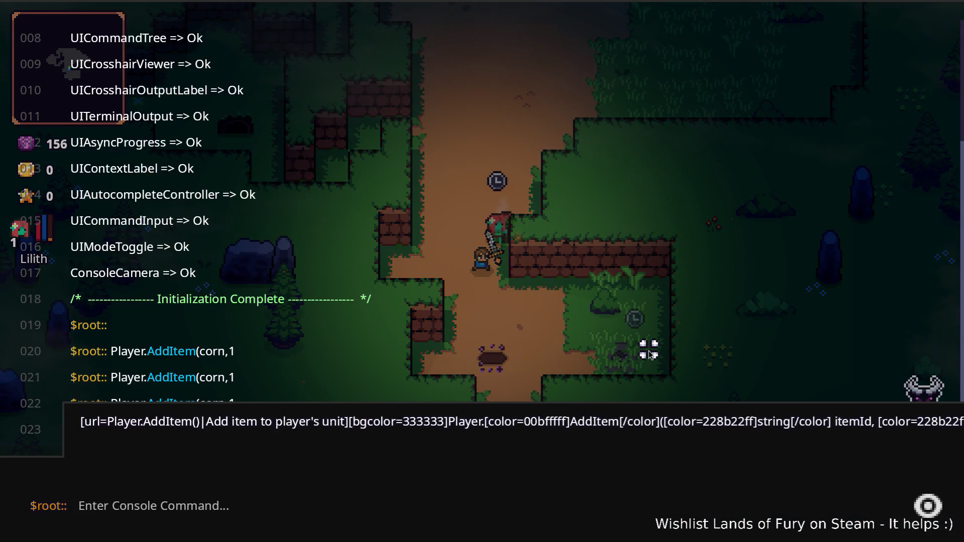
key(Up)
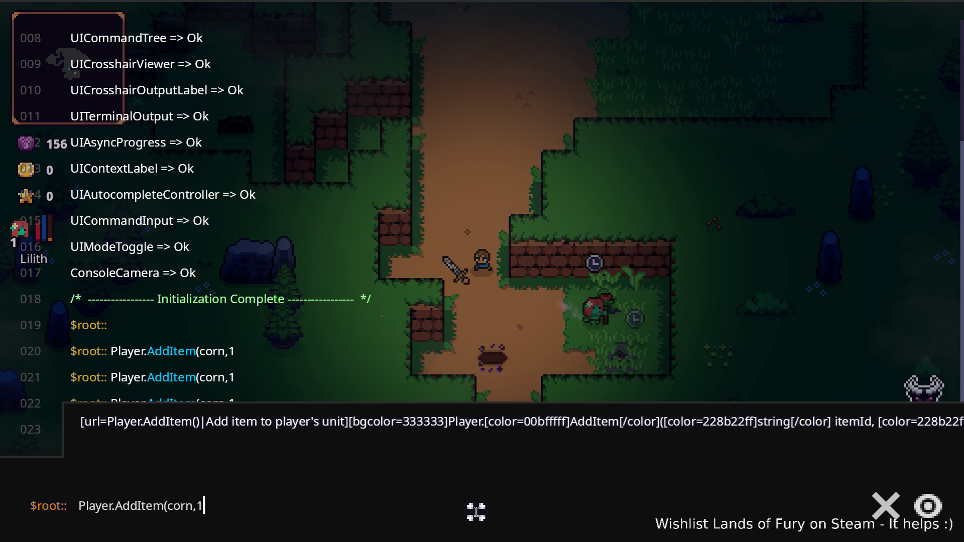
key(Return)
key(grave)
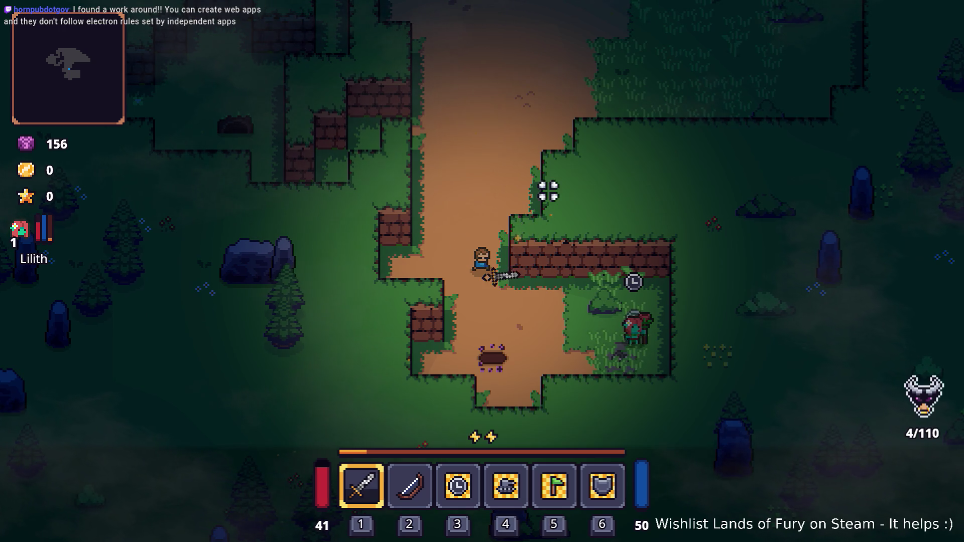
Step: Move up-left past the burrow and reopen the developer console
key(space)
key(w)
key(a)
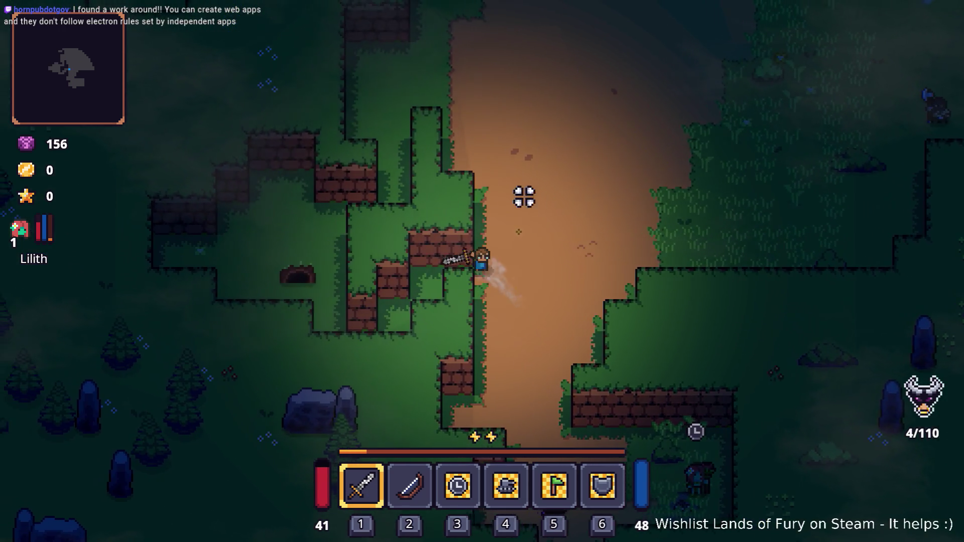
key(a)
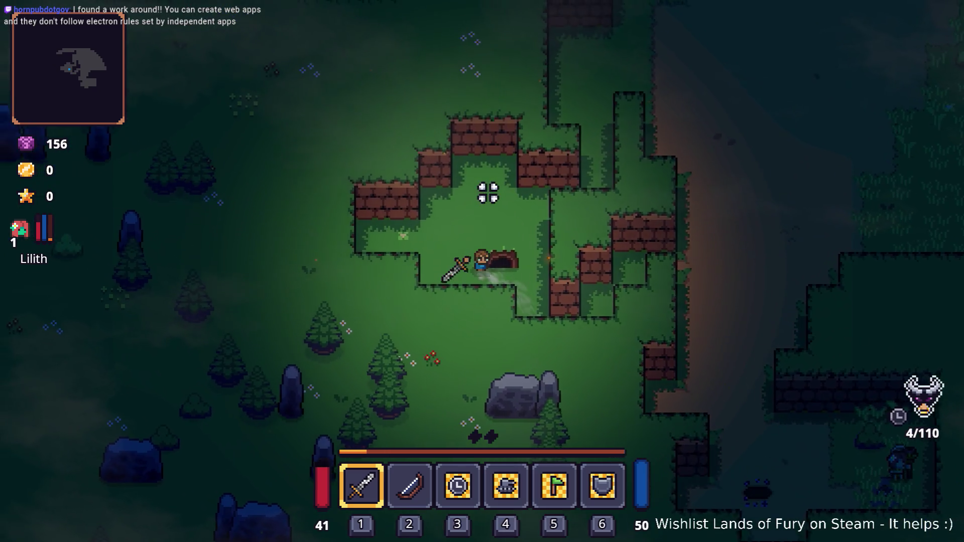
key(grave)
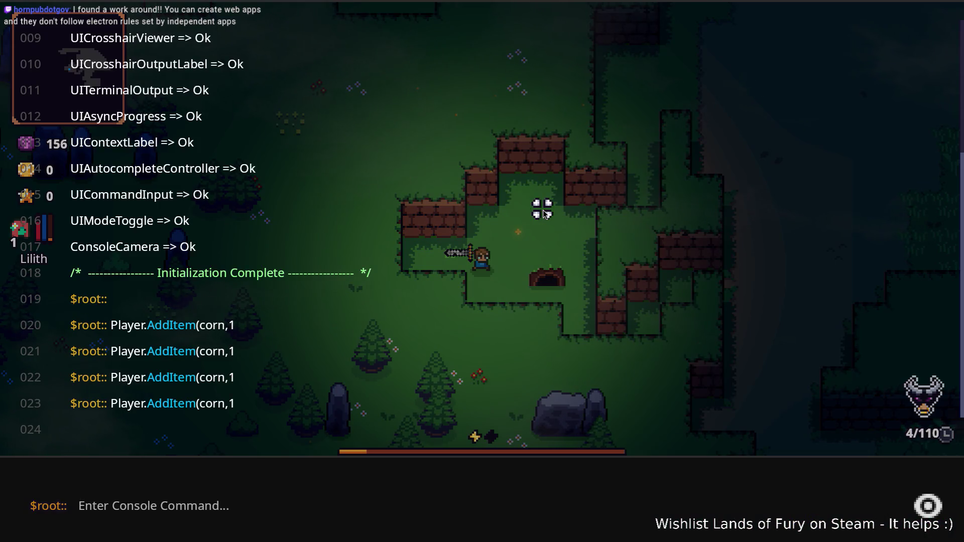
Step: Spawn a team-2 boar with Level.SpawnUnit(boar,1,2,40,0), then close the console
text(Level.)
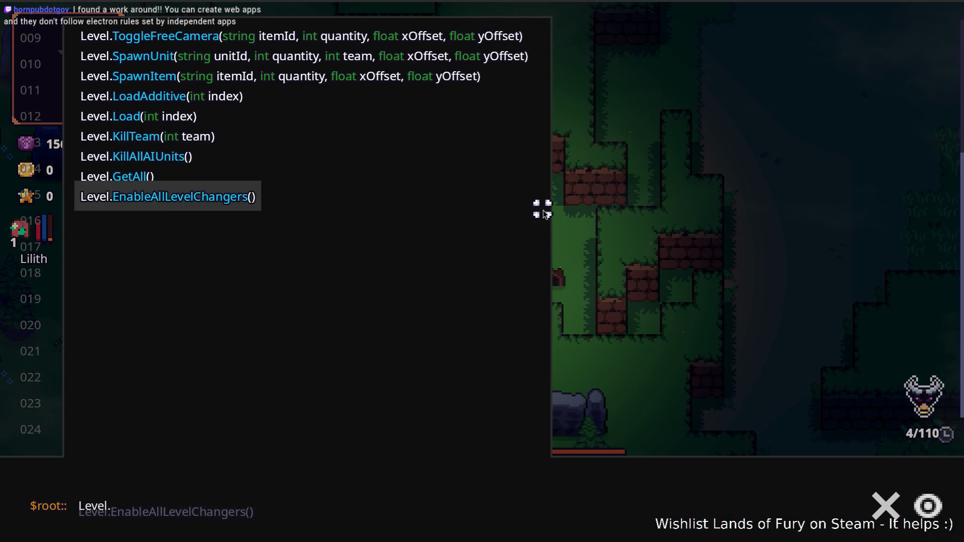
text(Spa)
key(Up)
key(Tab)
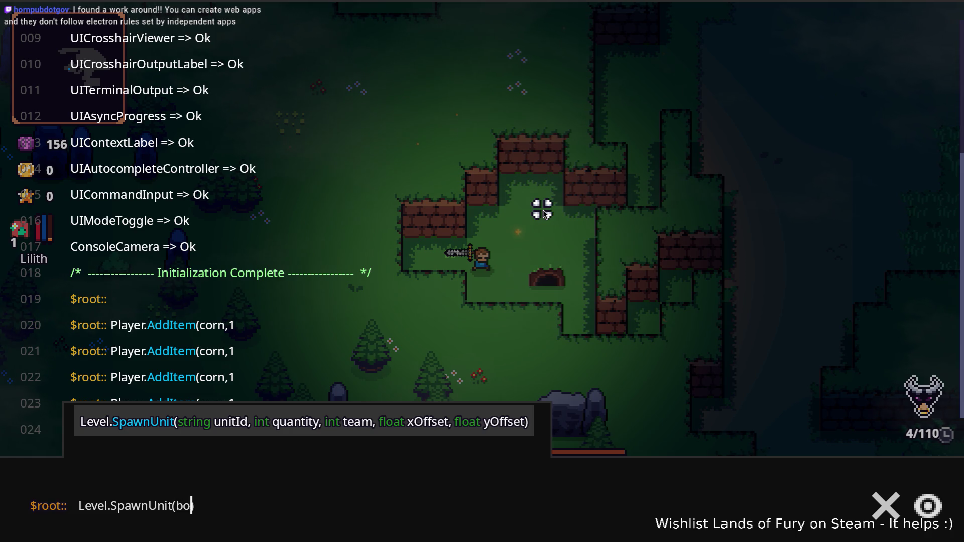
text(ar,1,5,)
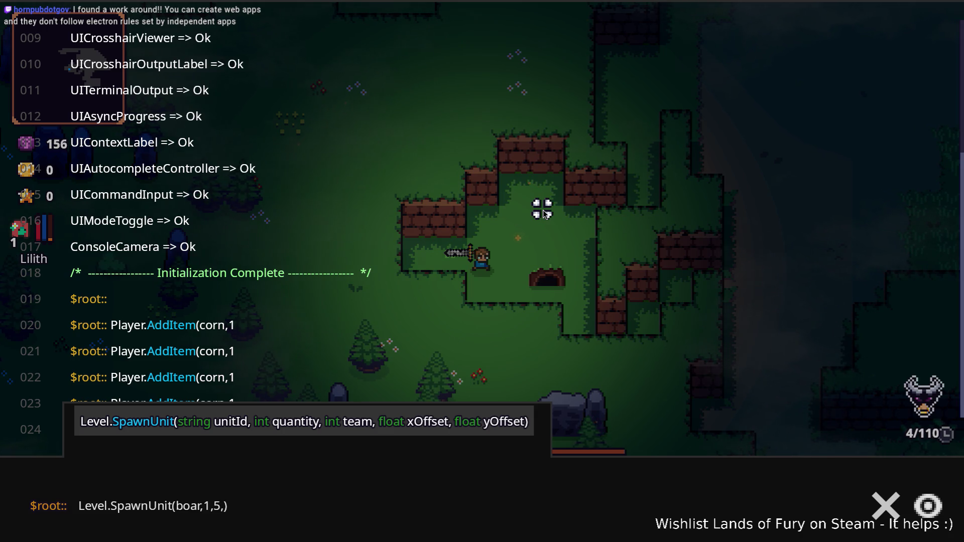
key(BackSpace)
key(BackSpace)
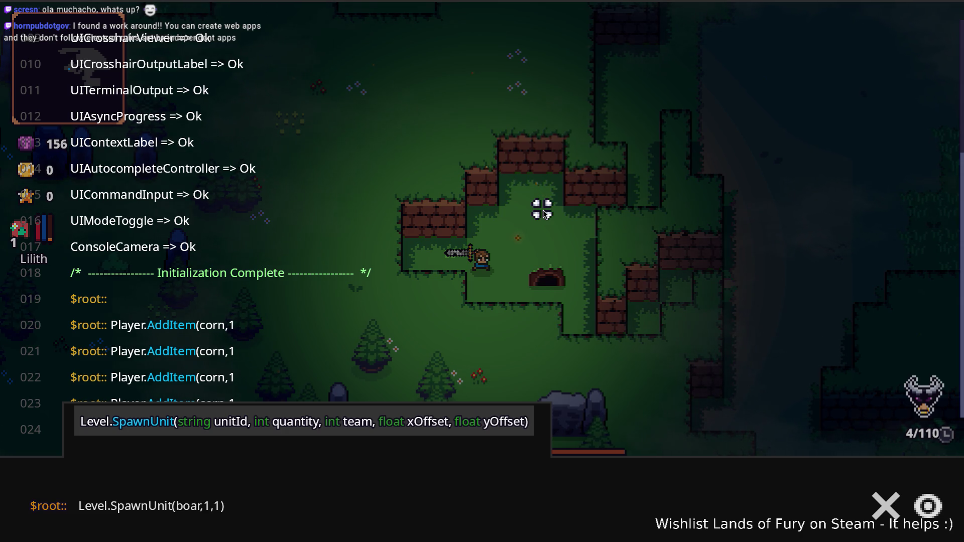
key(BackSpace)
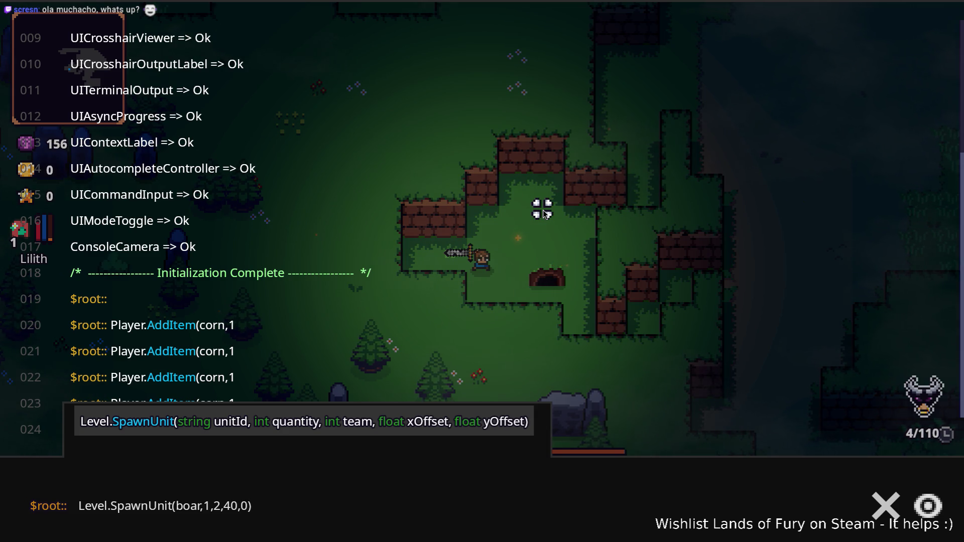
key(Return)
key(grave)
Step: Walk out of the brick pocket and up the grassy corridor toward the boar
key(w)
key(d)
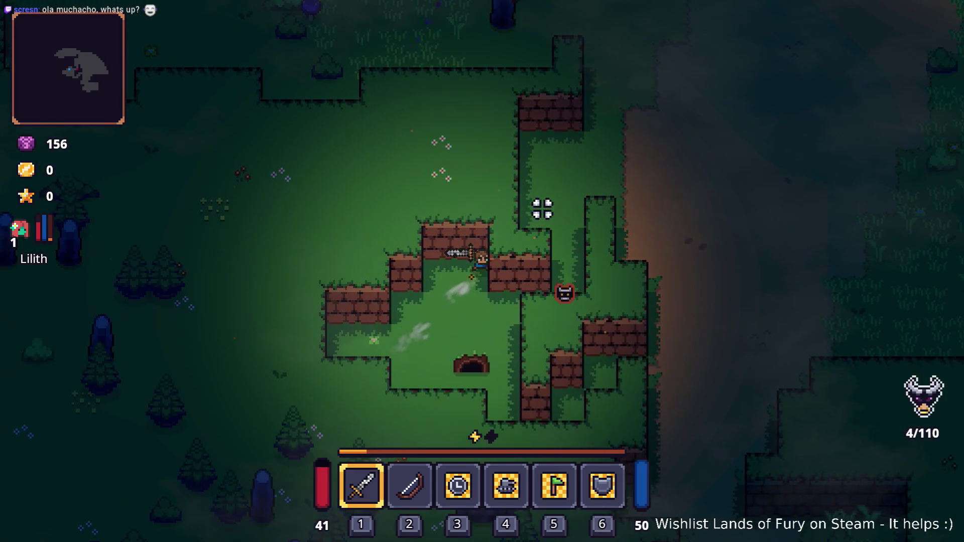
key(s)
key(d)
key(w)
key(d)
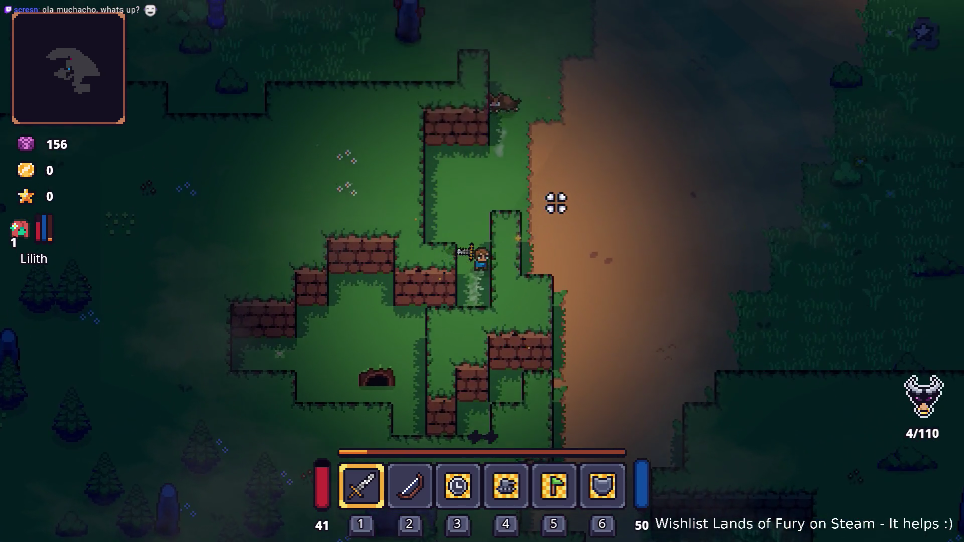
key(w)
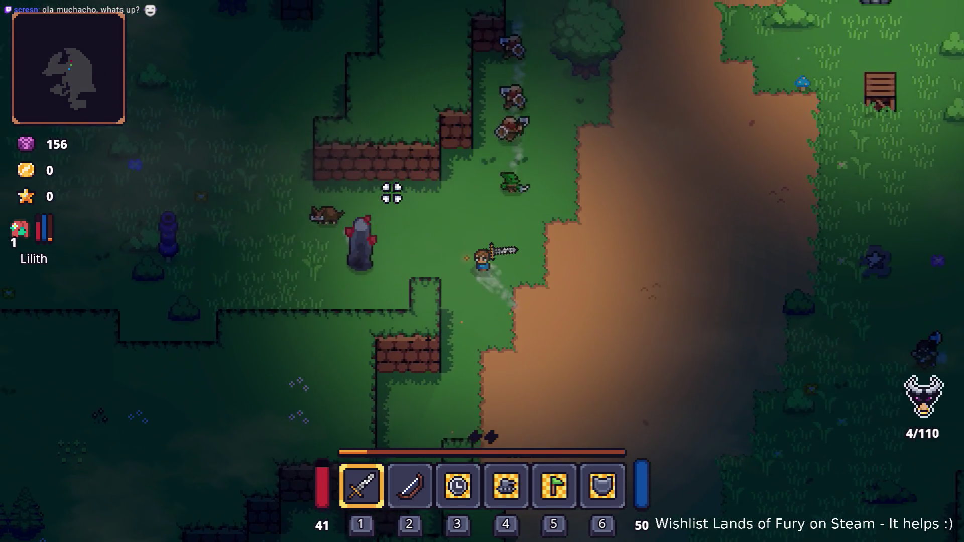
key(a)
key(w)
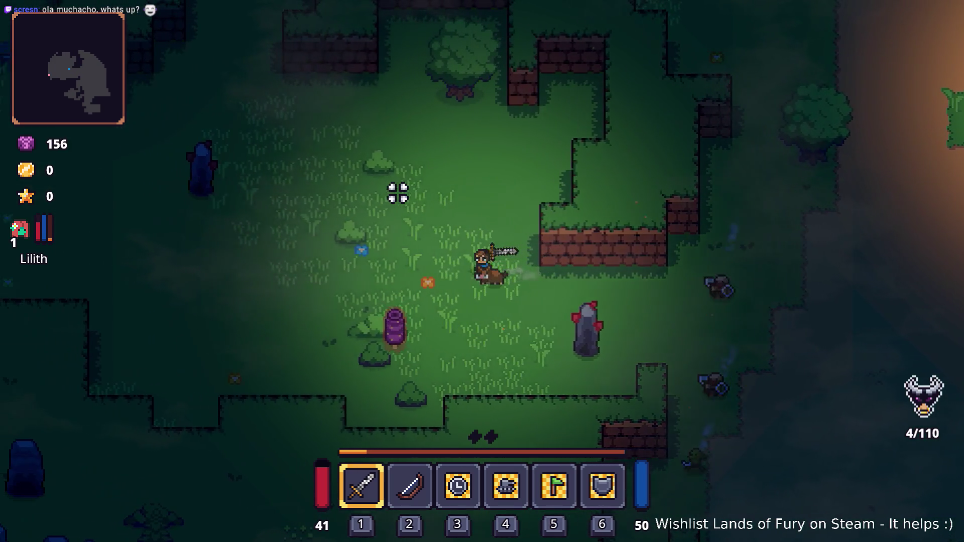
key(d)
Step: Kill the boar with the sword and check its dropped Raw Steak in the inventory
key(i)
key(i)
key(d)
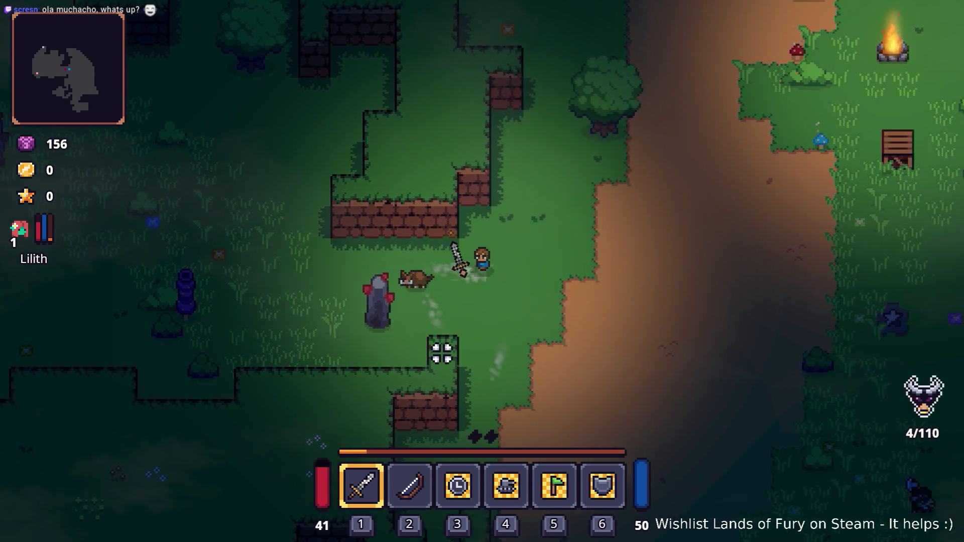
click(370, 275)
click(383, 308)
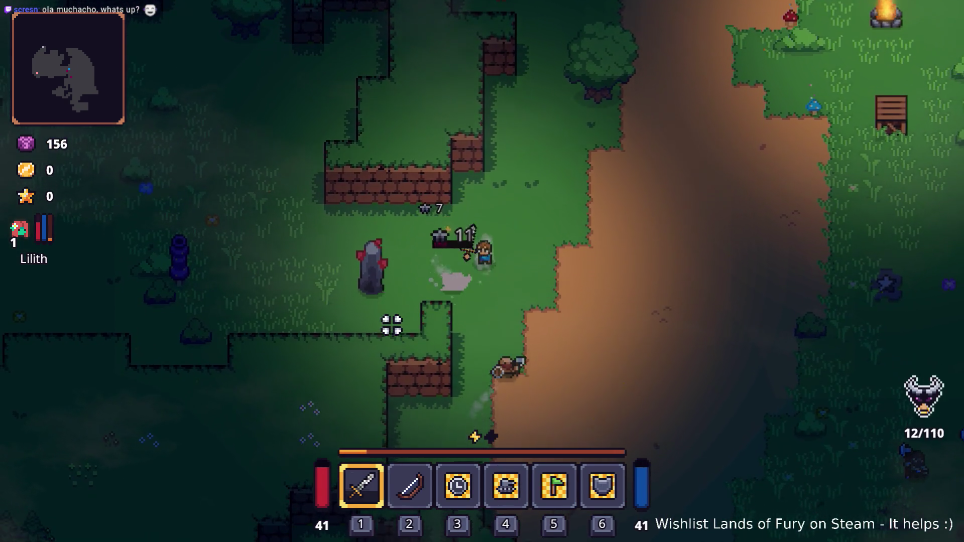
key(s)
key(d)
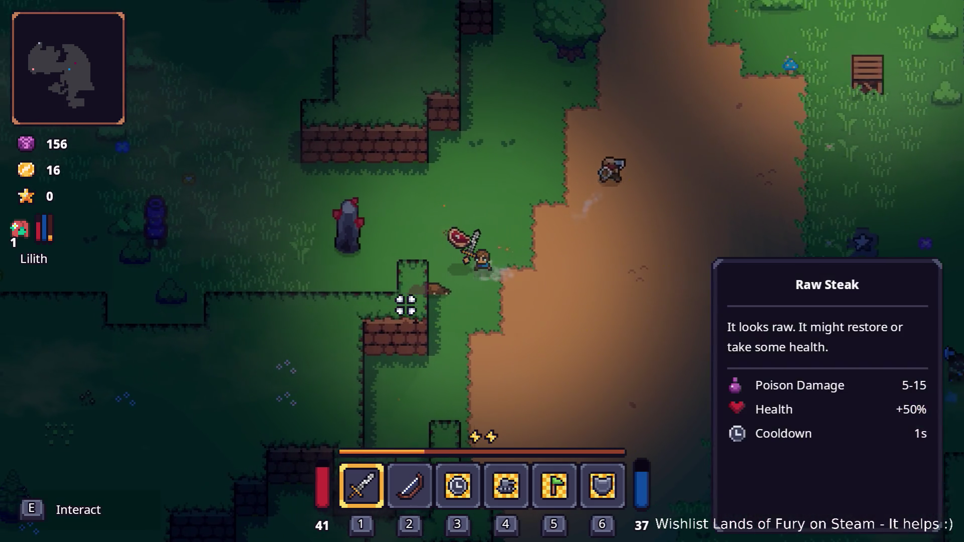
key(i)
key(i)
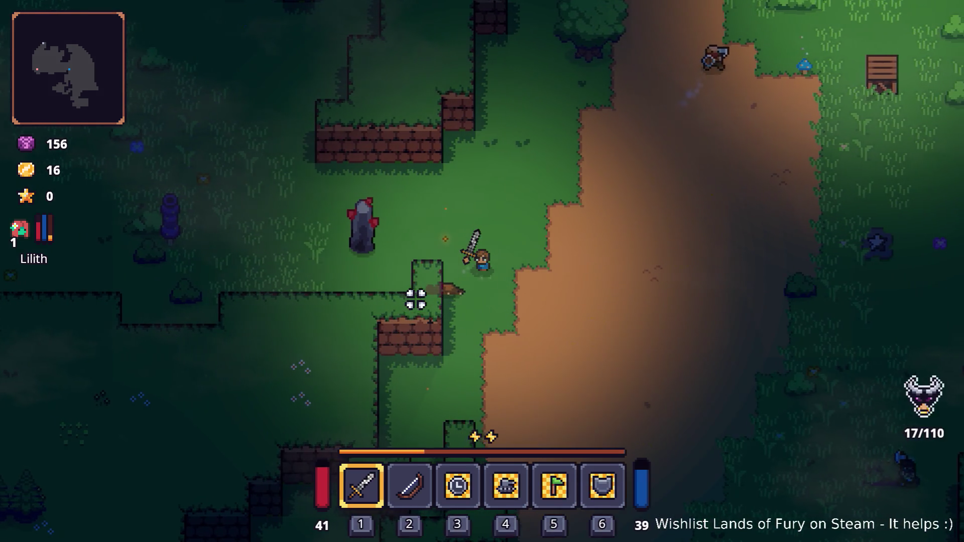
key(i)
key(i)
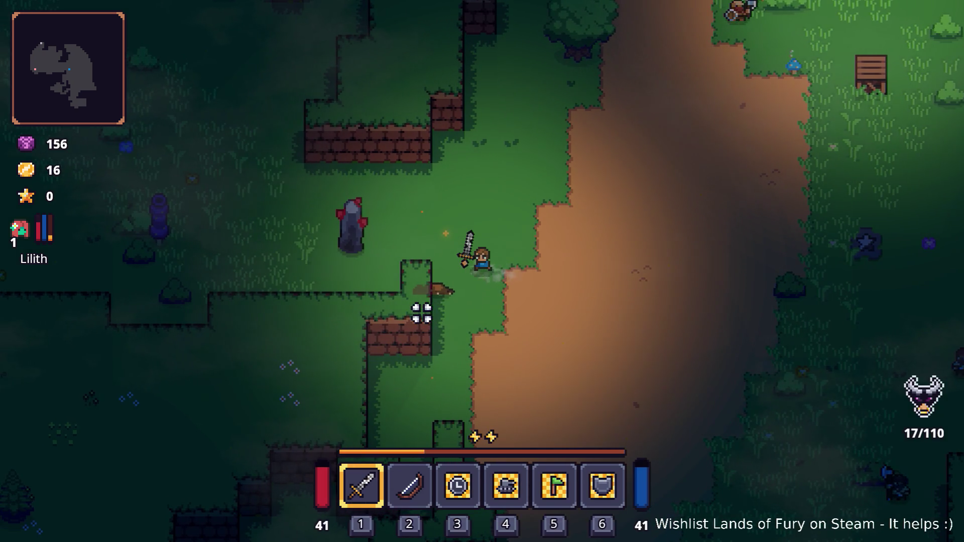
Step: Swing the sword a couple more times, then quit to the desktop from the pause menu
click(477, 313)
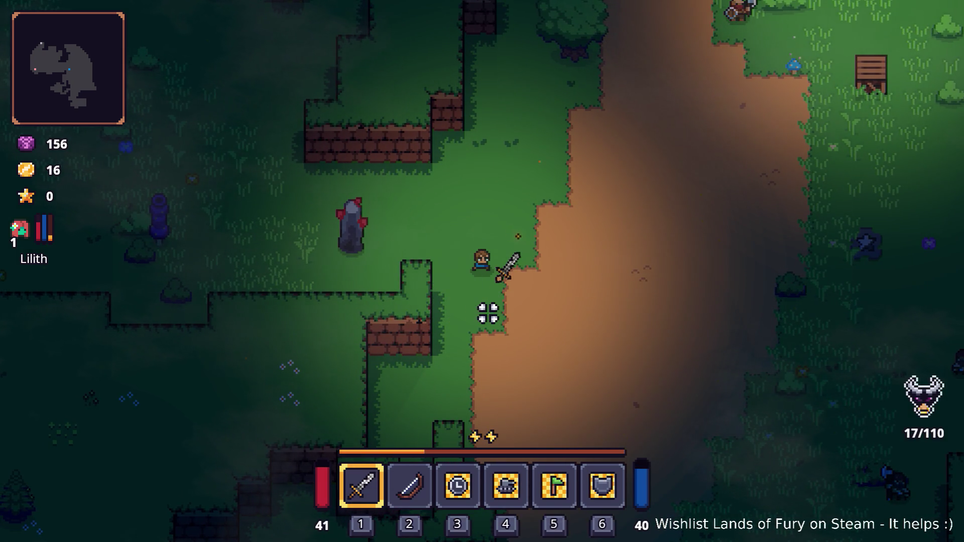
click(502, 315)
key(Escape)
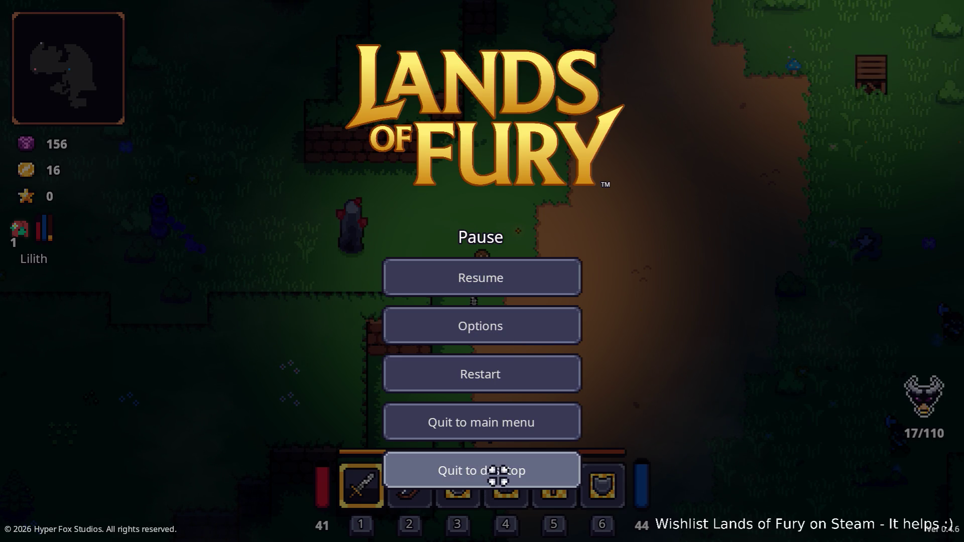
click(498, 474)
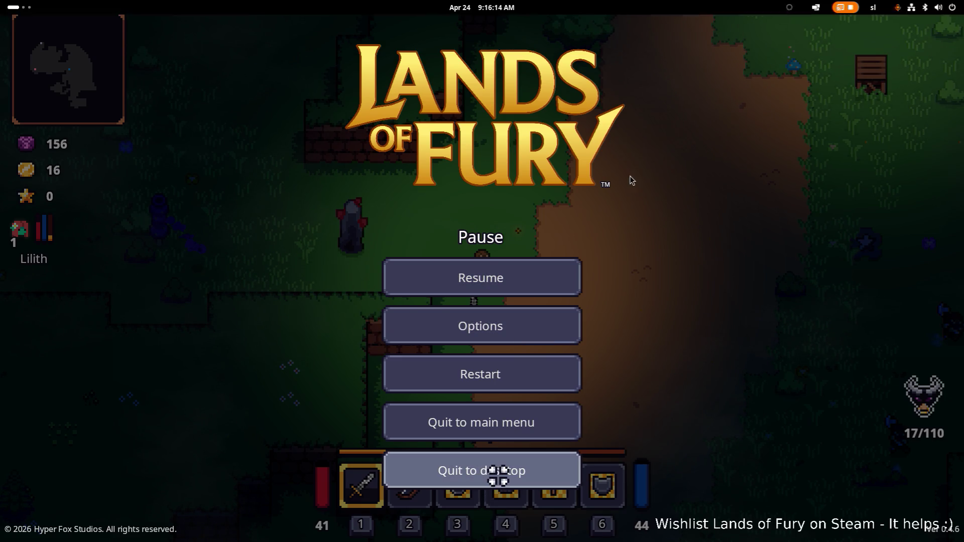
Step: Switch to VS Code, widen the LootController.cs pane, and go to line 101
key(alt+Tab)
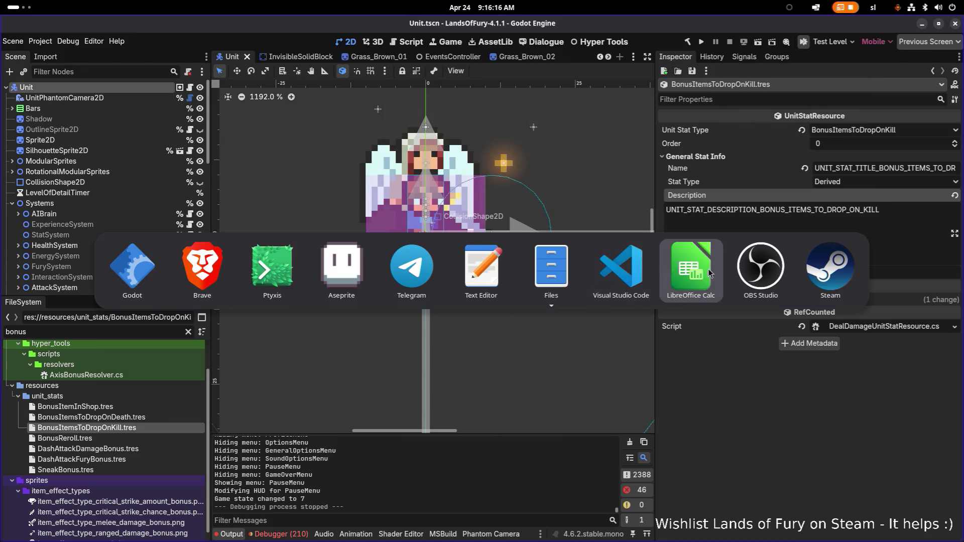
click(606, 270)
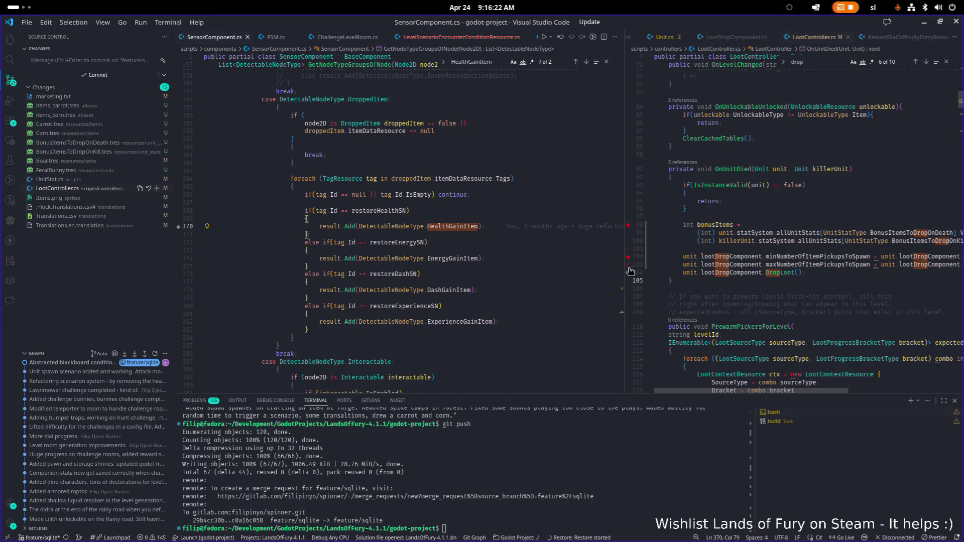
drag(630, 271, 504, 269)
click(657, 249)
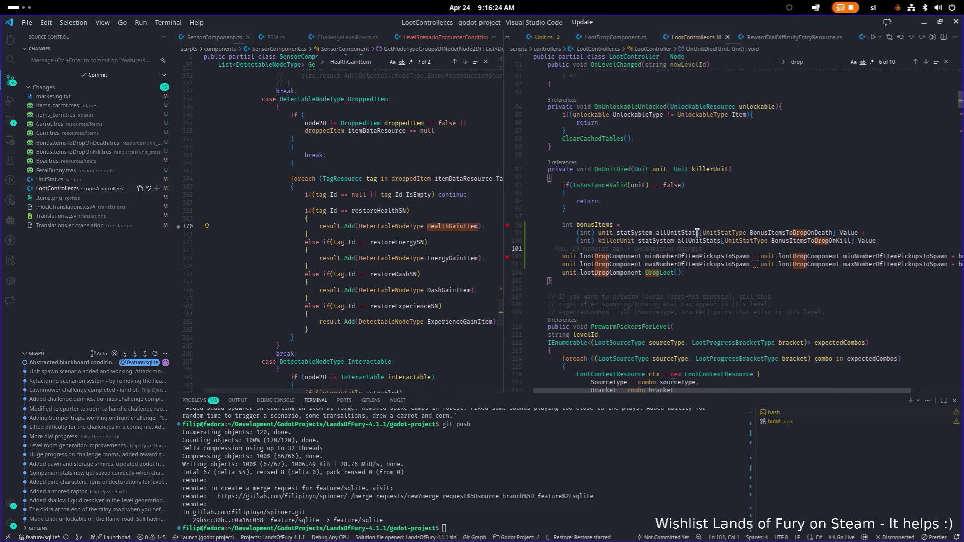
mouse_move(718, 231)
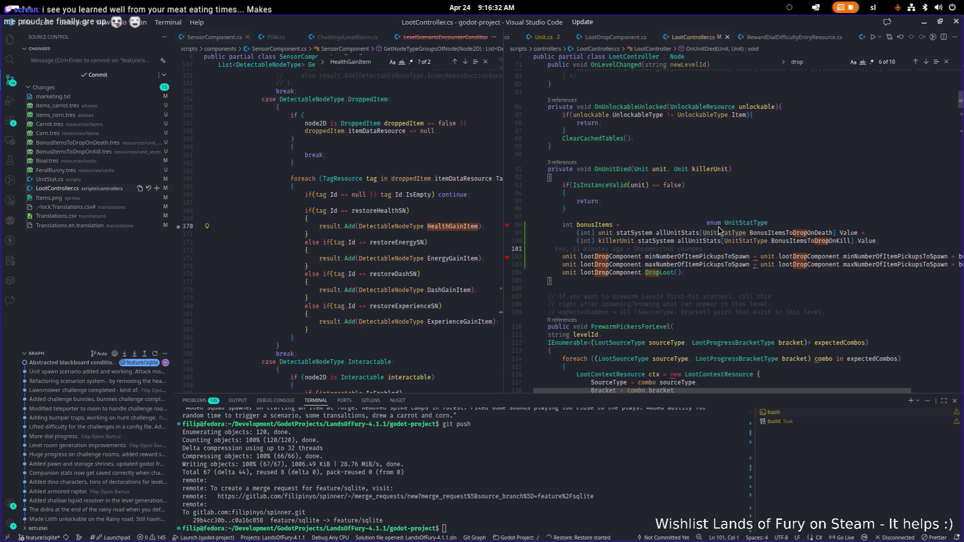
Step: Inspect lines 104–109 of OnUnitDied, then return to the Godot editor
click(697, 275)
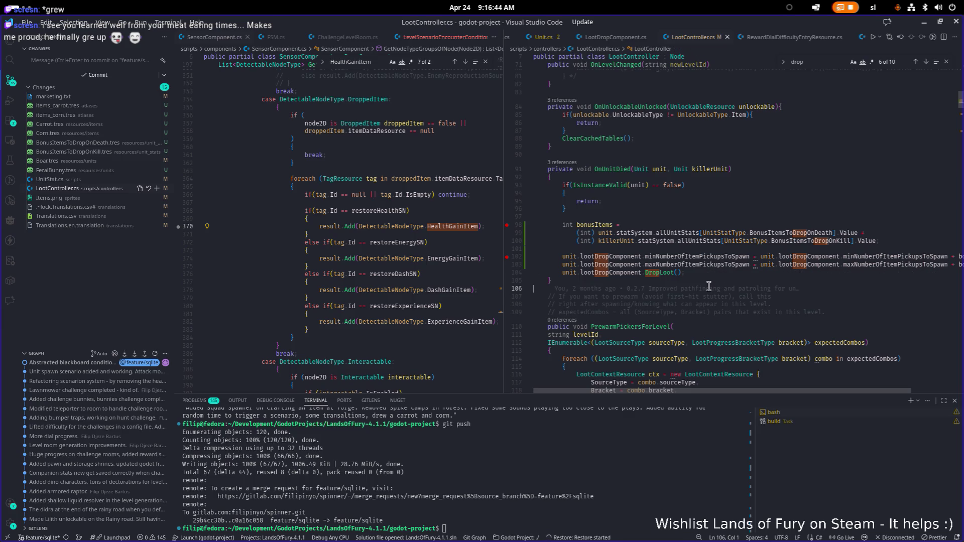
click(726, 311)
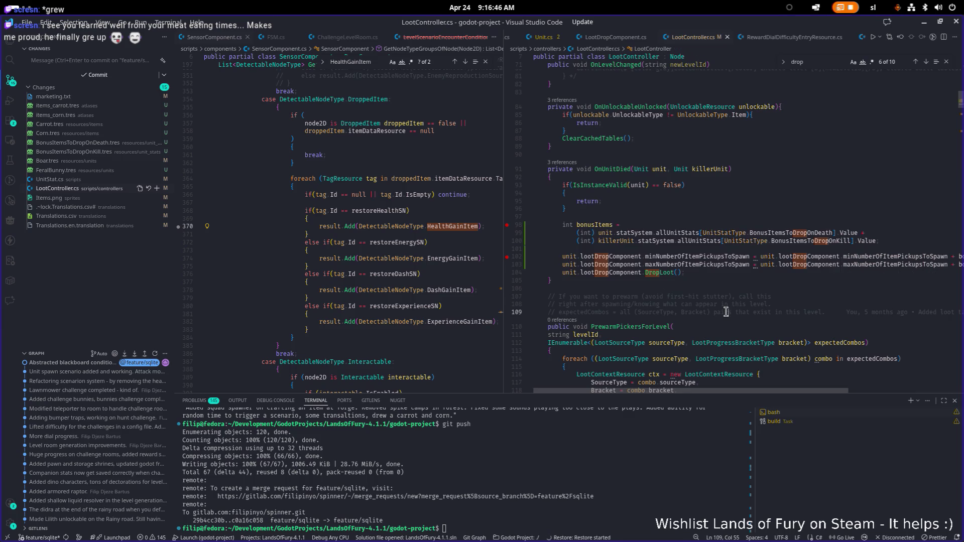
click(755, 303)
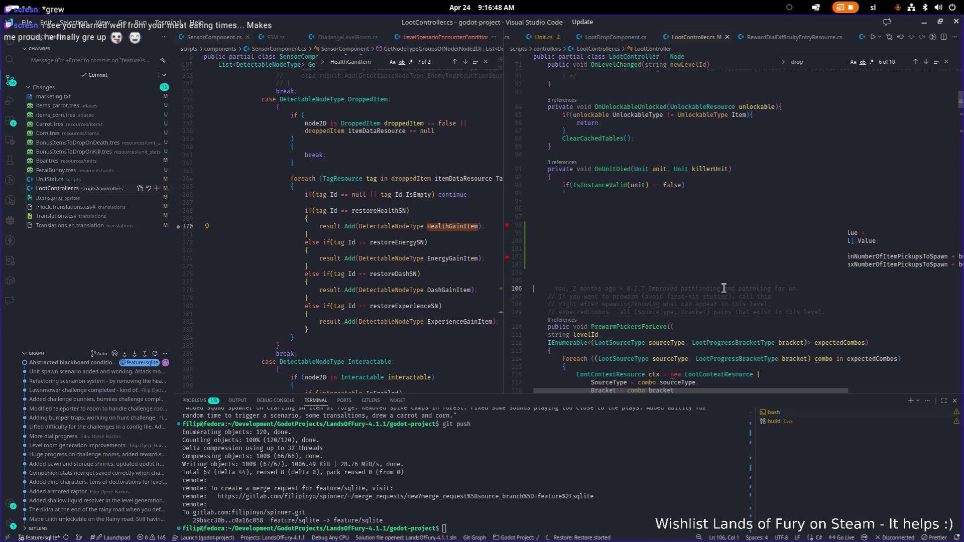
key(alt+Tab)
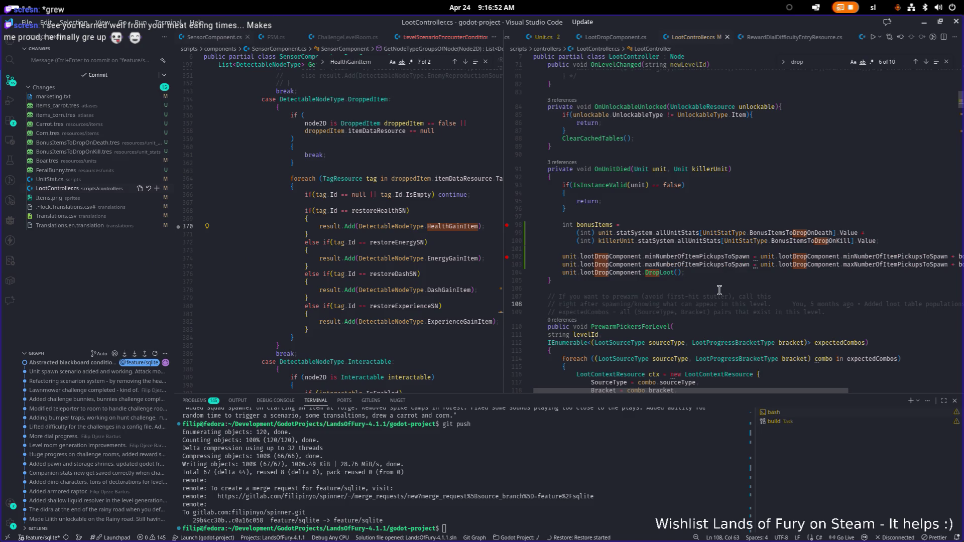
key(alt+Tab)
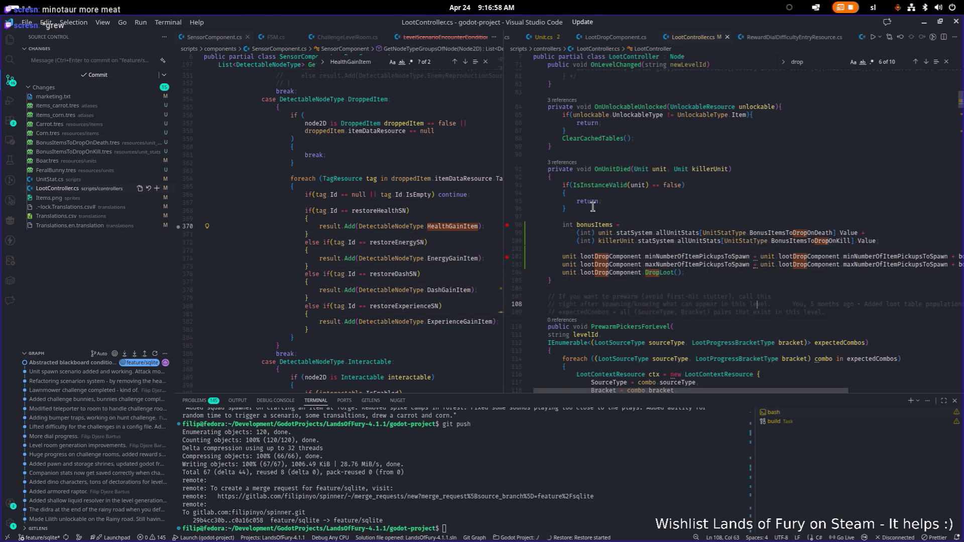
click(617, 249)
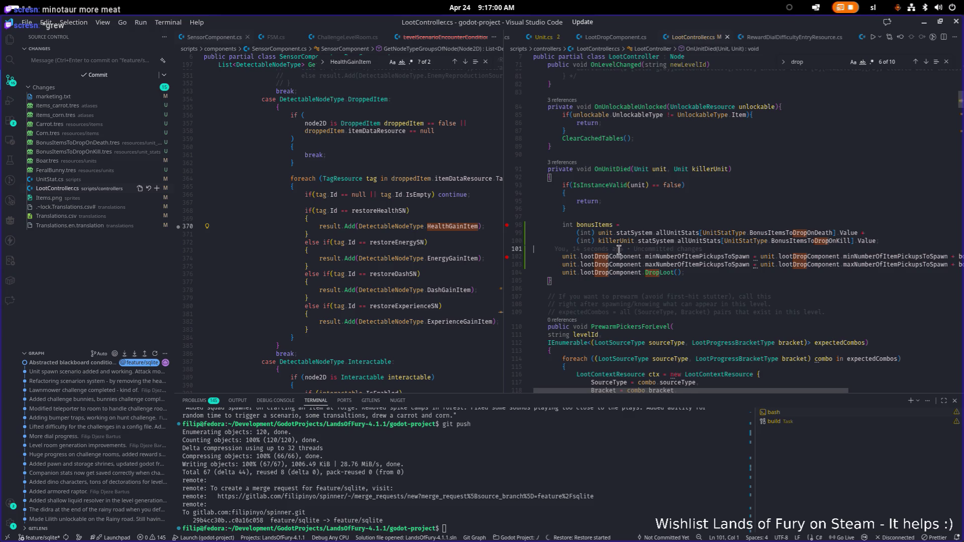
key(alt+Tab)
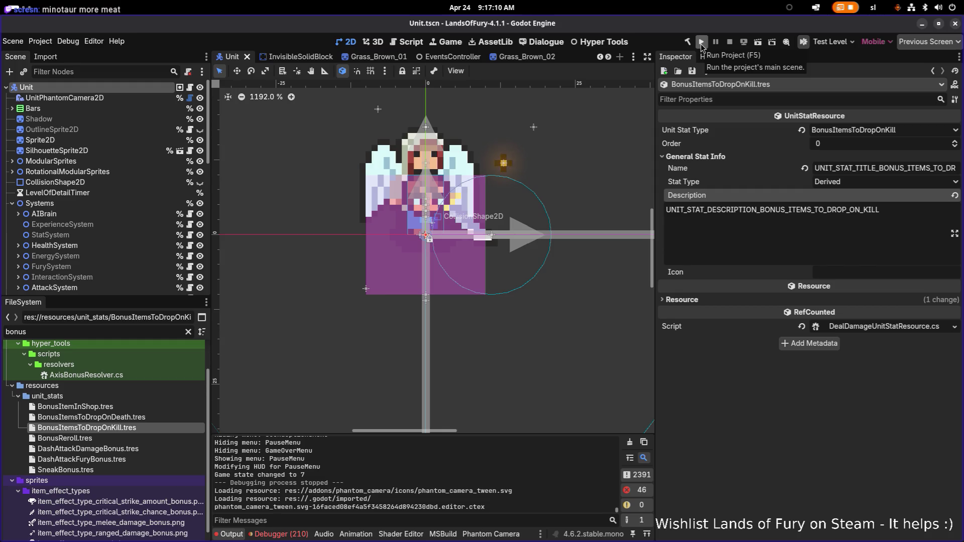
Step: Run the project to its Hyper Fox Studios splash, then go back to Godot and stop it
click(701, 42)
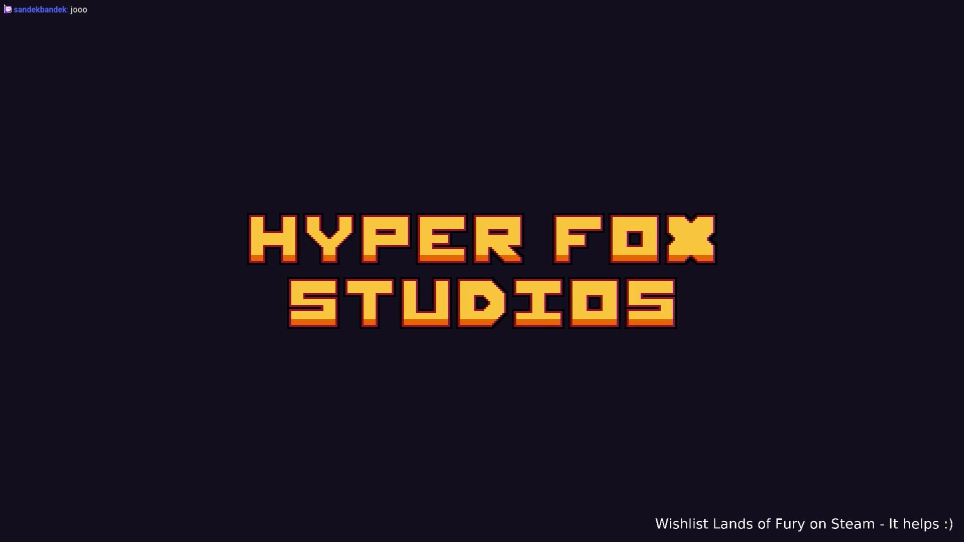
key(alt+Tab)
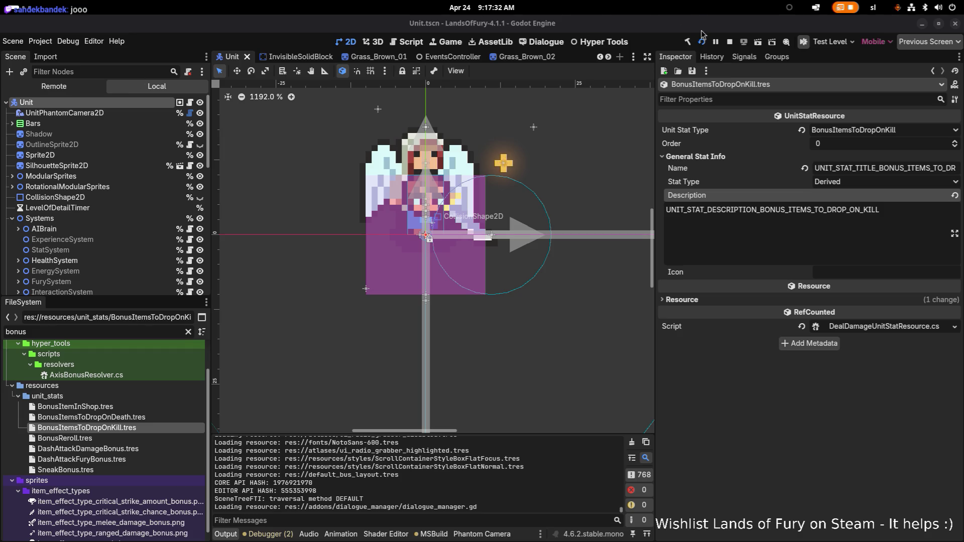
key(alt+Tab)
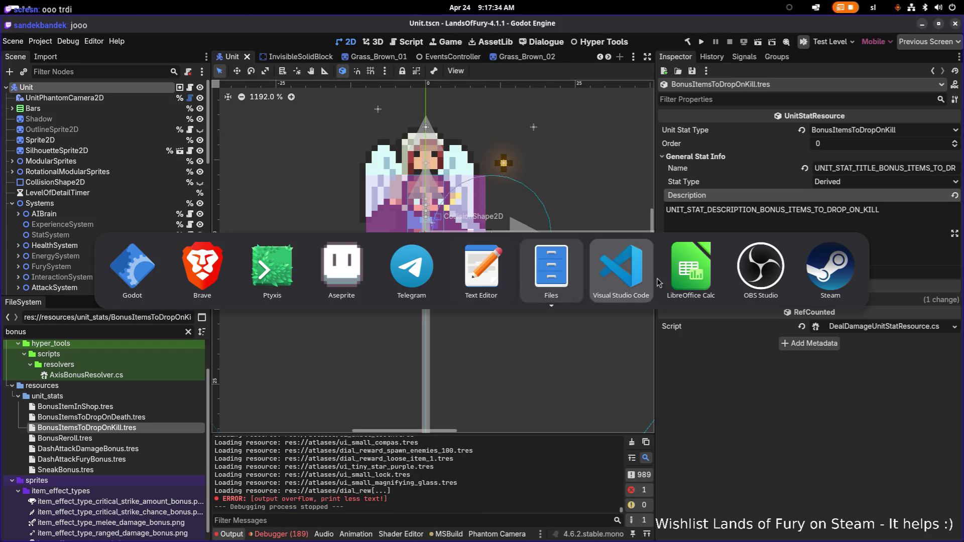
Step: Start the game under the VS Code debugger with F5 and load the first player profile
click(621, 280)
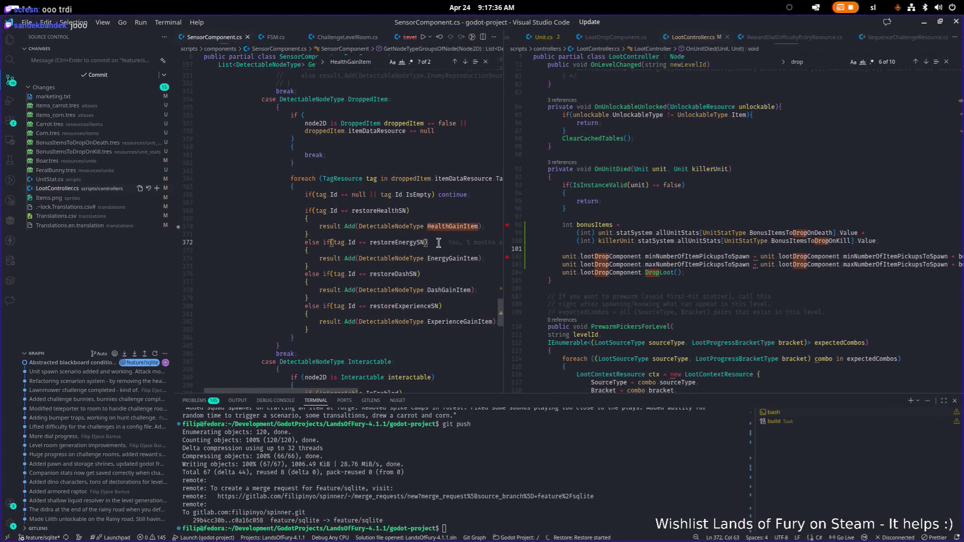
mouse_move(467, 242)
key(F5)
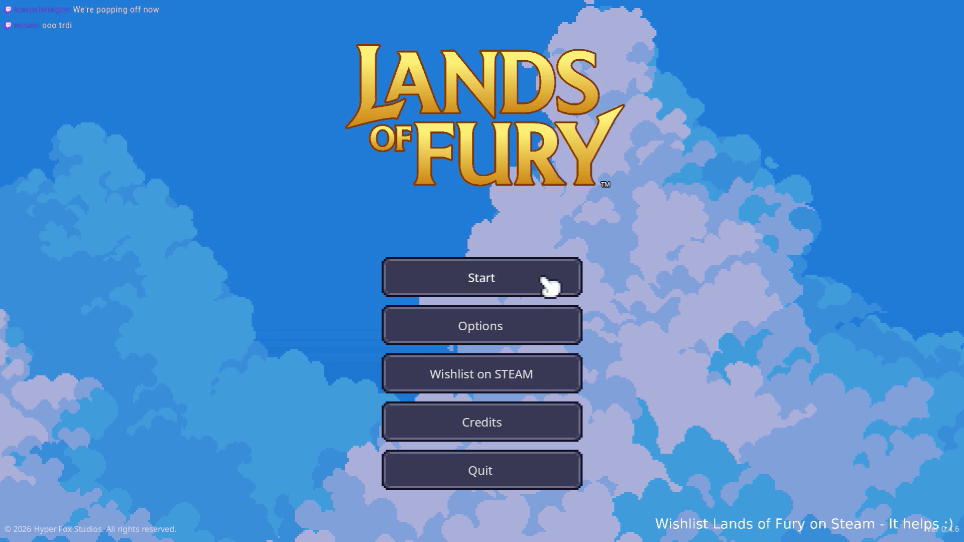
click(548, 284)
click(456, 280)
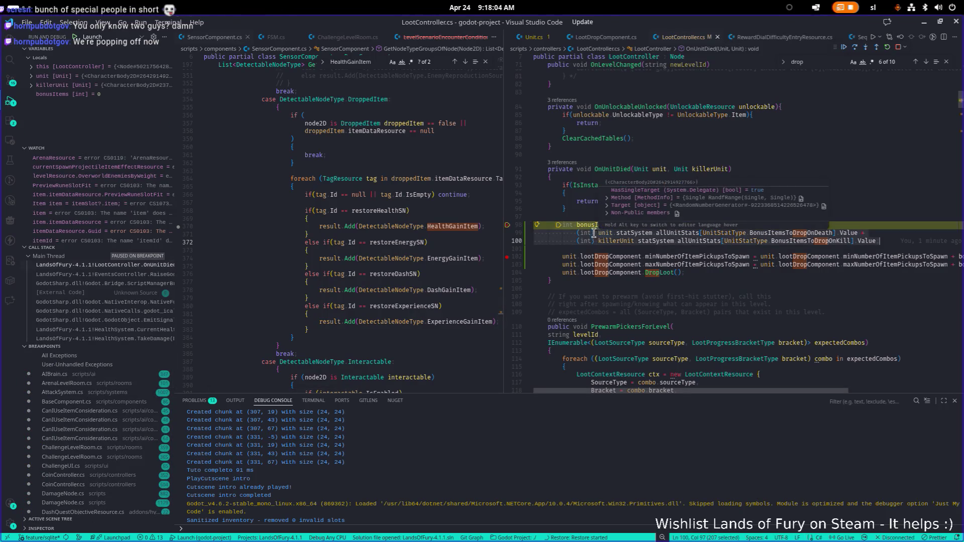
Step: Continue execution to the OnUnitDied breakpoint at line 102
mouse_move(591, 225)
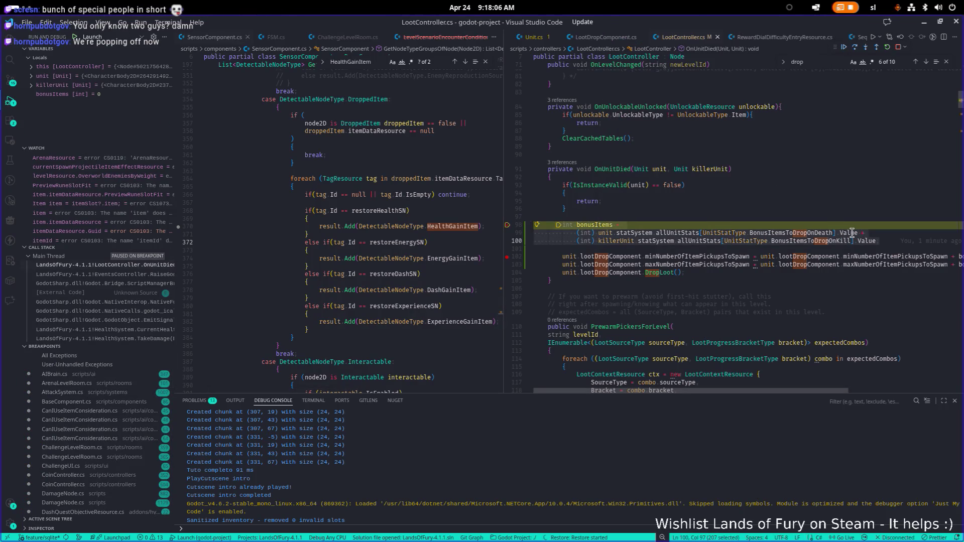
mouse_move(852, 233)
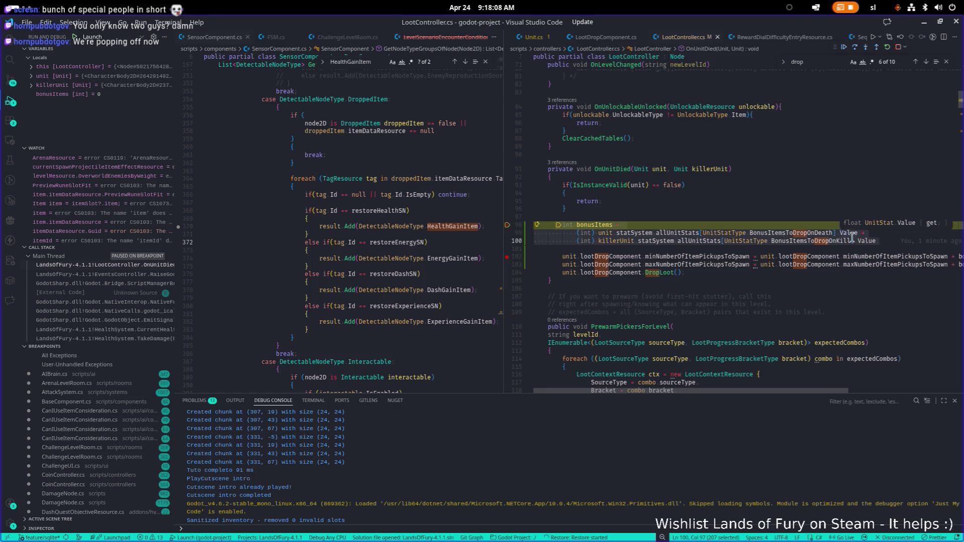
click(844, 47)
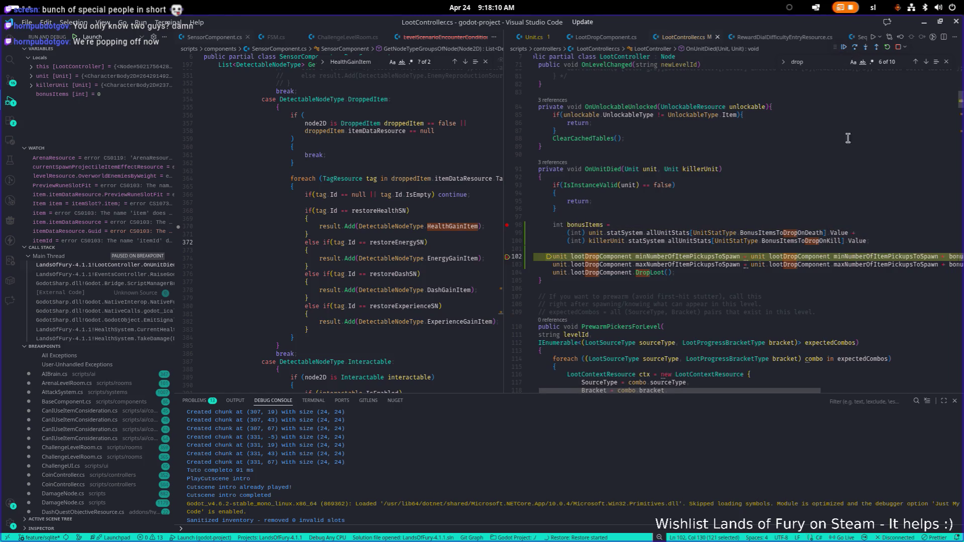
mouse_move(835, 232)
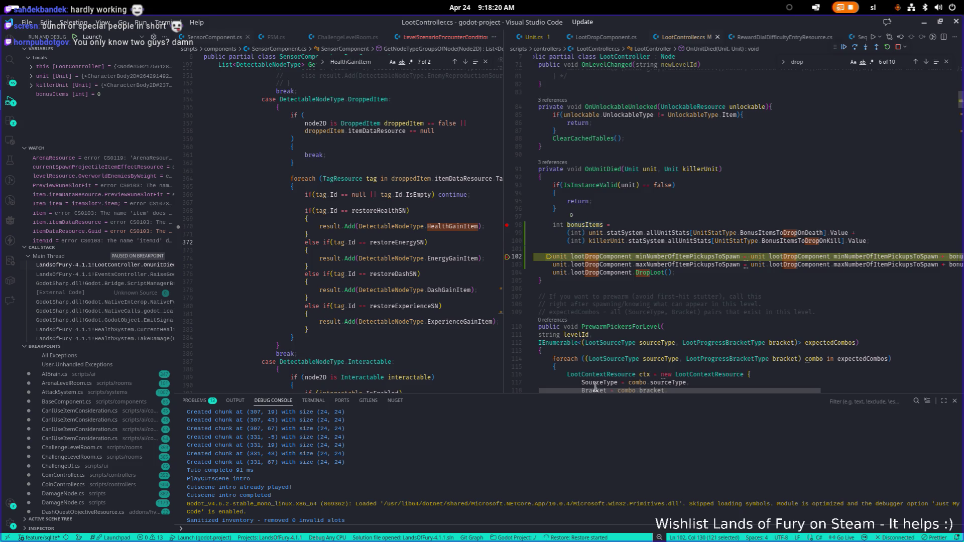
scroll(595, 386, down, 1)
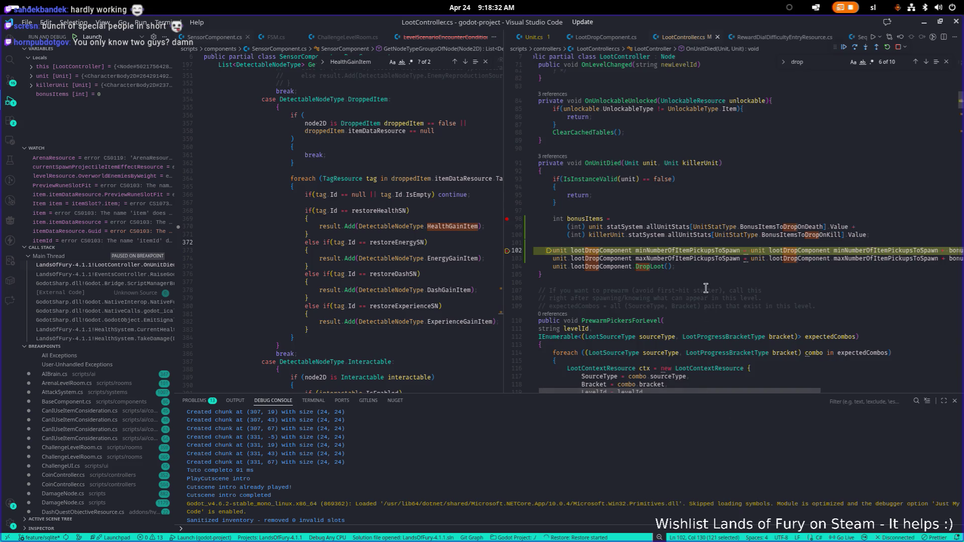
Step: Evaluate unit.unitDataResource.Id in the Debug Console (challenge_bunny), then resume the game
click(643, 267)
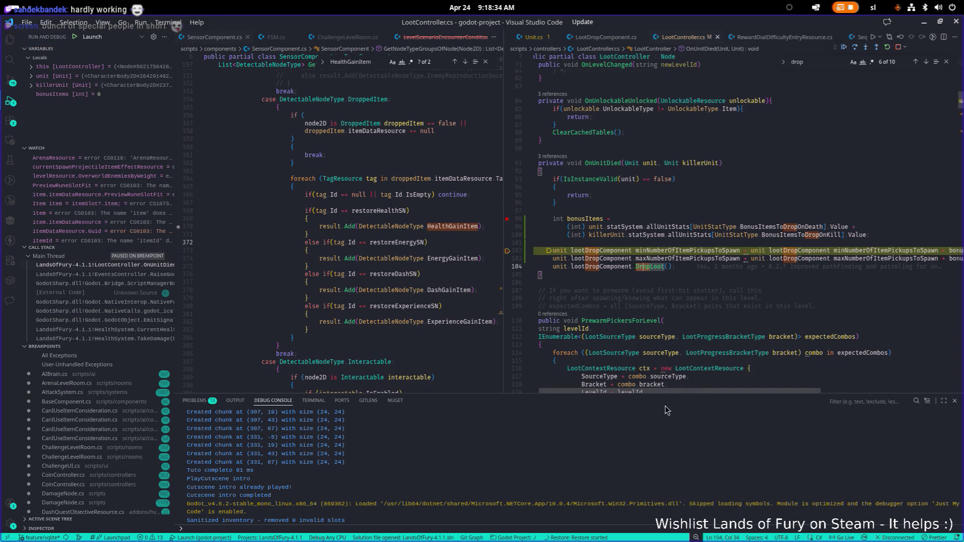
scroll(646, 382, left, 1)
scroll(646, 376, right, 5)
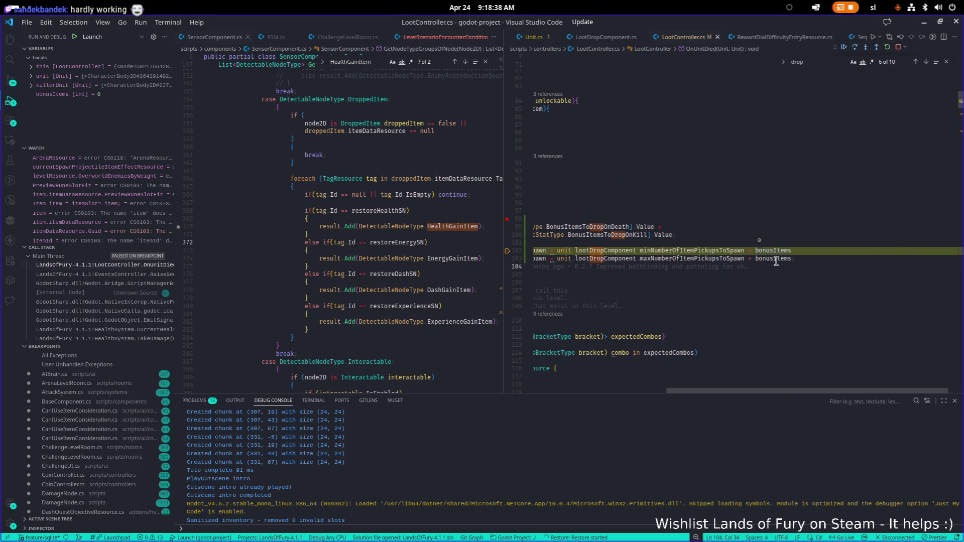
drag(740, 392, 649, 387)
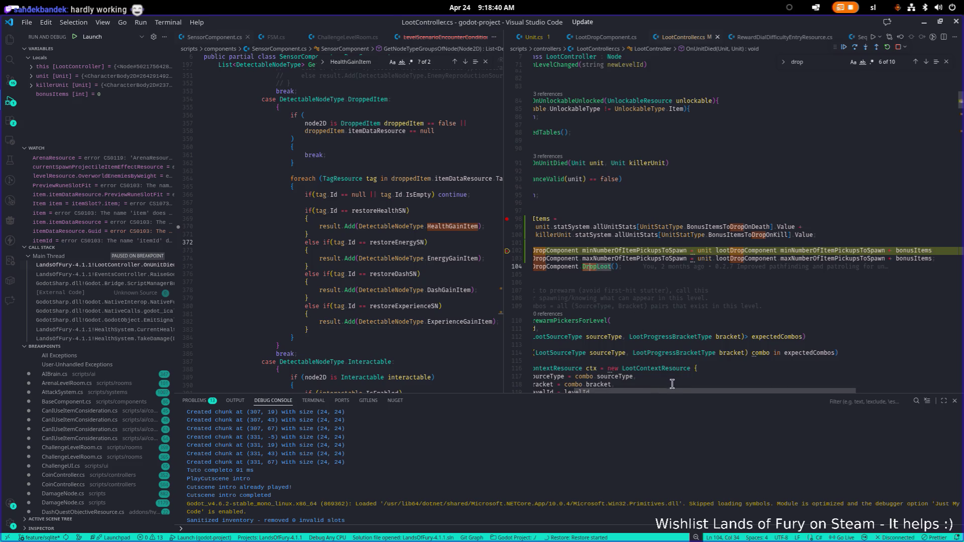
scroll(675, 391, left, 3)
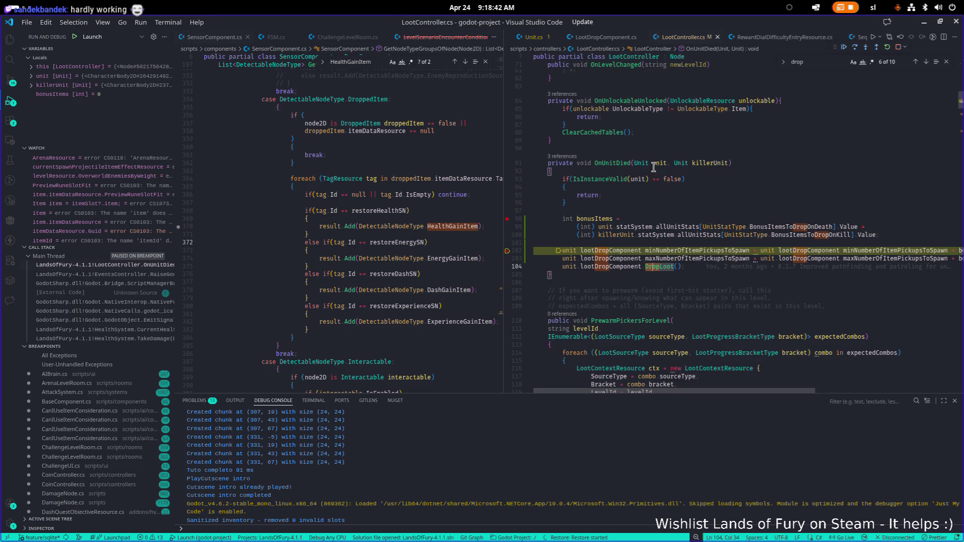
mouse_move(655, 161)
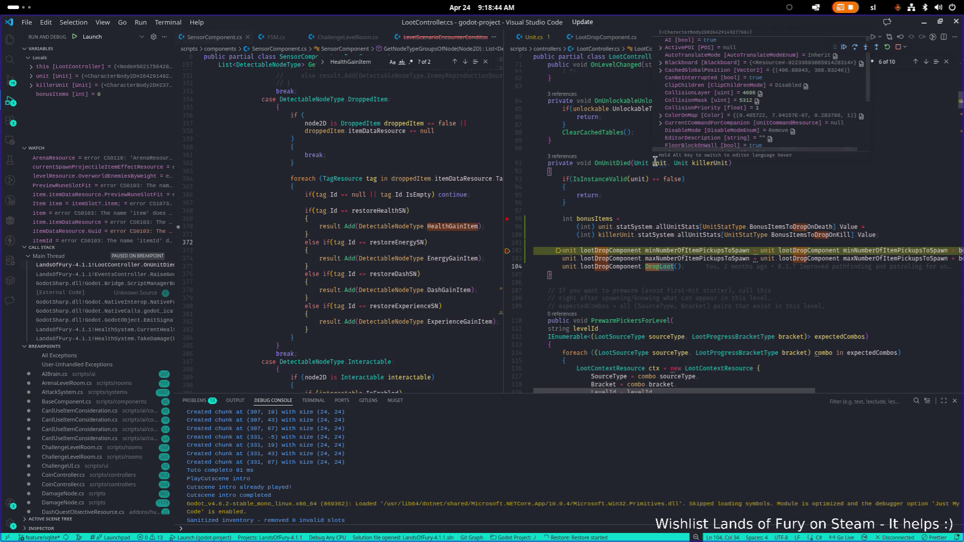
scroll(699, 146, down, 3)
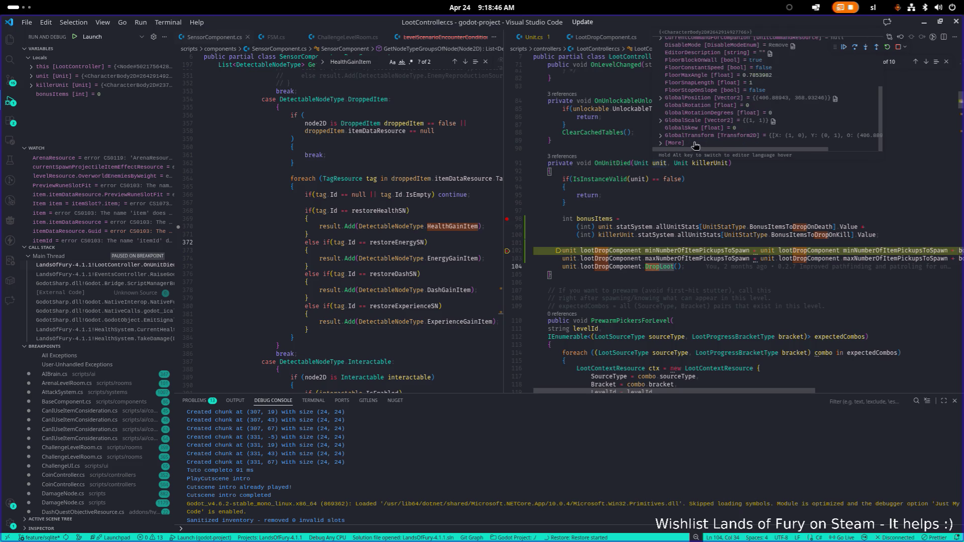
scroll(687, 147, down, 3)
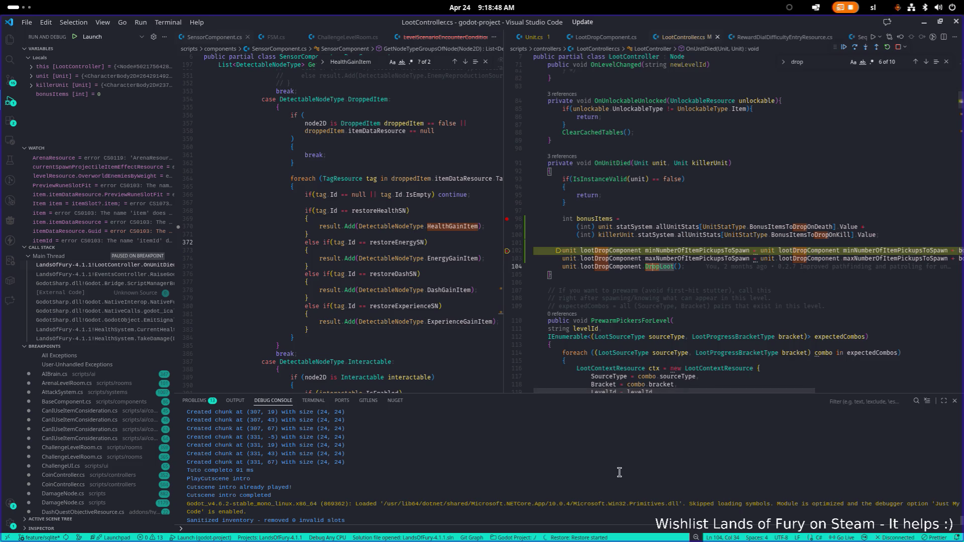
click(564, 528)
text(unit unitDataResource.Id)
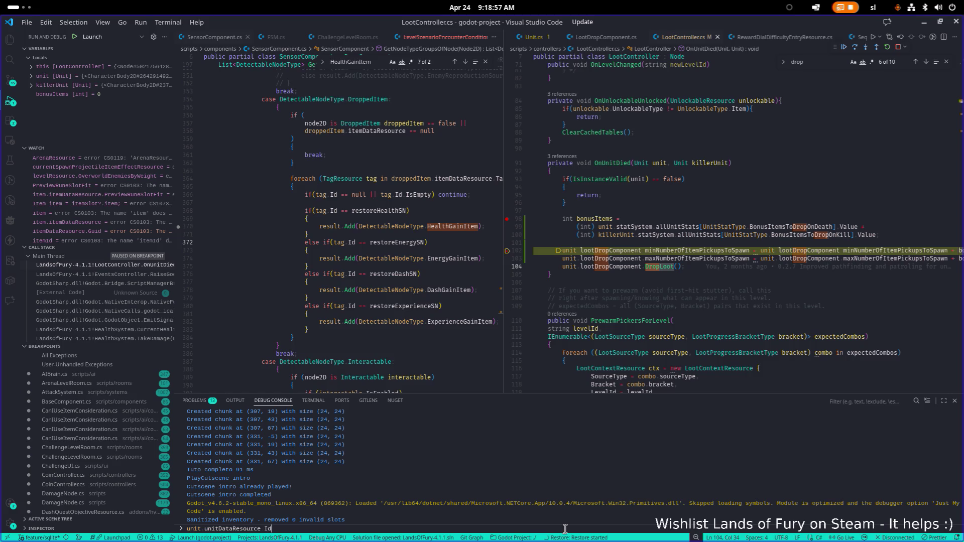
key(Return)
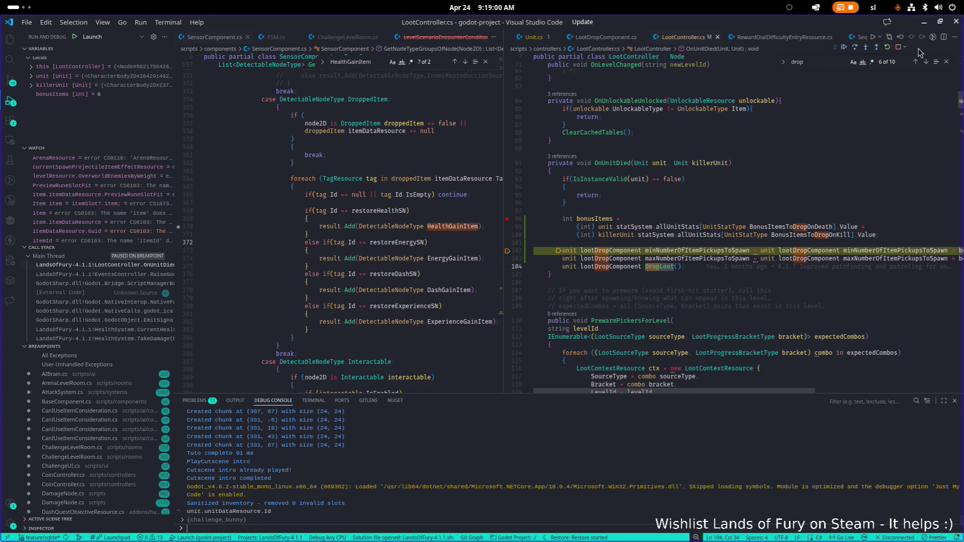
click(843, 46)
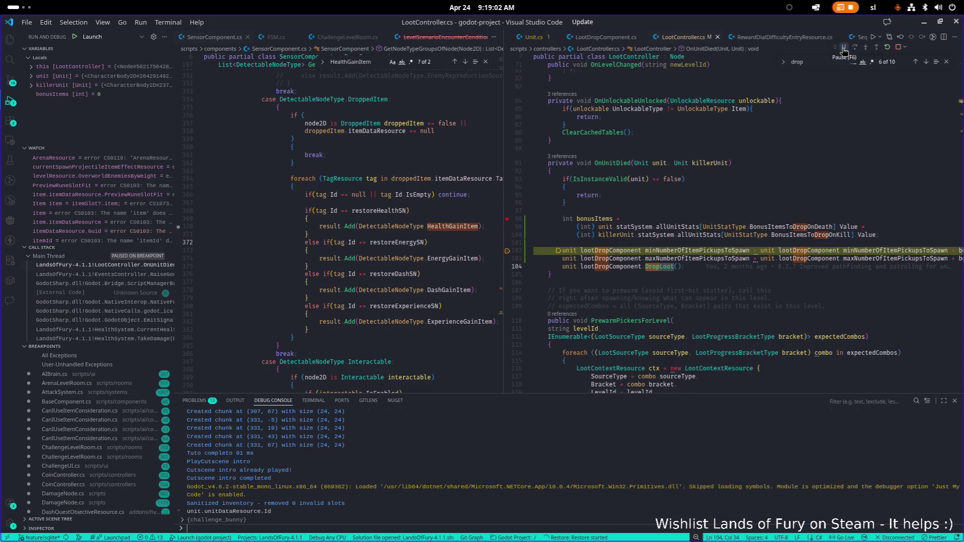
key(alt+Tab)
key(alt+Tab)
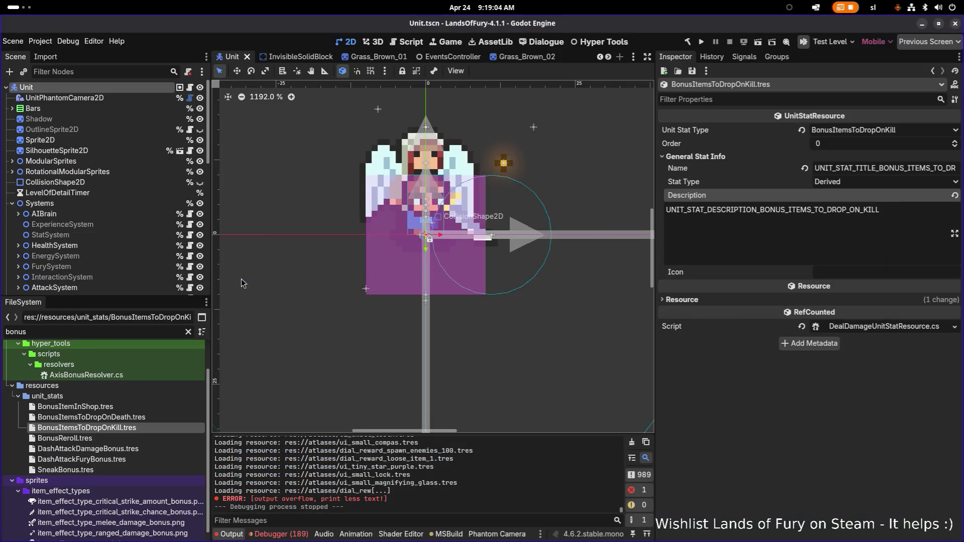
Step: Filter the FileSystem for 'corn' and open Corn.tres to view its two Item Effects
click(157, 330)
key(ctrl+a)
key(BackSpace)
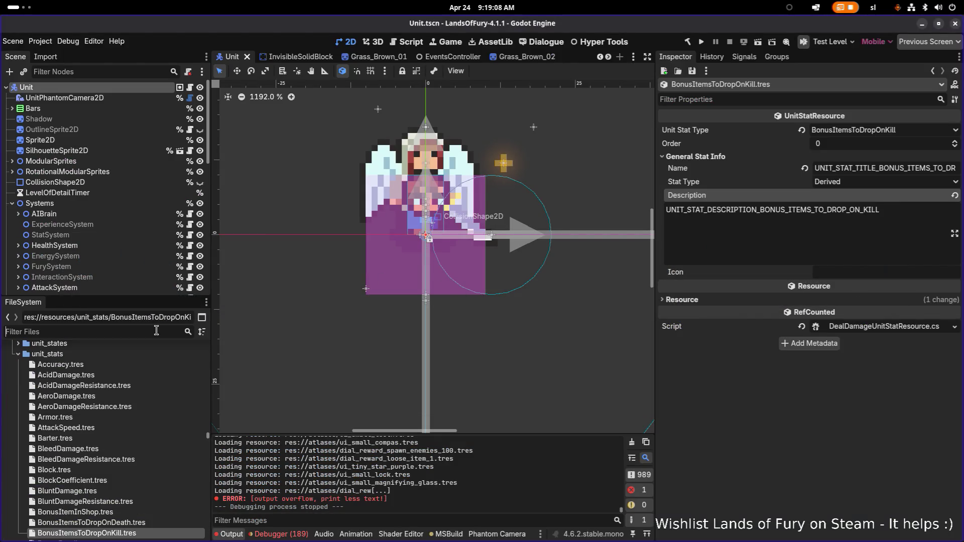
text(corn)
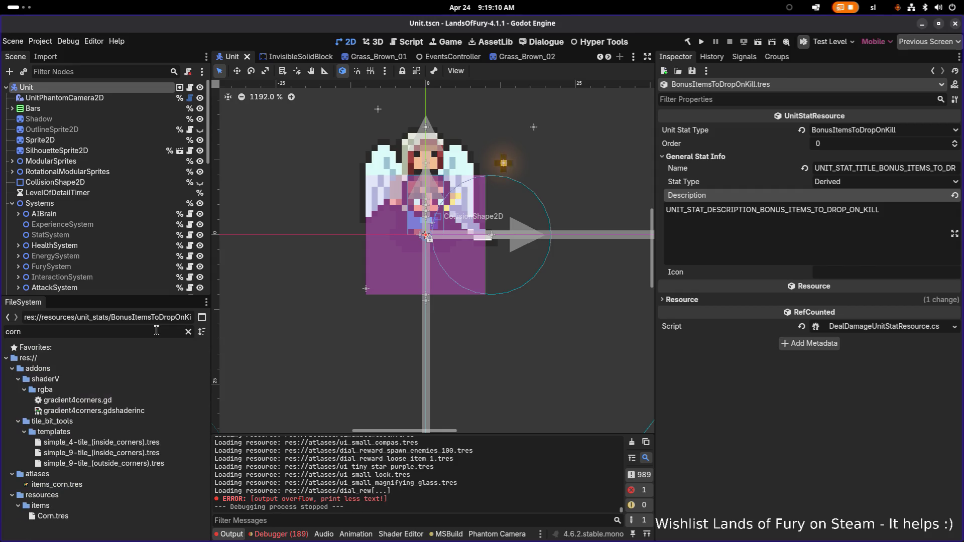
click(53, 516)
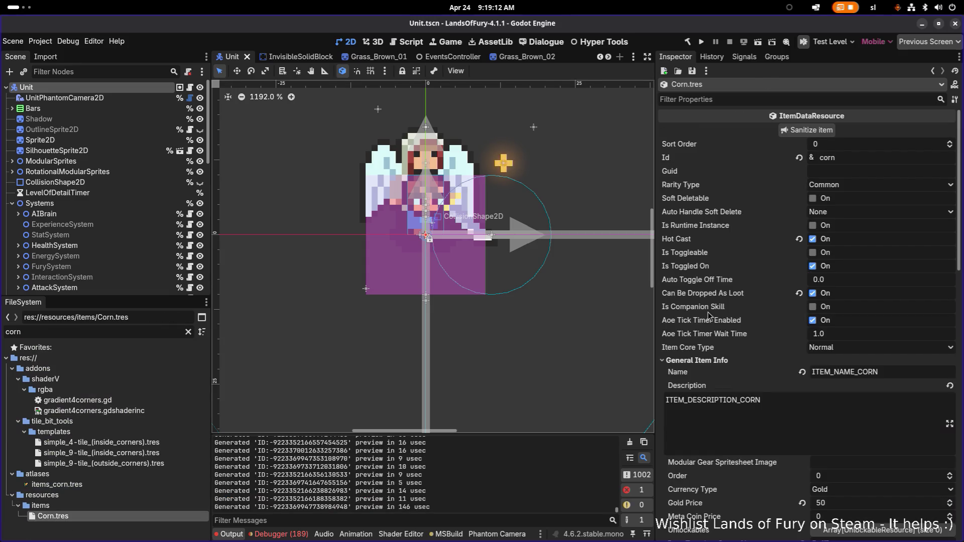
scroll(768, 338, down, 15)
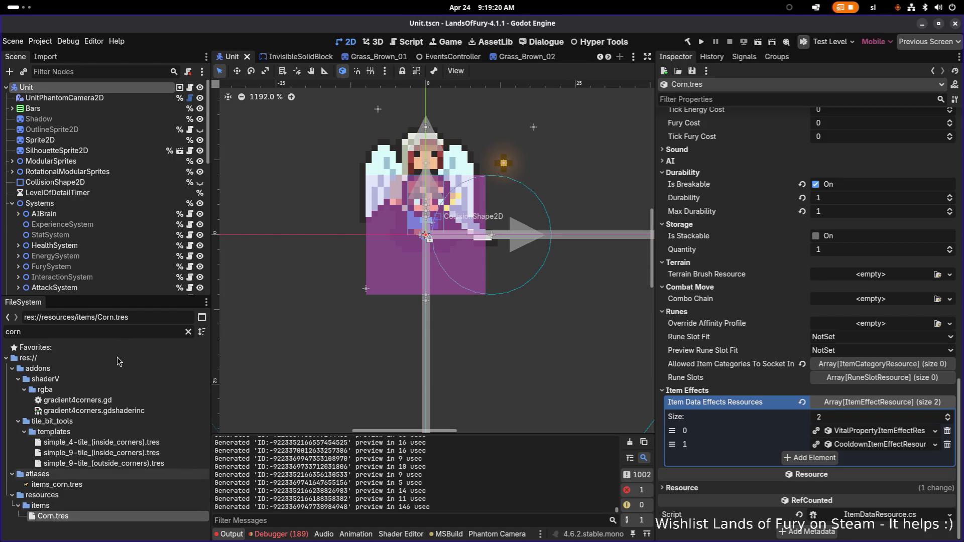
Step: Change the file filter to 'carrot', listing Carrot.tres and items_carrot.tres
double_click(124, 332)
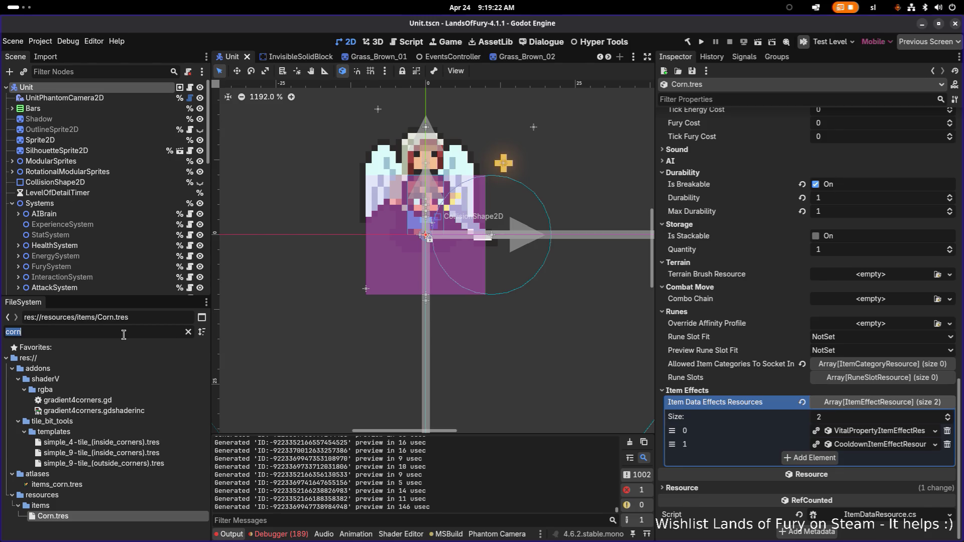
text(car)
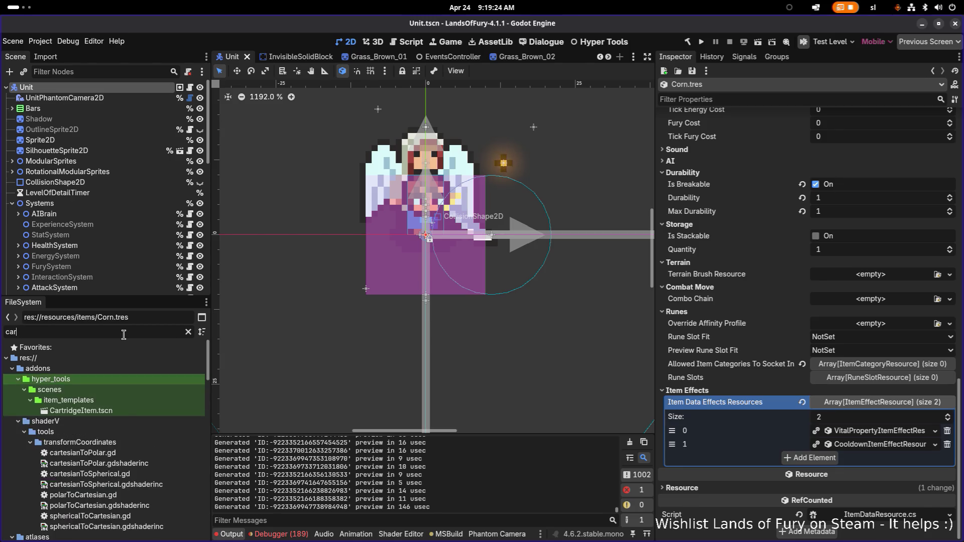
text(rot)
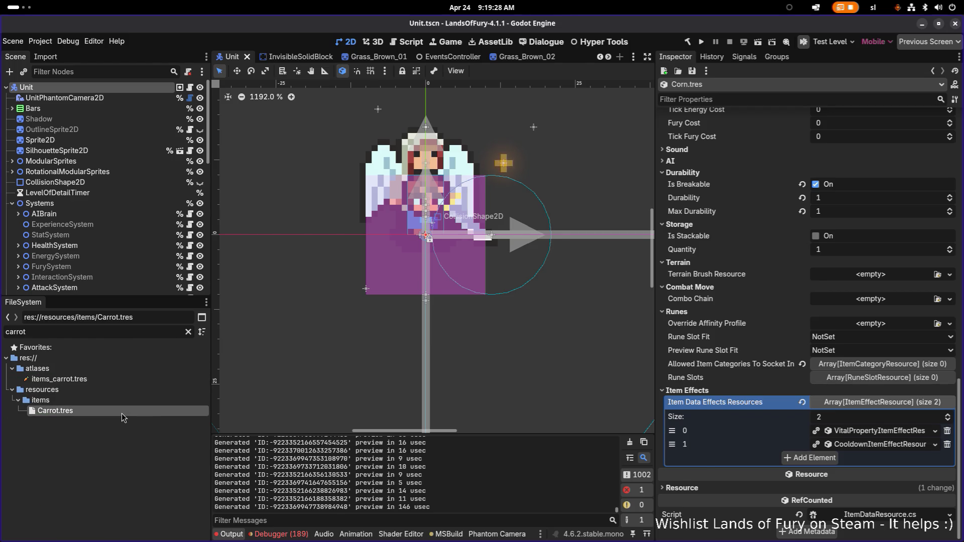
Step: Copy the third Item Effects element, the UnitStatModifier effect, from Carrot.tres
click(122, 414)
scroll(728, 407, down, 10)
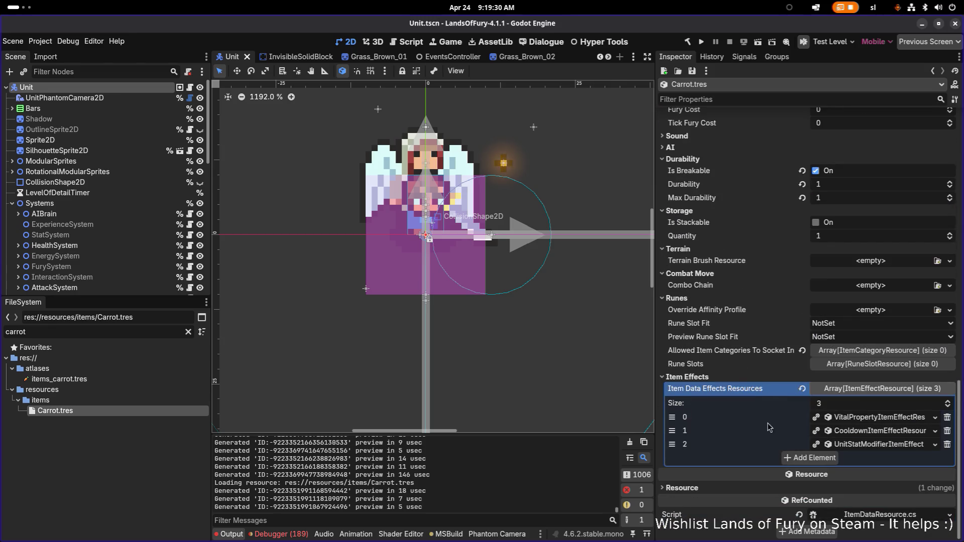
right_click(867, 445)
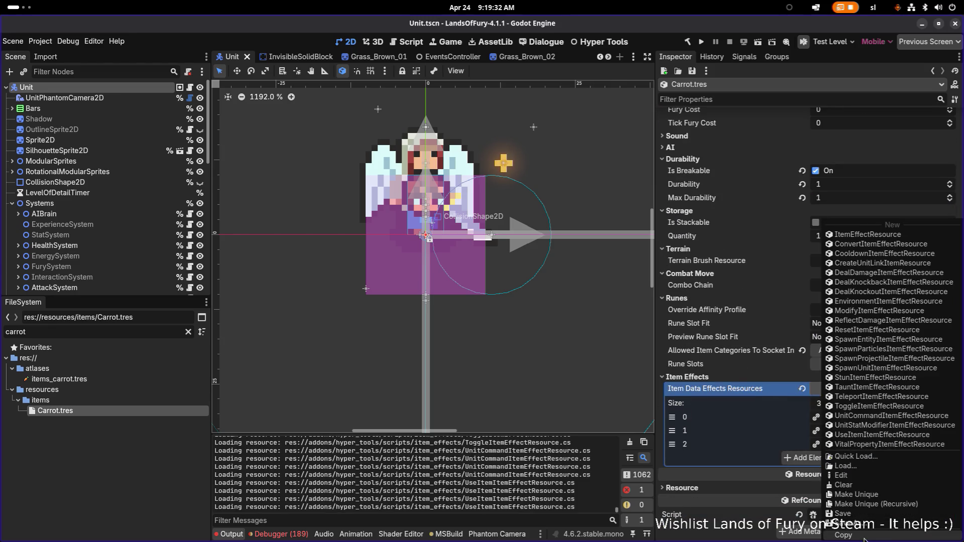
key(Escape)
Step: Change the FileSystem filter from carrot to 'corn' and open Corn.tres
click(167, 331)
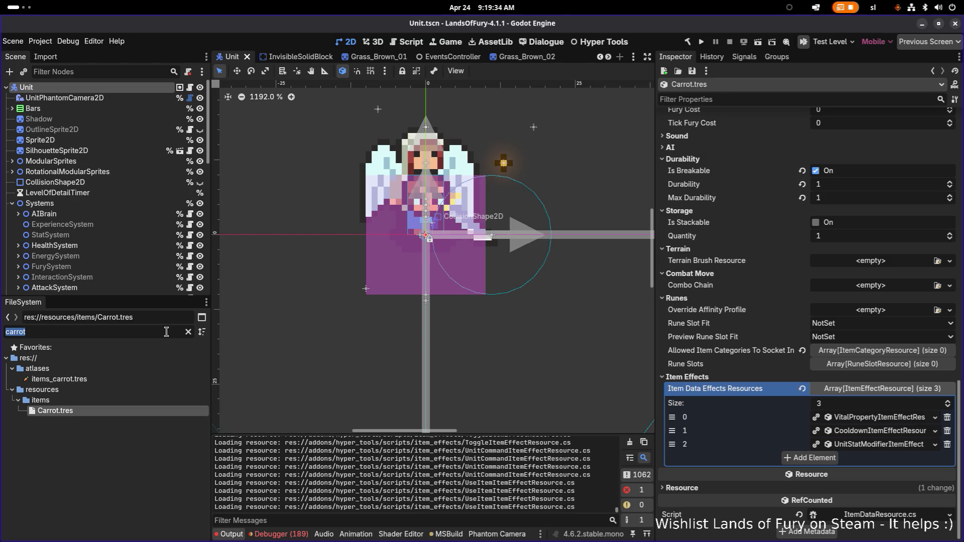
text(k)
key(BackSpace)
text(corn)
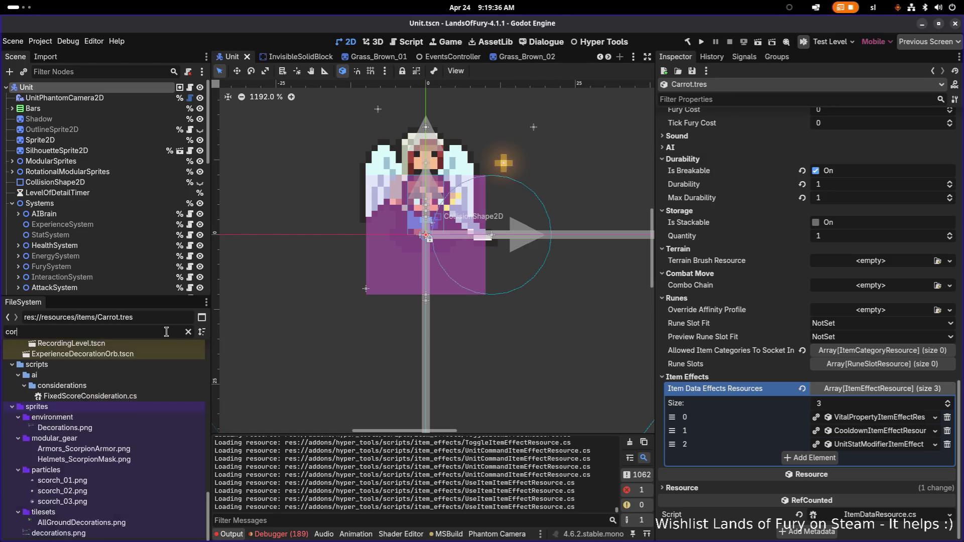
click(54, 516)
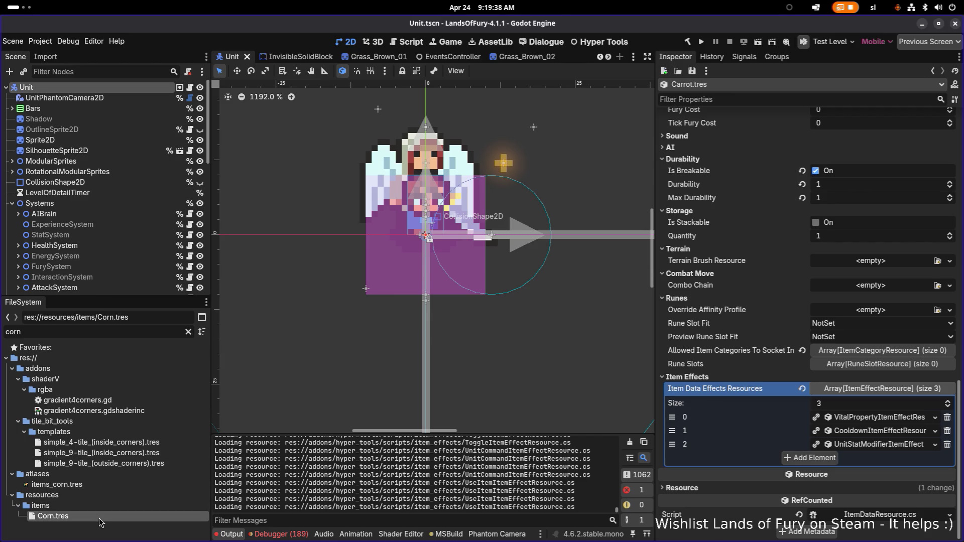
Step: Add a third Corn item effect, pasted as unique with ChanceTrackerResource left shared
click(820, 457)
click(821, 457)
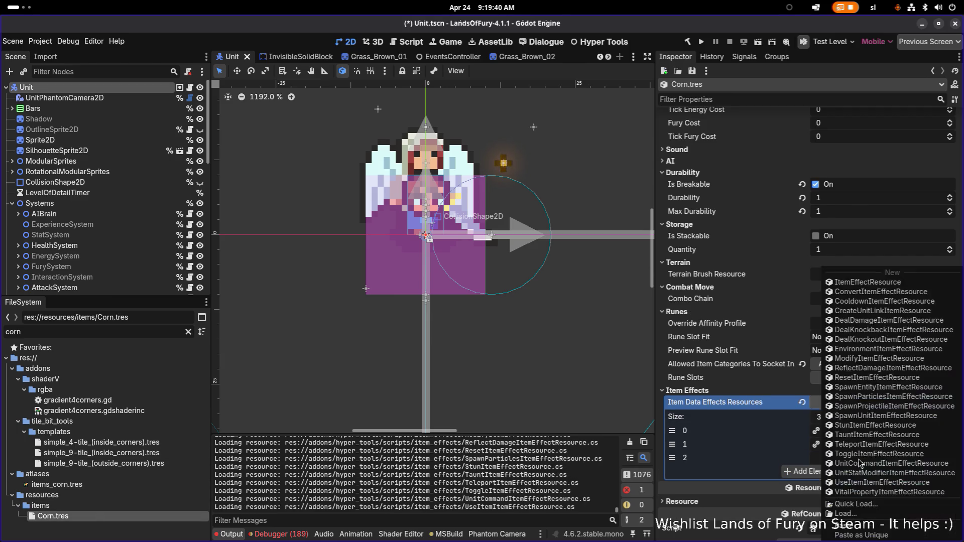
click(874, 529)
click(421, 254)
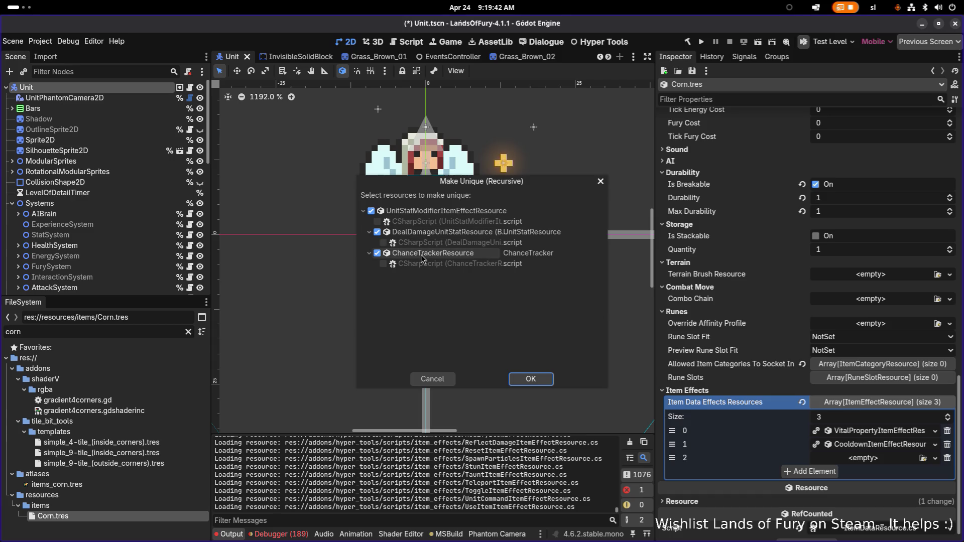
click(531, 379)
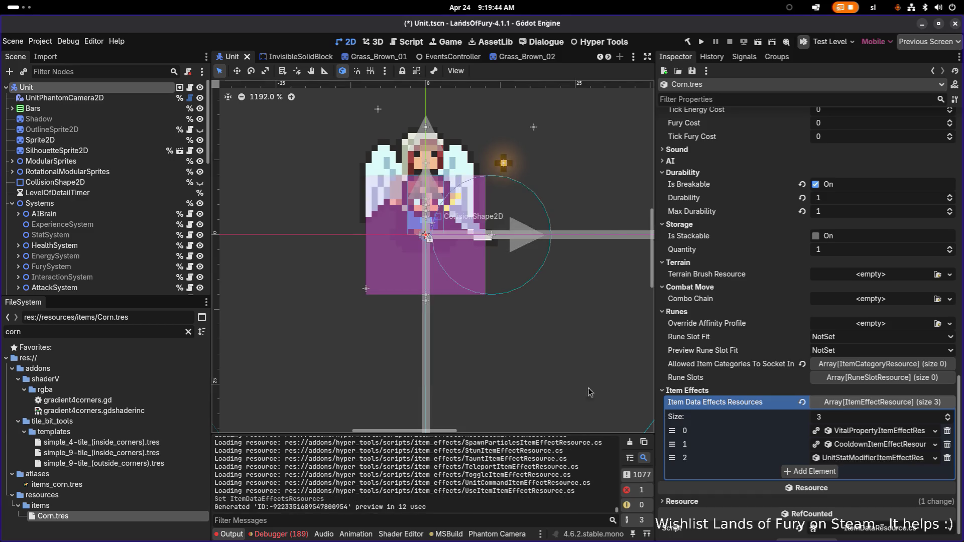
click(856, 458)
scroll(856, 455, down, 3)
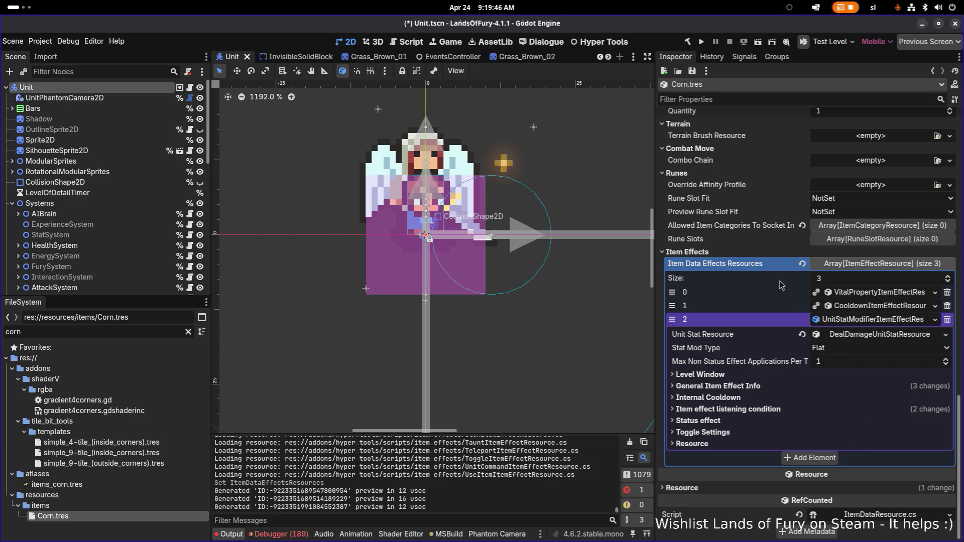
Step: Save Corn.tres and switch away from the Godot editor
click(692, 71)
click(700, 83)
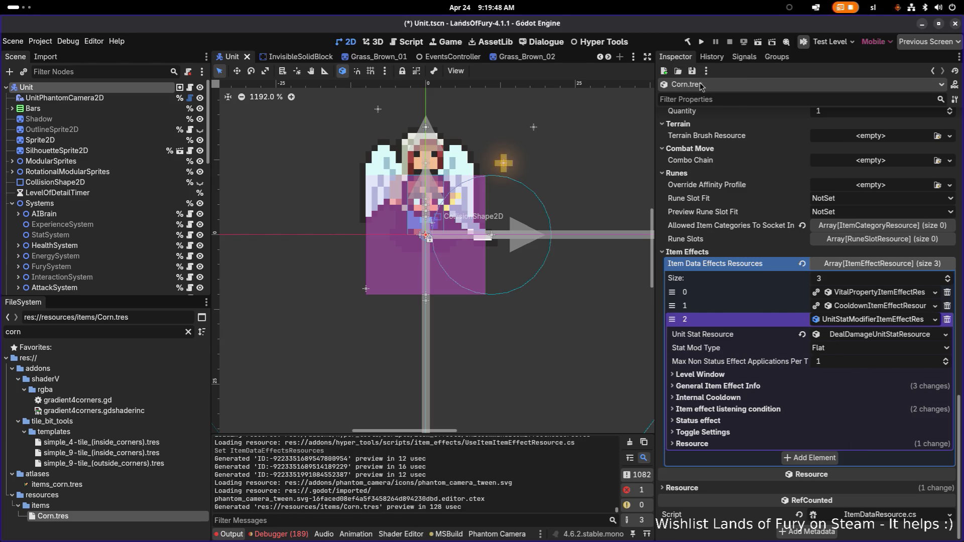
click(700, 85)
key(alt+Tab)
key(Tab)
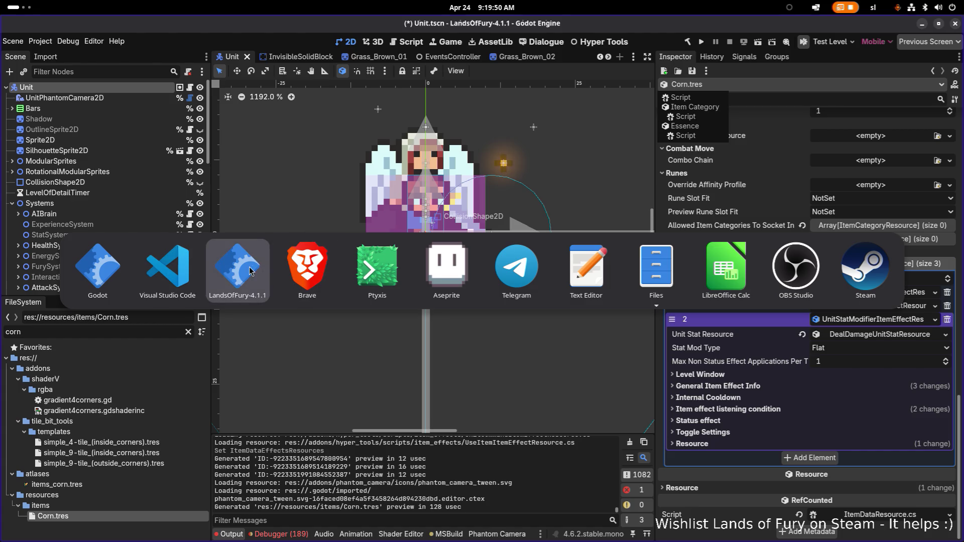
Step: In Visual Studio Code, stop the running debug session and remove the line 98 breakpoint
key(alt+Tab)
key(Tab)
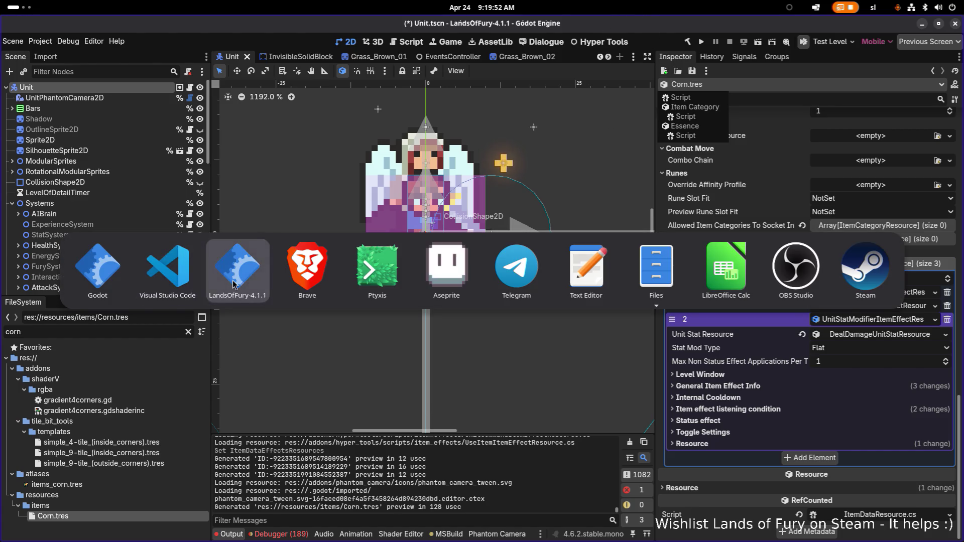
key(shift+Tab)
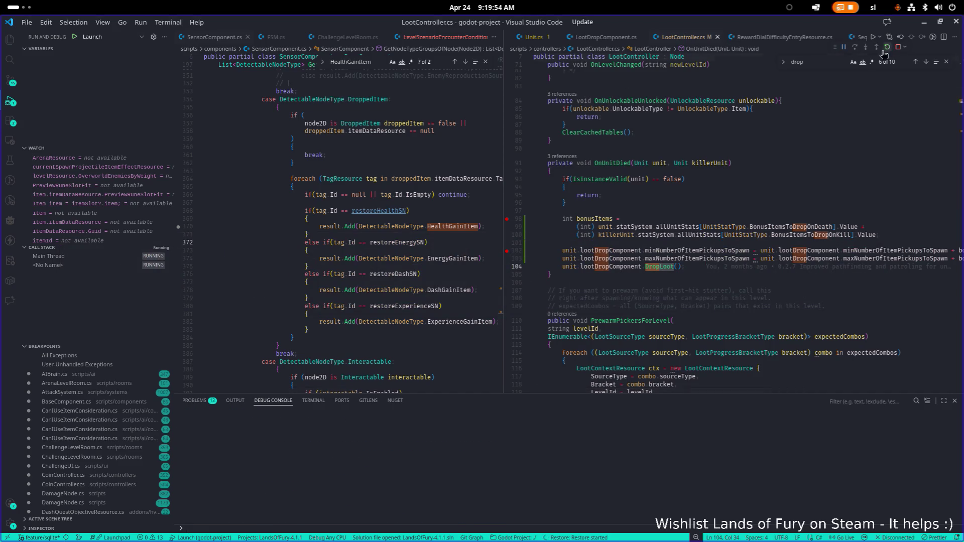
click(887, 47)
click(507, 219)
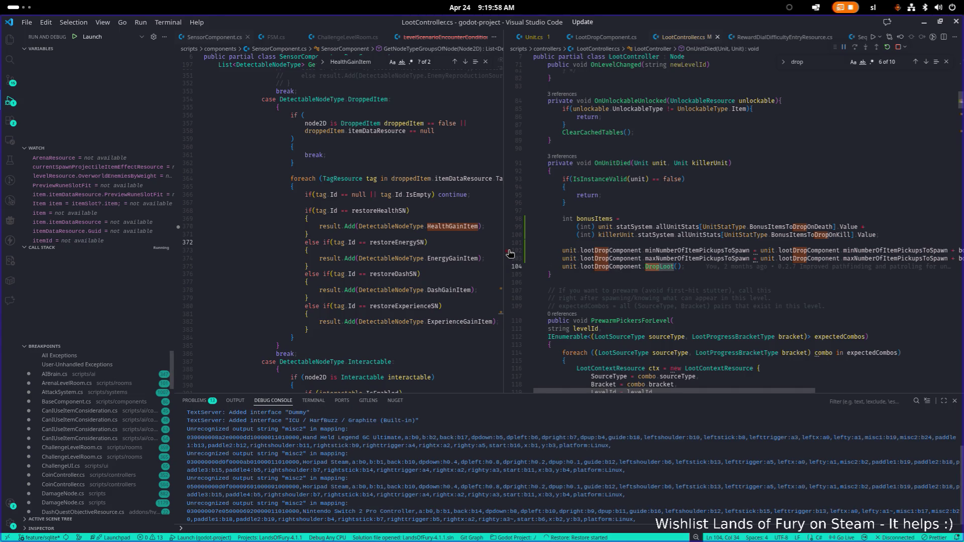
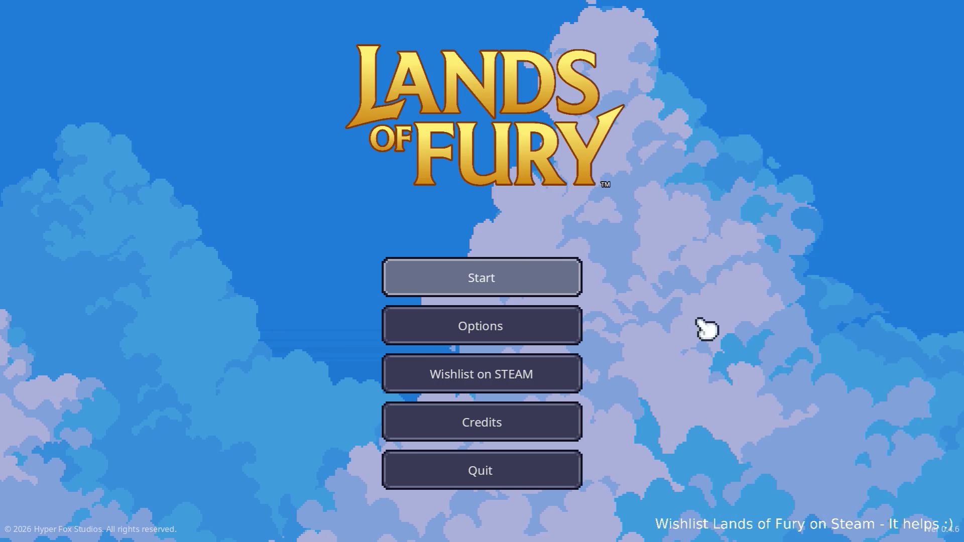
Step: Load the first save profile, travel via the camp pillar to the forest path, and open the console
click(547, 273)
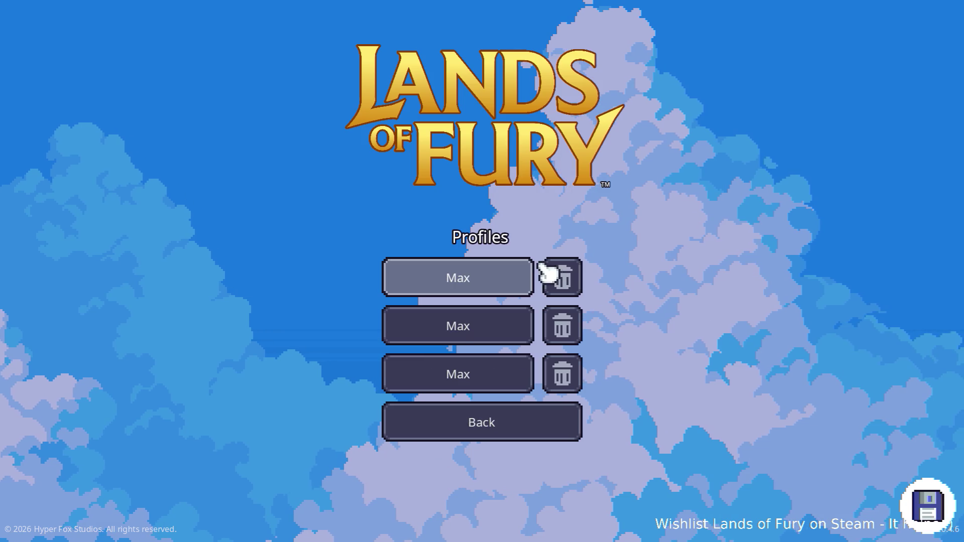
click(489, 283)
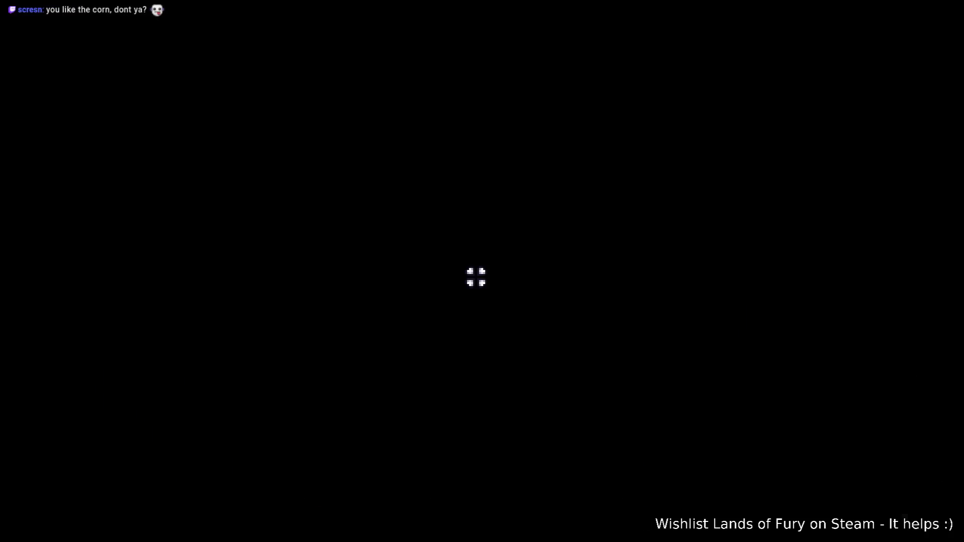
key(w)
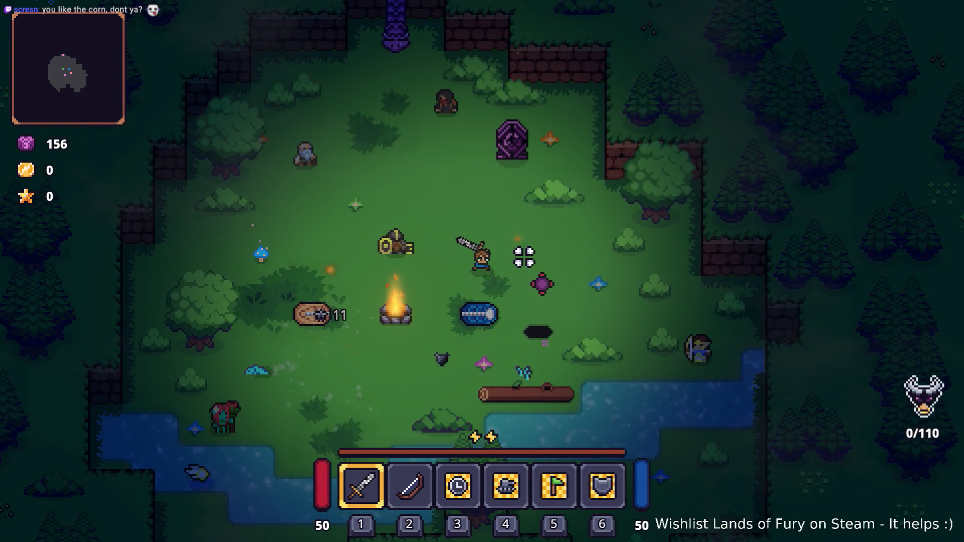
key(w)
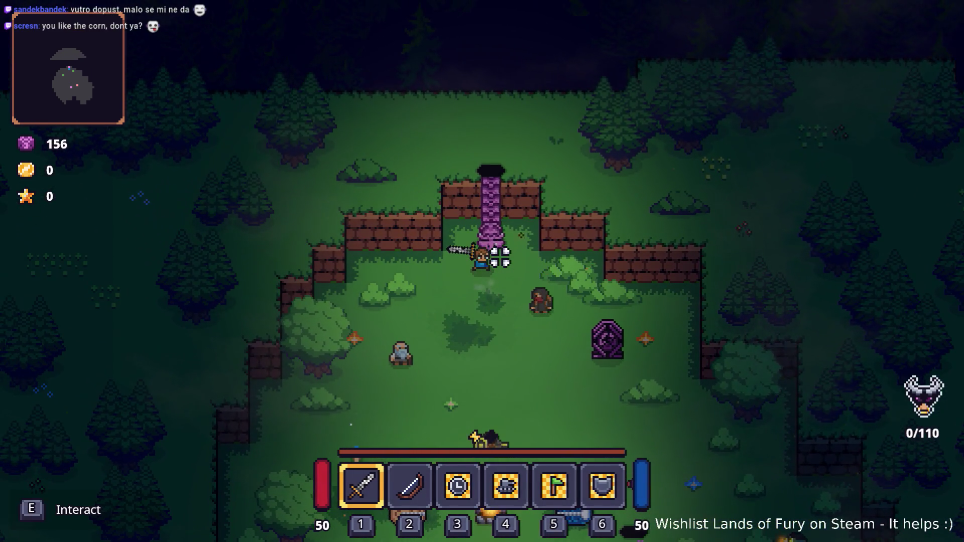
key(e)
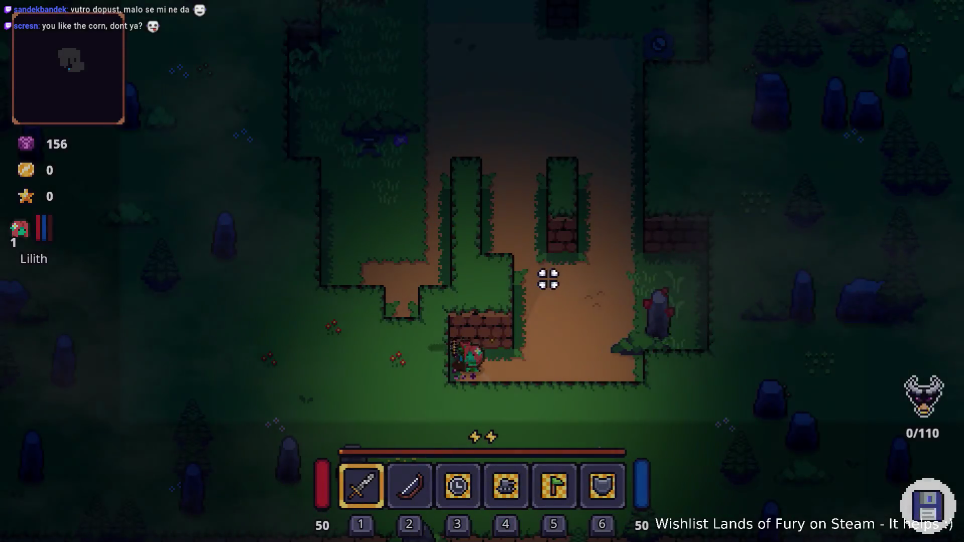
key(grave)
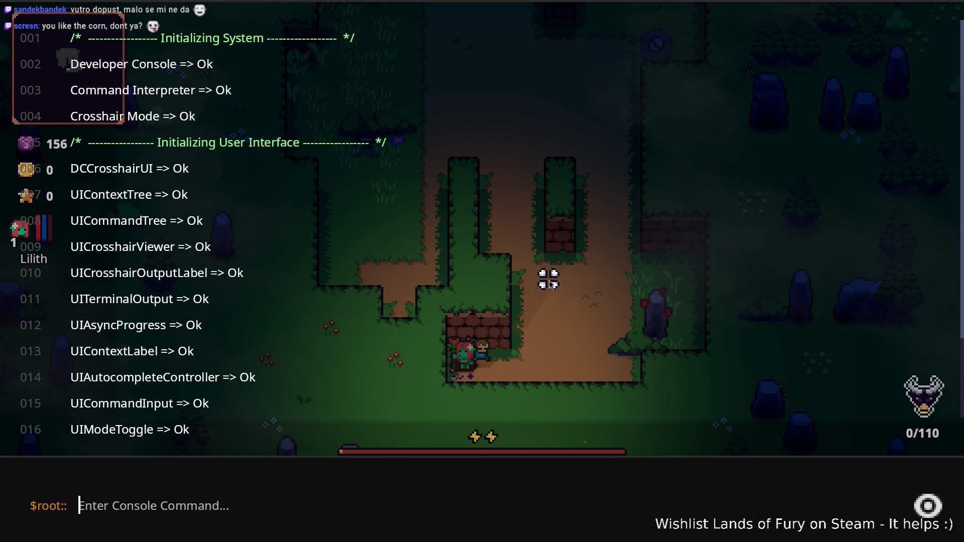
Step: Give the player three corn by running Player.AddItem(corn,1) three times
text(Player.AddIte)
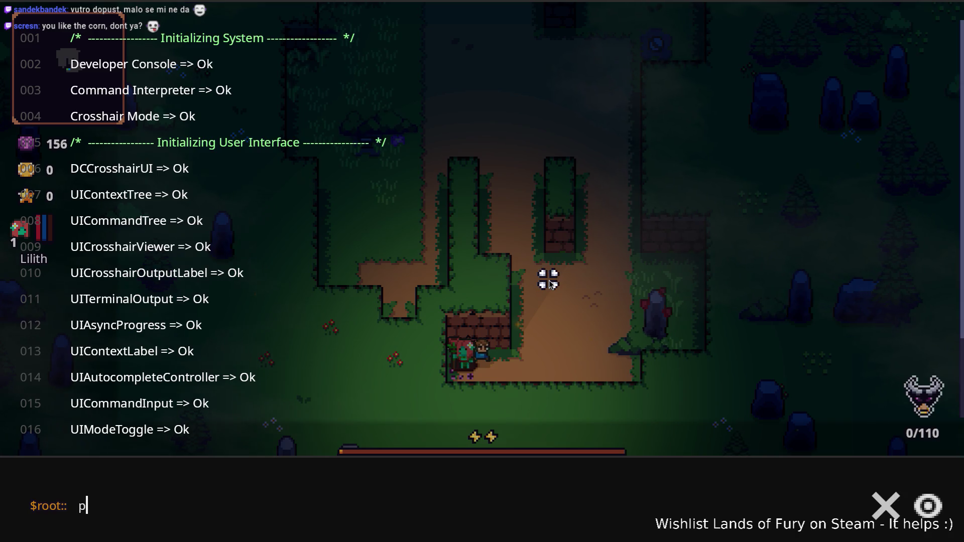
text(m()
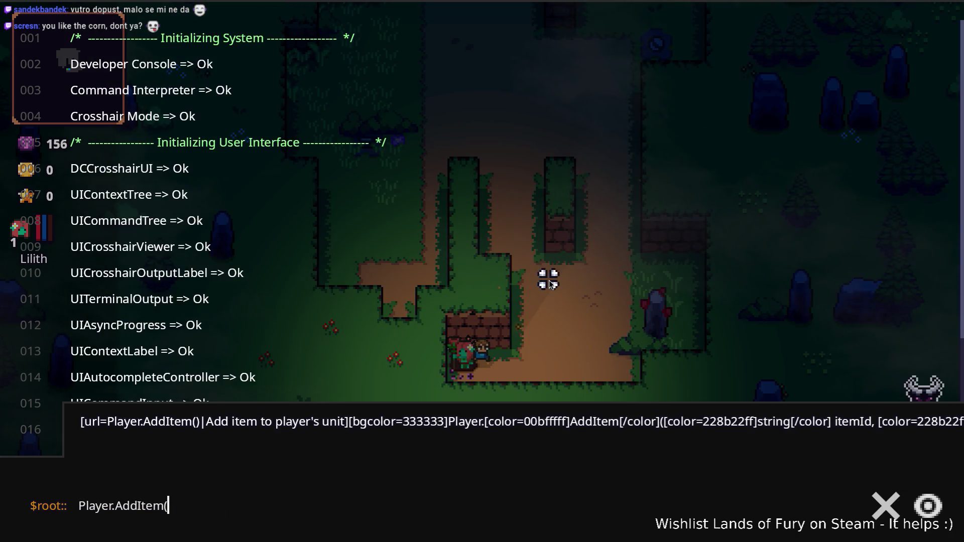
text(corn,1)
key(Return)
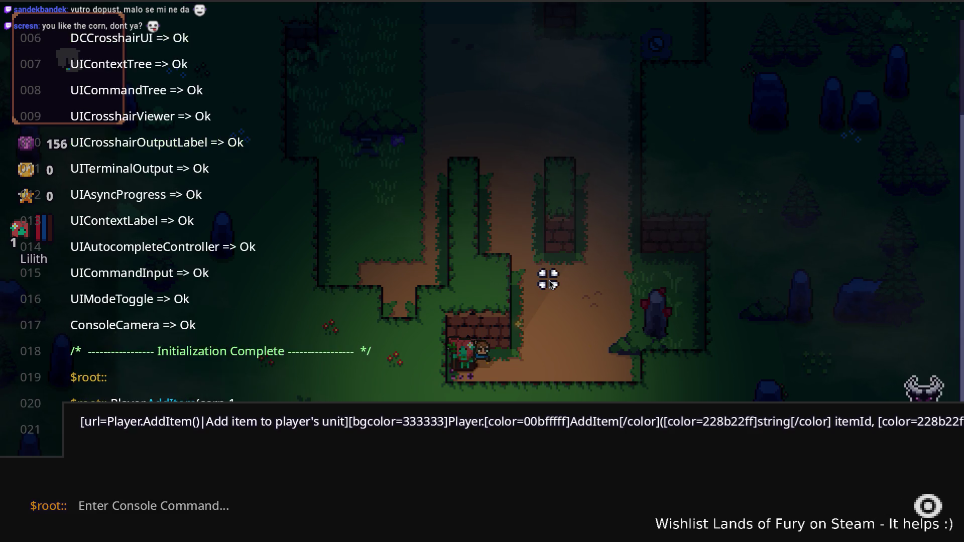
key(Up)
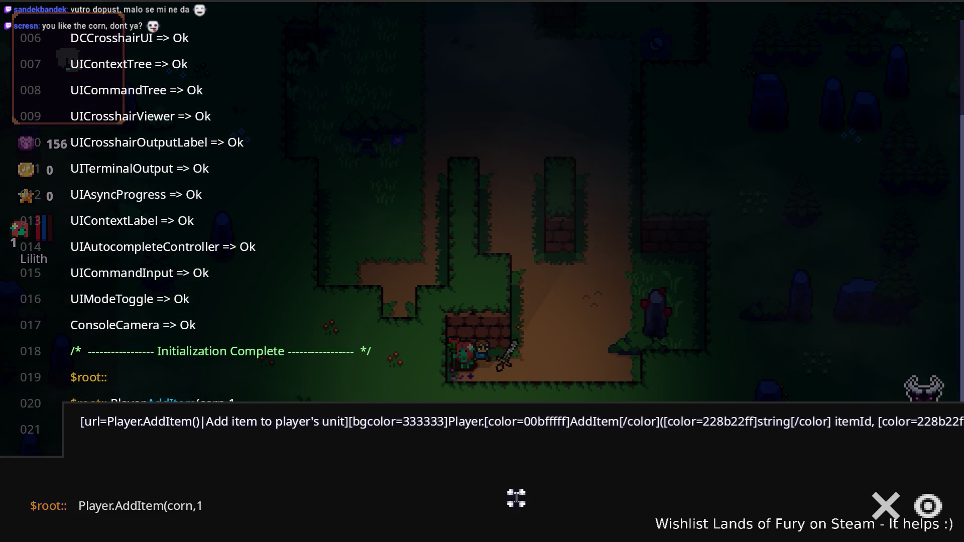
key(Return)
key(Up)
key(Return)
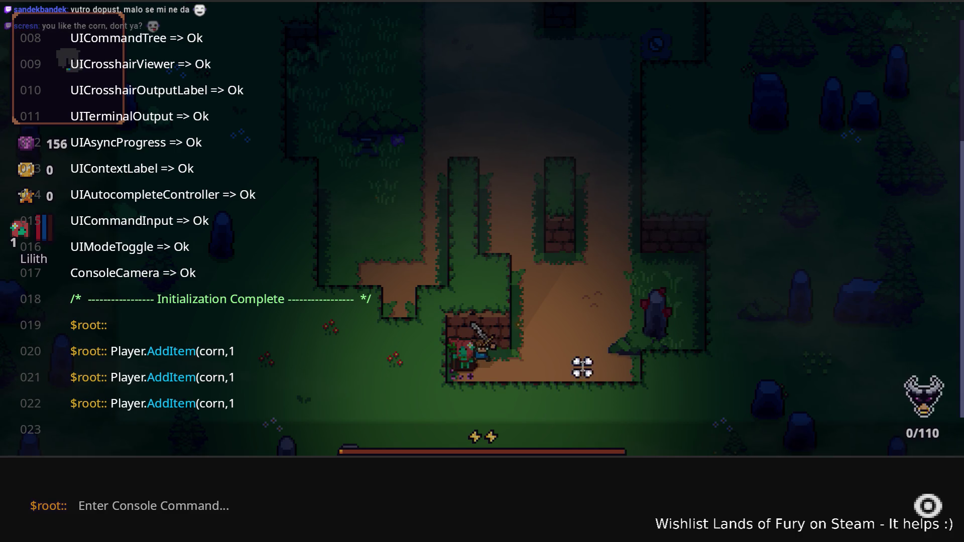
Step: Put one corn into the second quick slot, moving the bow into the inventory
key(Escape)
key(i)
click(425, 356)
click(410, 314)
click(424, 371)
key(i)
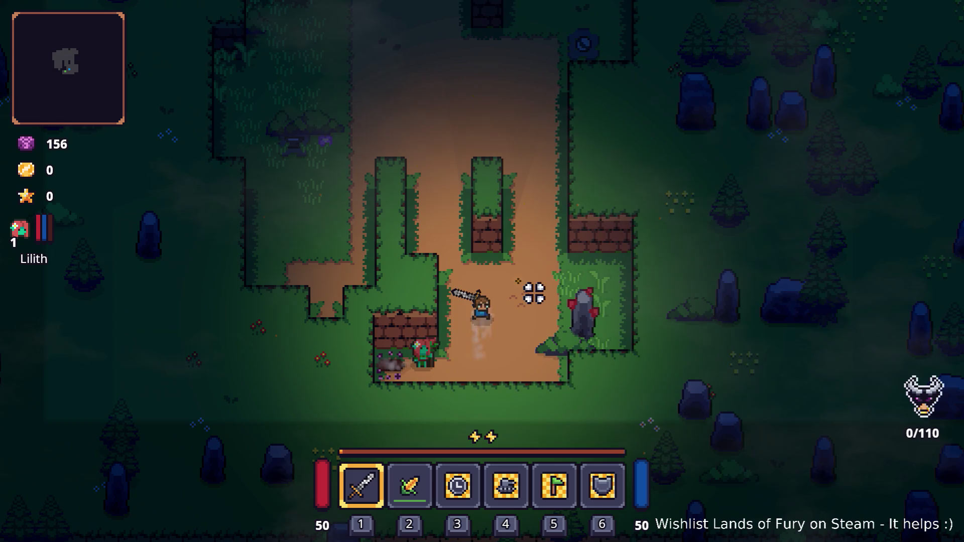
Step: Spawn a boar near the player with the Level.SpawnUnit console command
key(grave)
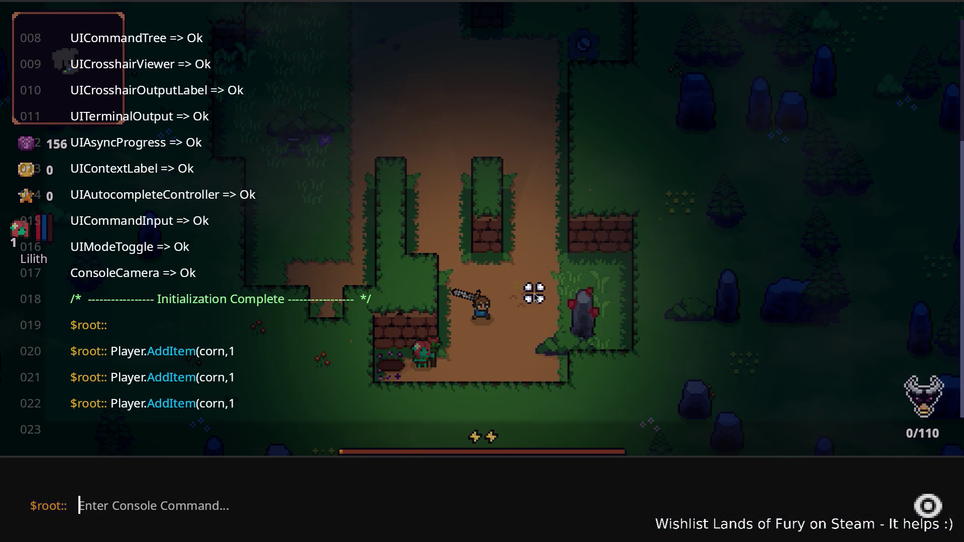
text(Level.)
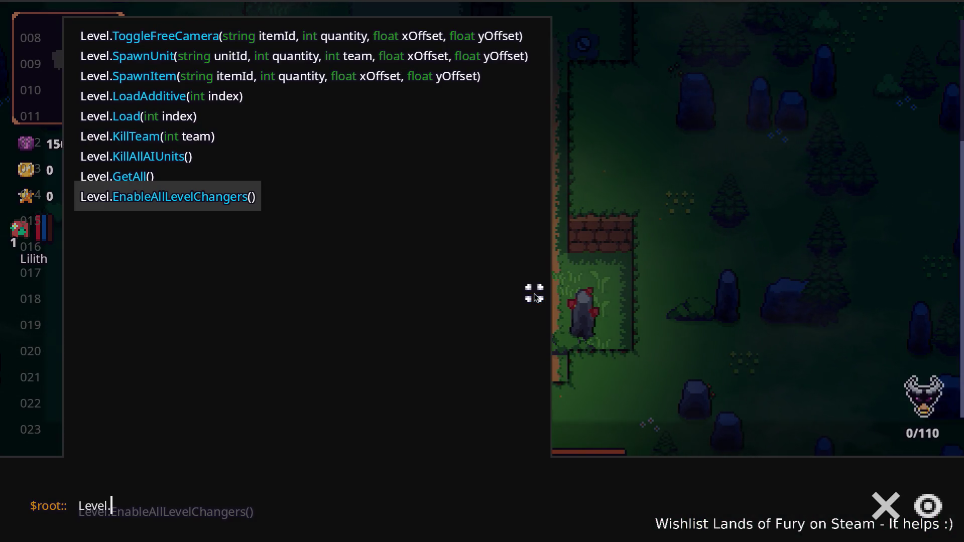
text(Sp)
key(Up)
key(Tab)
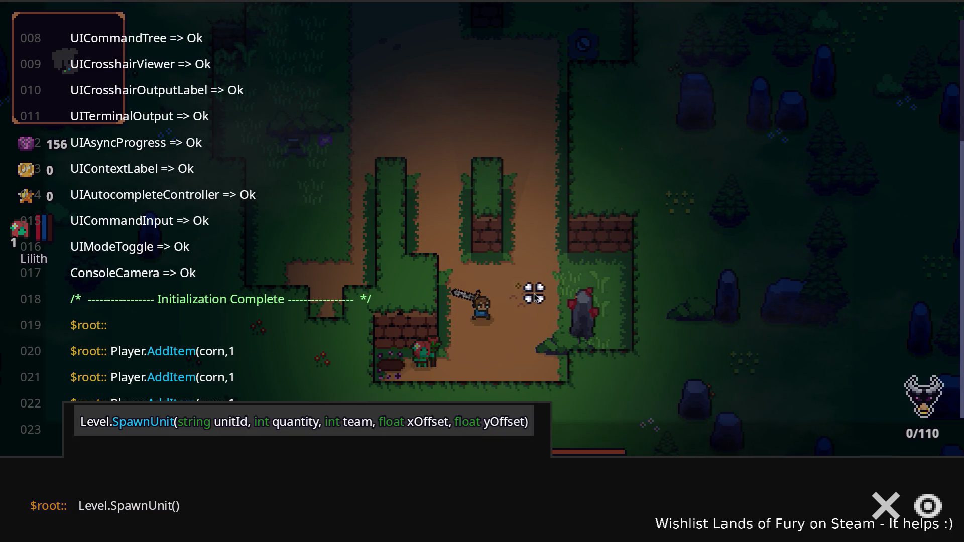
text(boar,)
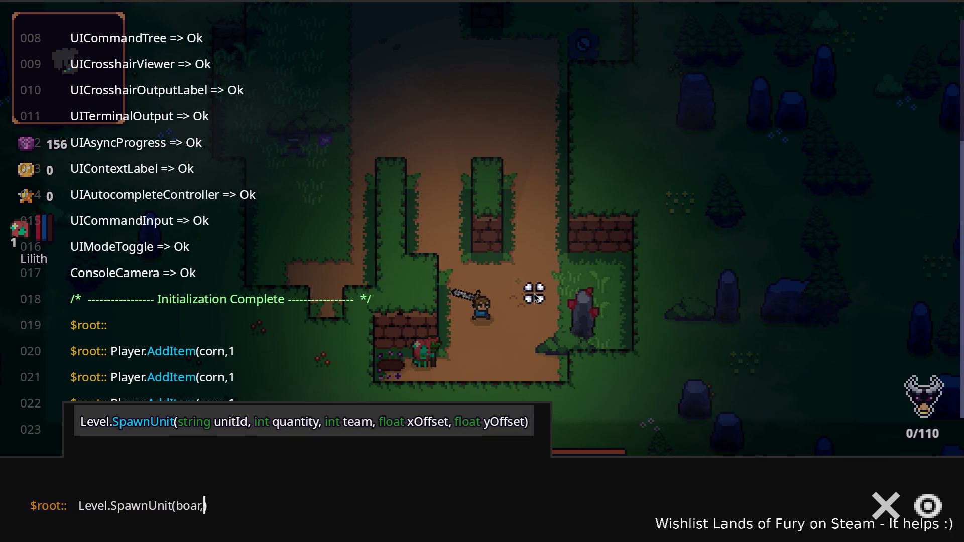
text(2,0)
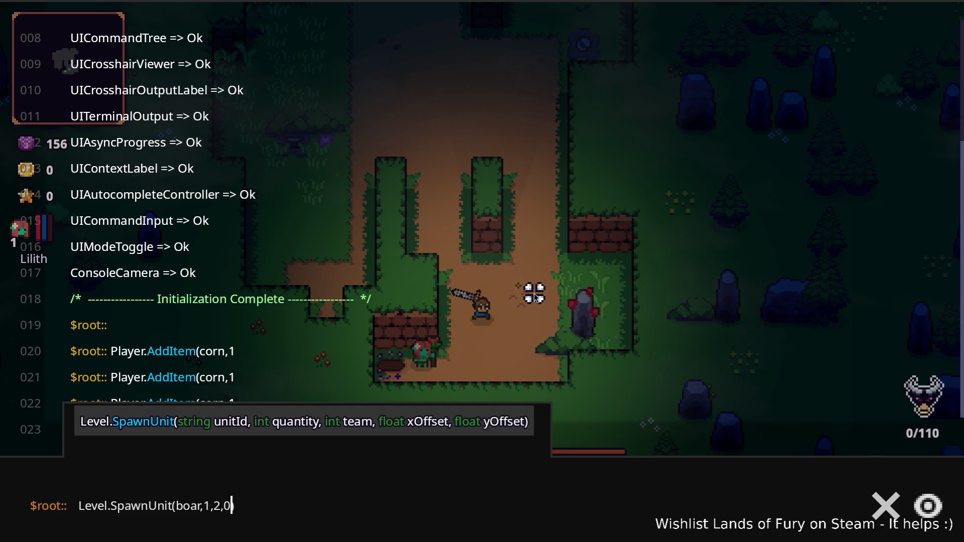
text(,0)
key(Return)
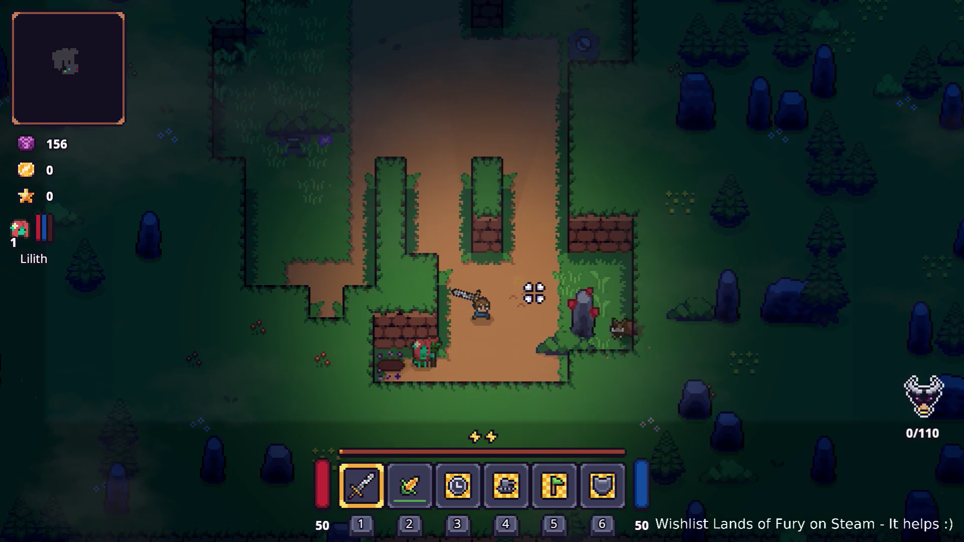
Step: Walk down to the boar, attack it, and move around the nearby rock
key(s)
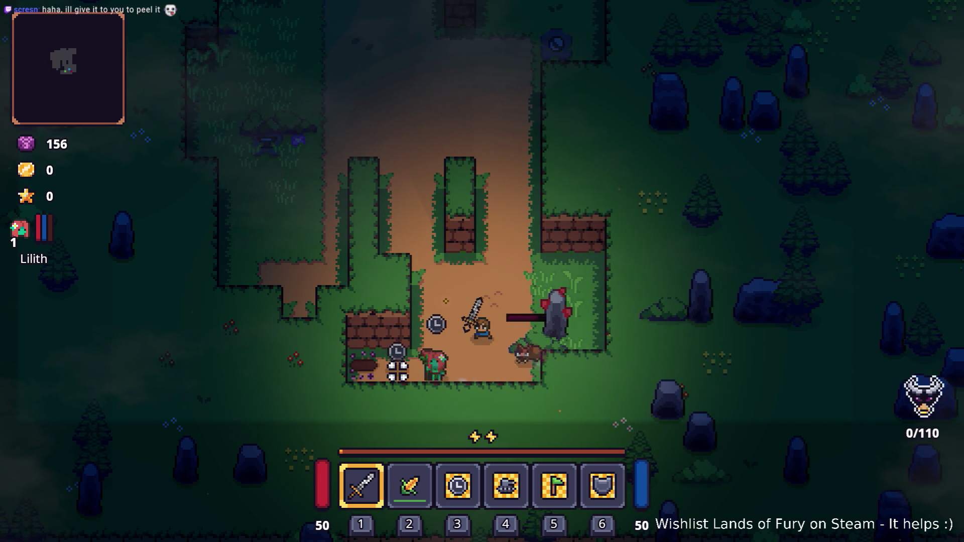
key(w)
key(d)
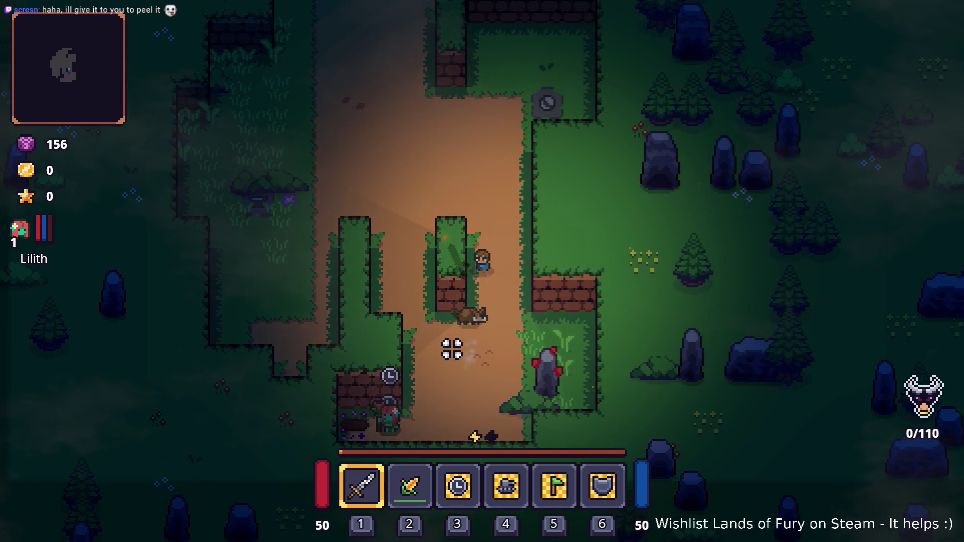
key(s)
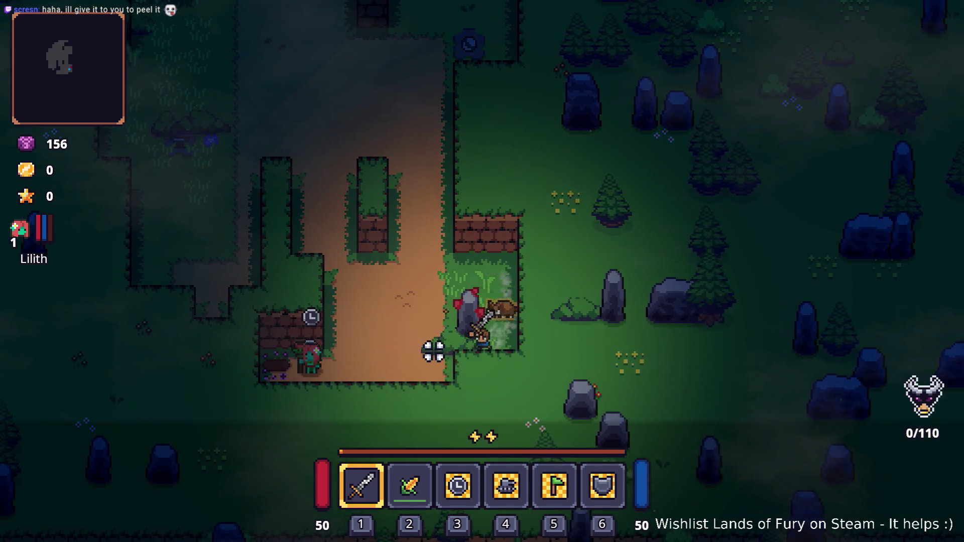
key(w)
key(d)
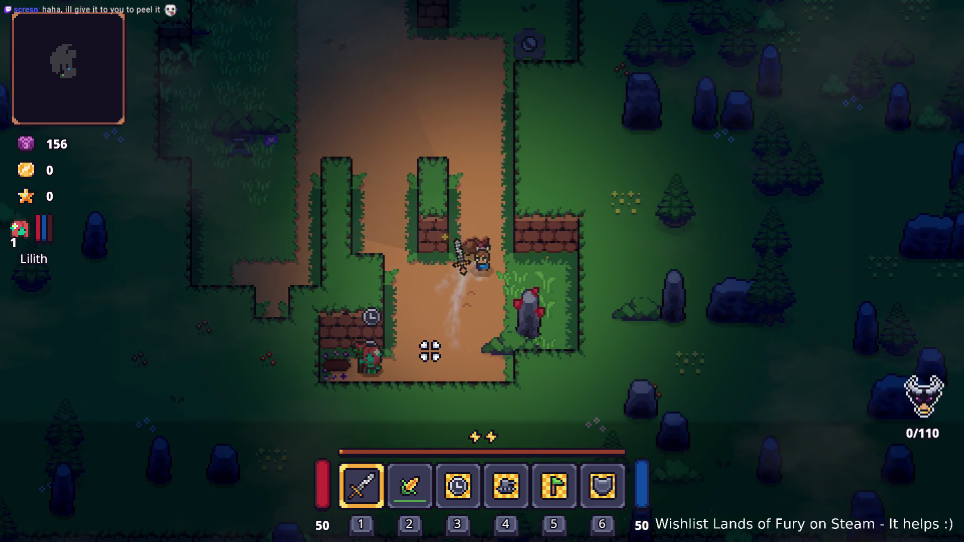
key(s)
key(a)
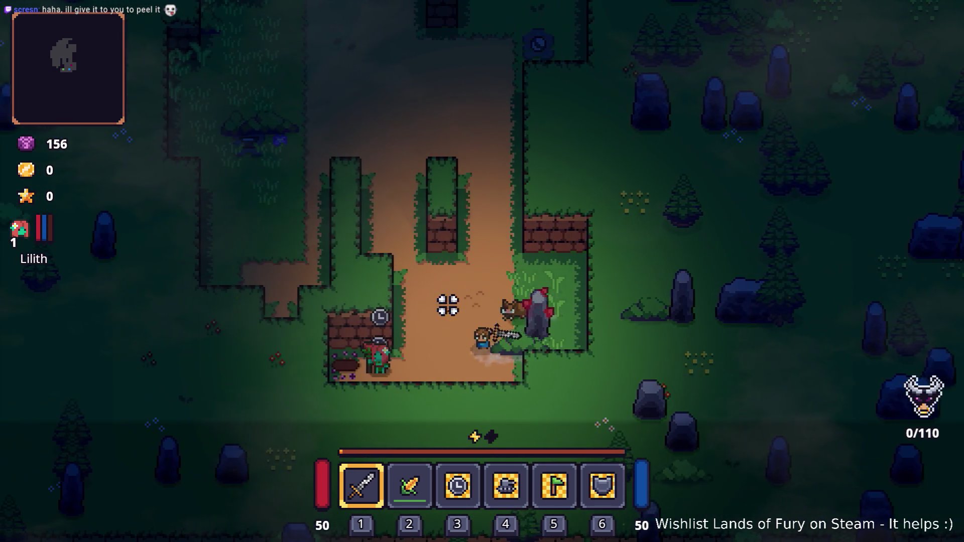
Step: Use the corn from the second quick slot and walk around the hedge along the dirt path
key(d)
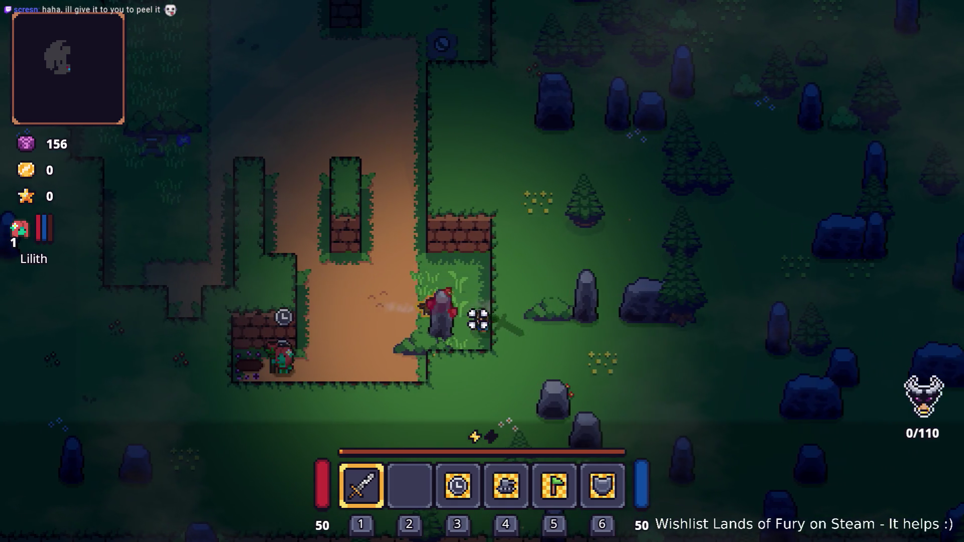
key(a)
key(w)
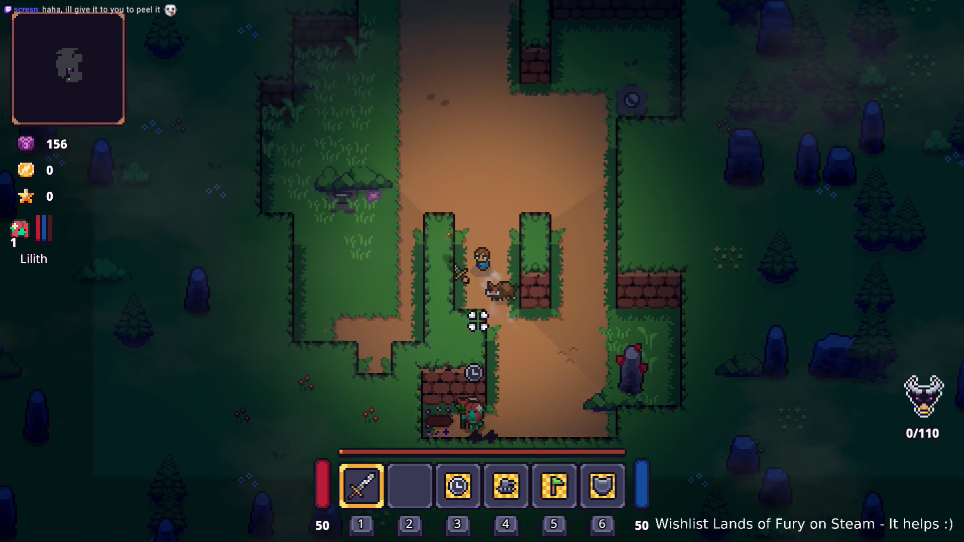
key(a)
key(s)
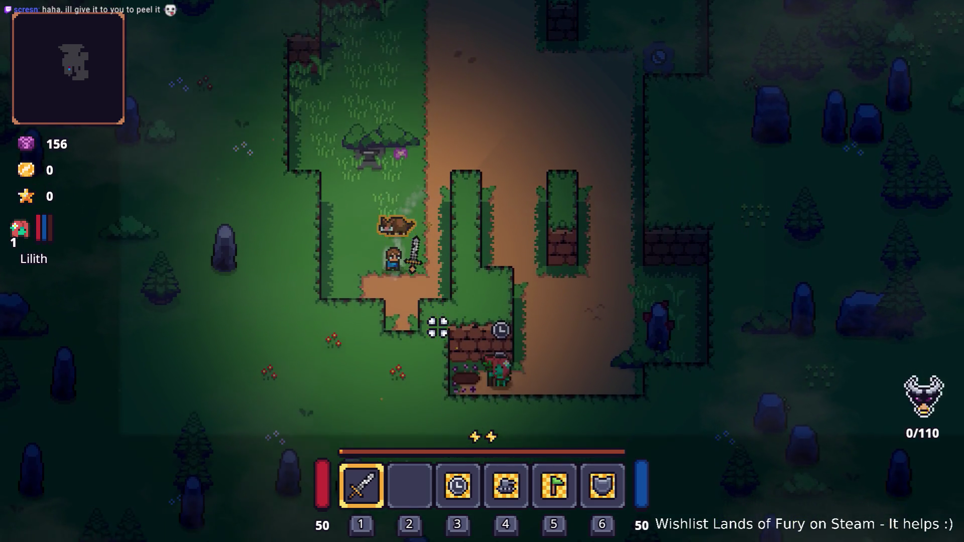
key(d)
key(w)
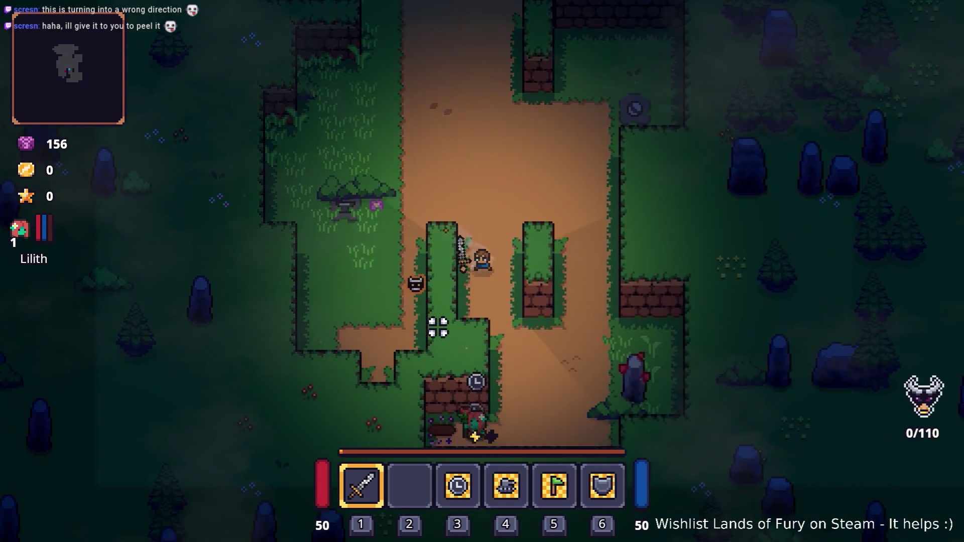
key(s)
key(d)
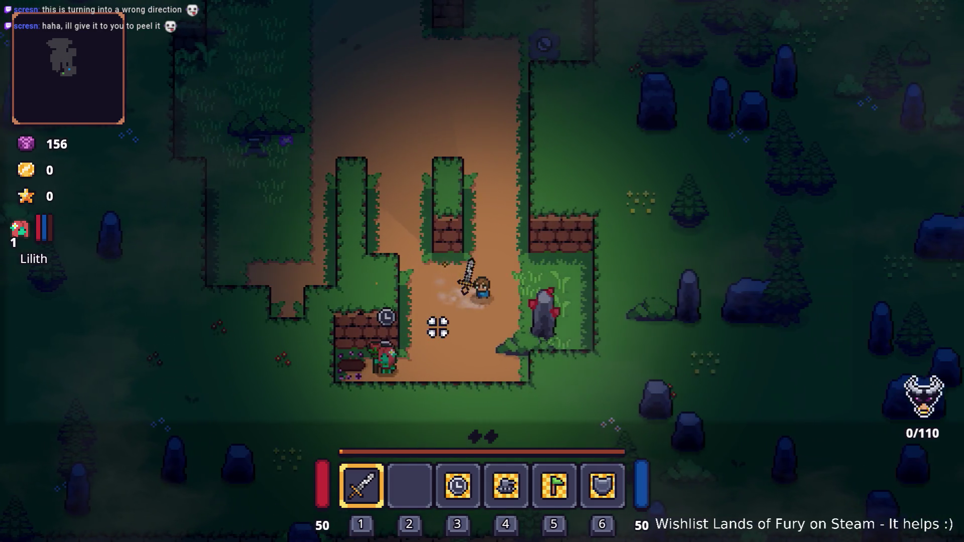
Step: Move a corn from the inventory into the fourth quick slot
key(grave)
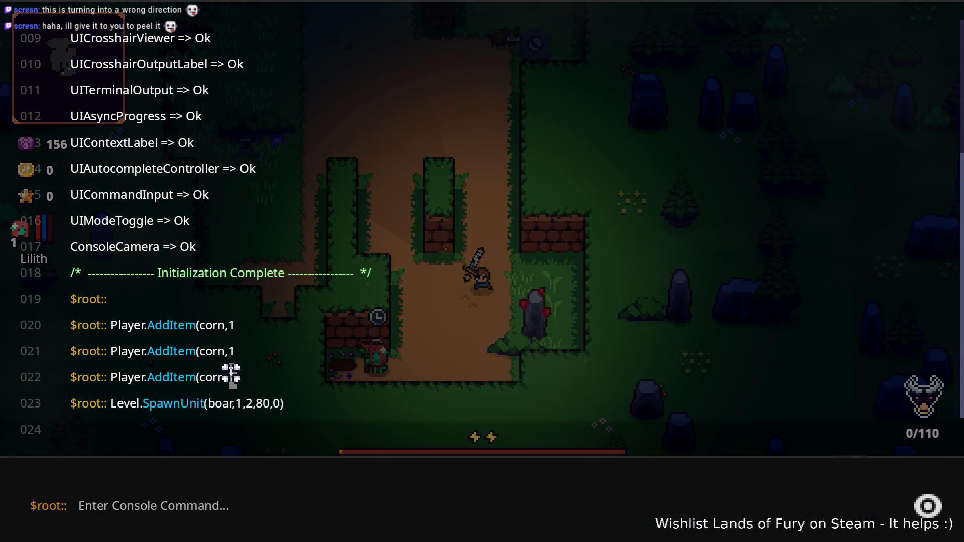
key(grave)
key(i)
click(458, 411)
click(420, 388)
key(i)
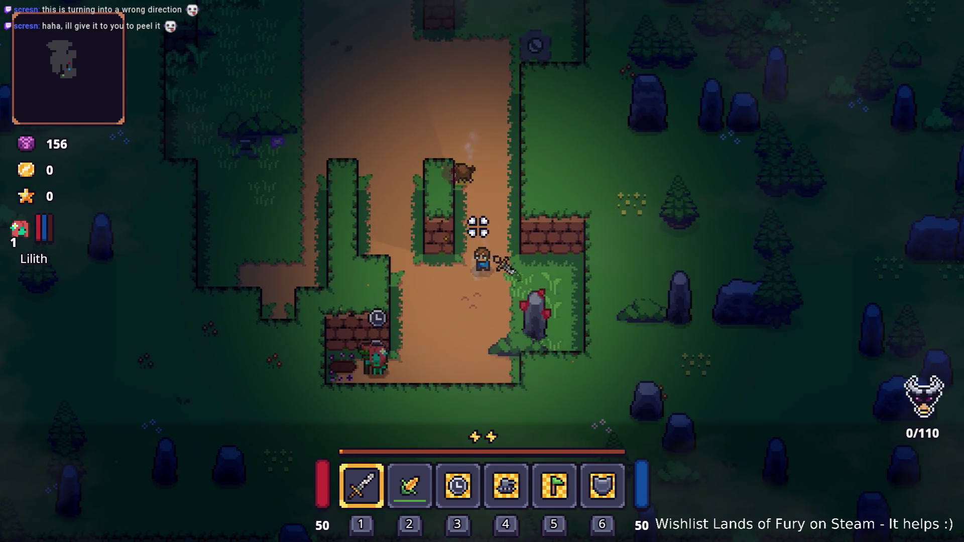
Step: Drop the corn from the hotbar onto the ground, then reopen the inventory
key(i)
click(414, 357)
key(i)
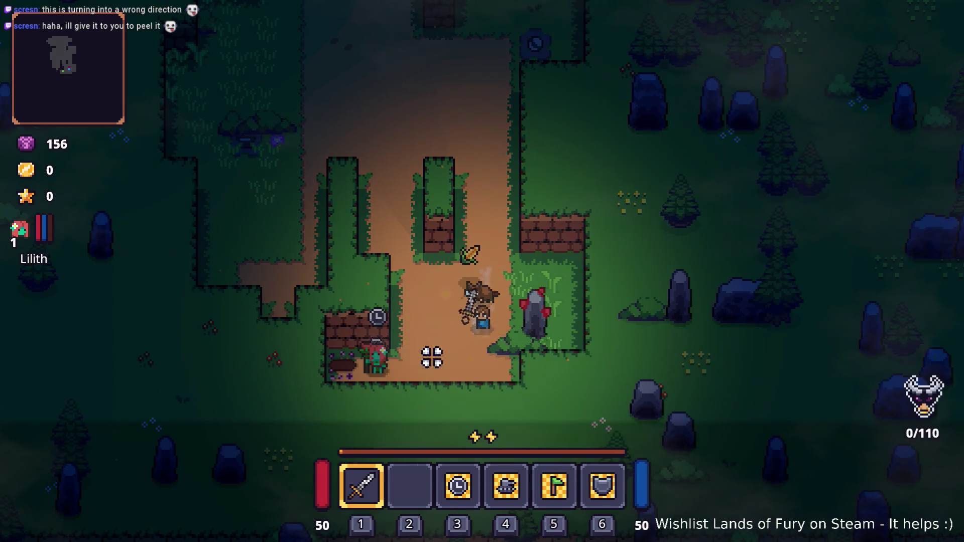
key(w+d)
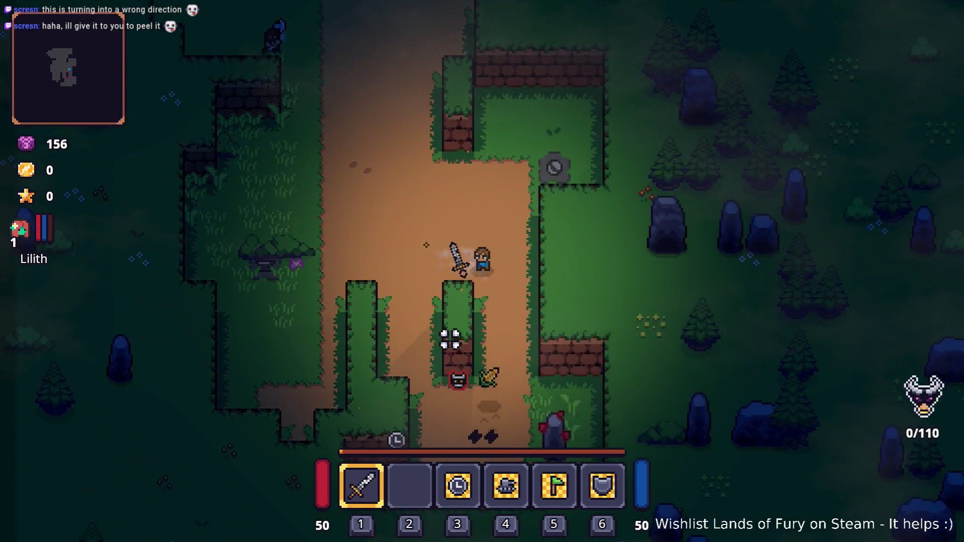
key(s)
key(i)
key(alt+Tab)
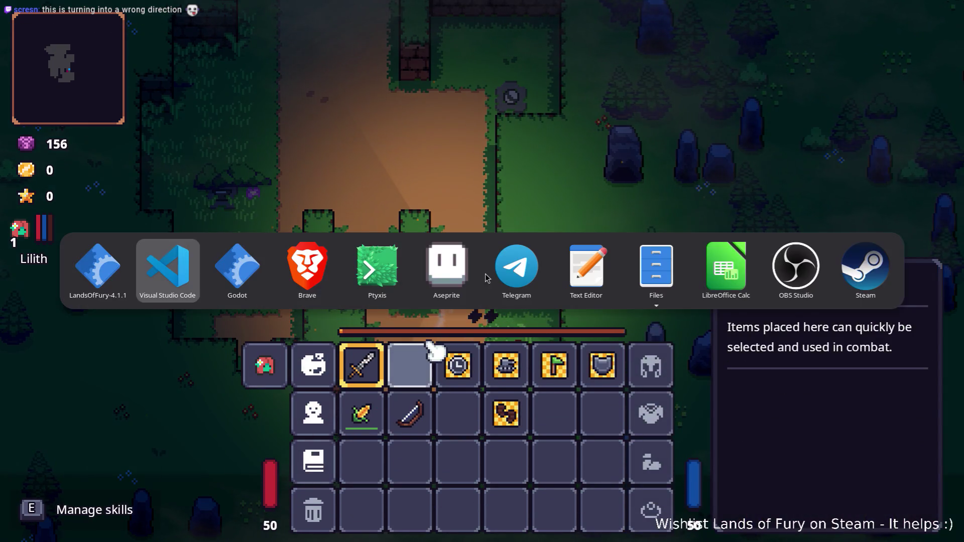
Step: Set a breakpoint on line 102 of LootController.cs, then return to the Lands of Fury window
key(shift+Tab)
key(shift+Tab)
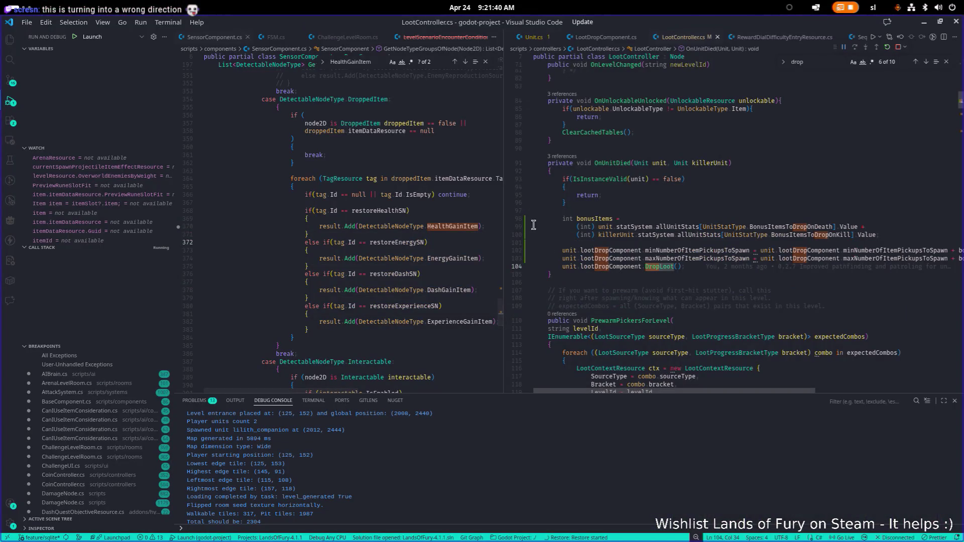
click(508, 251)
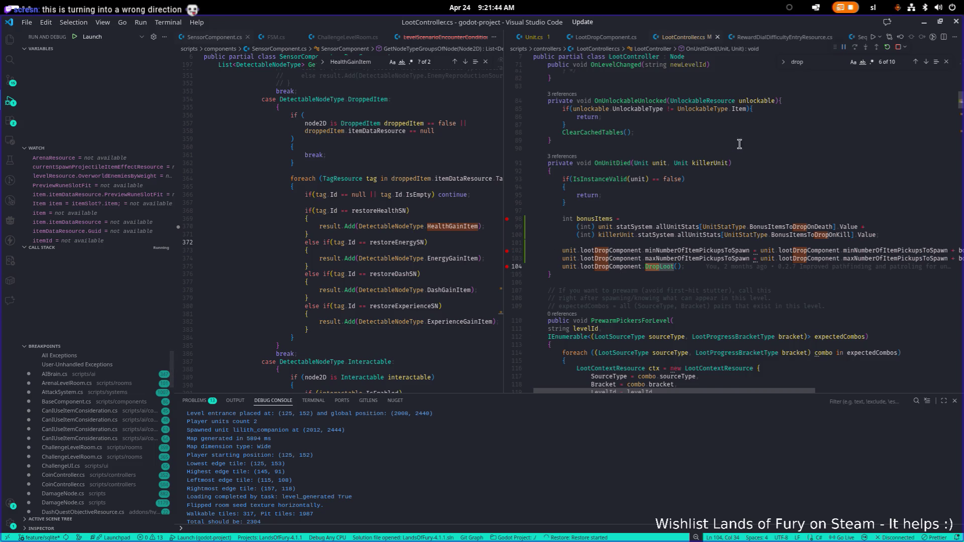
key(alt+Tab)
key(Tab)
click(179, 271)
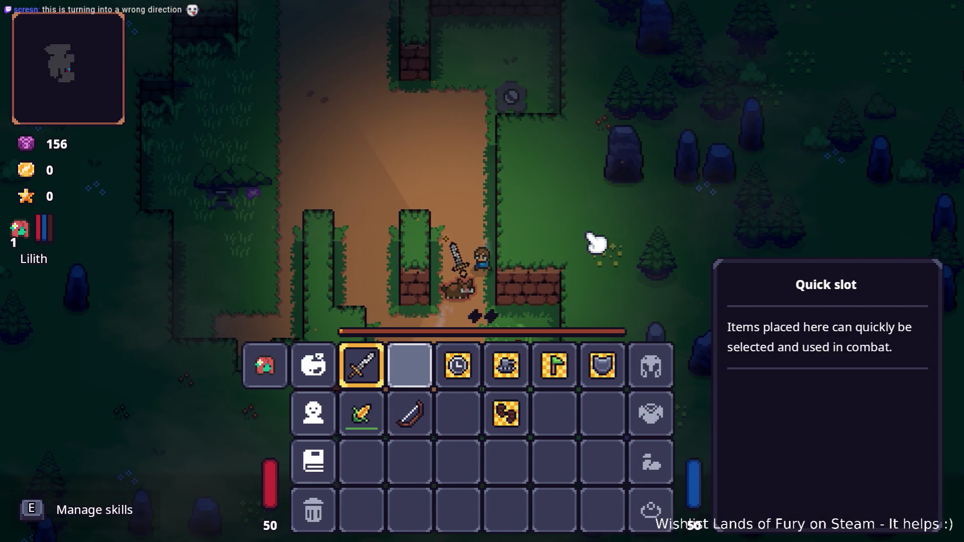
Step: Drop the corn from the inventory at the hero's feet
key(Escape)
key(Tab)
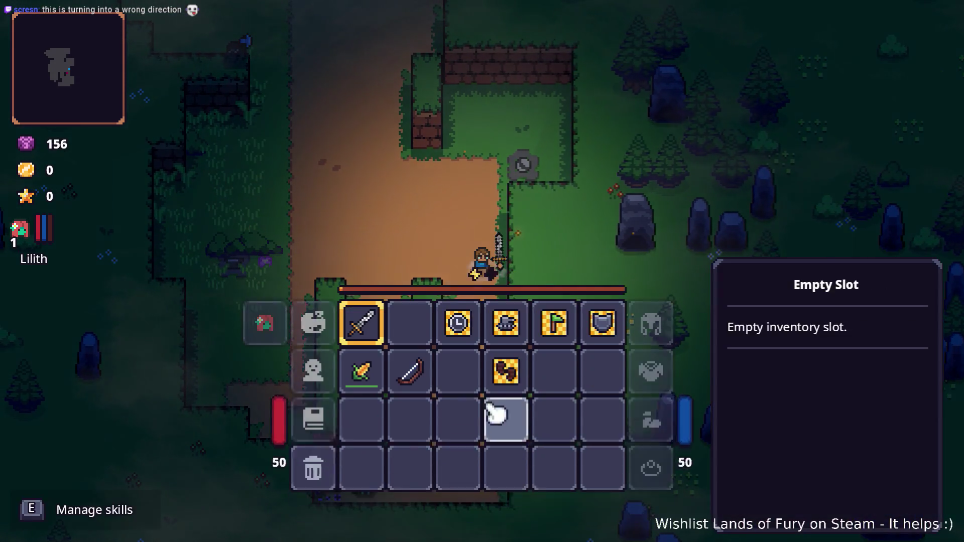
key(Tab)
right_click(366, 407)
key(Tab)
Step: Strike the boar with the sword until it dies, triggering the OnUnitDied breakpoint
key(a)
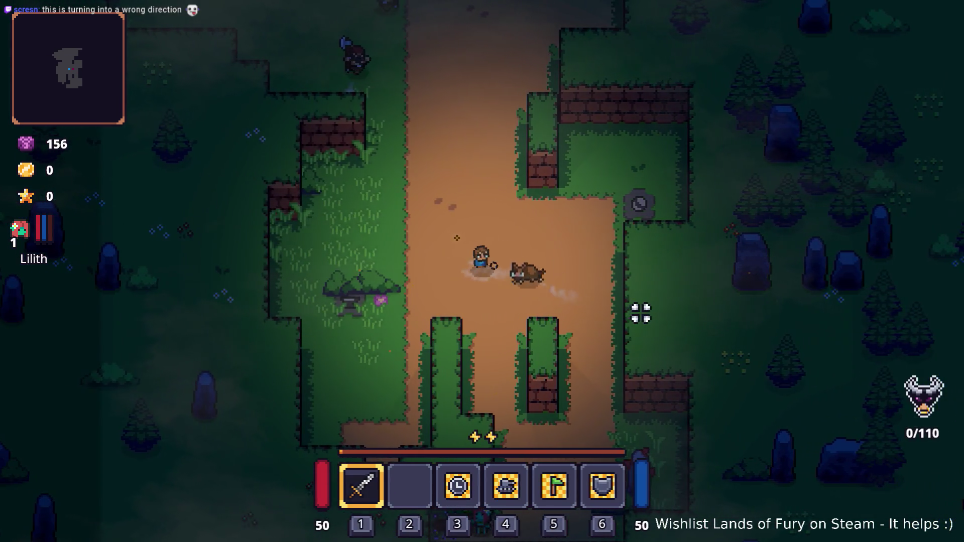
click(639, 308)
click(630, 311)
click(618, 318)
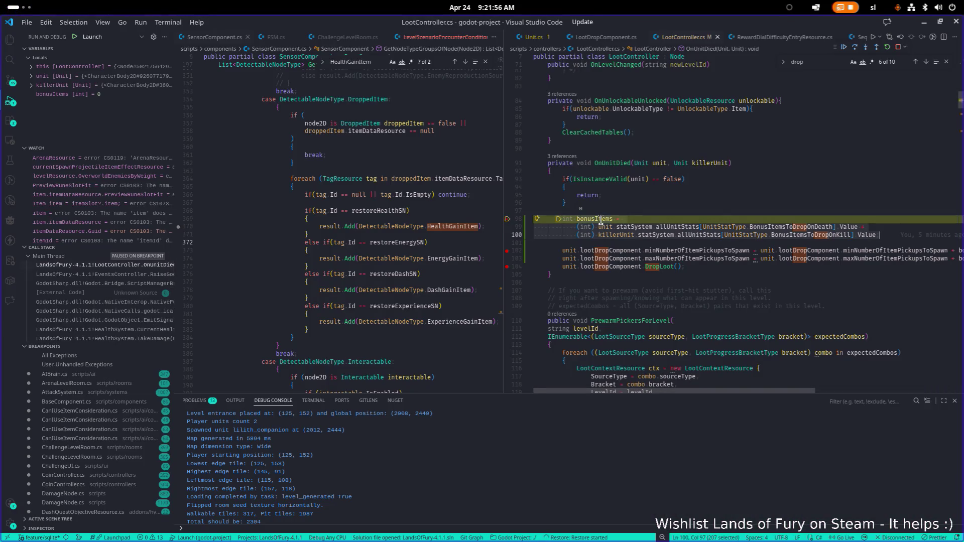
Step: Step over to line 102 and evaluate the line-99 BonusItemsToDropOnDeath stat expression in the Debug Console
click(854, 47)
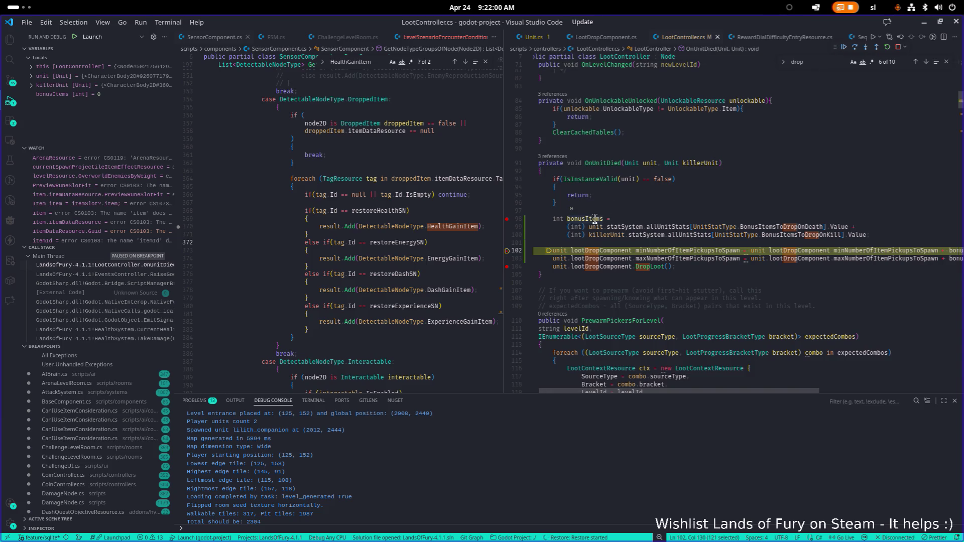
mouse_move(844, 229)
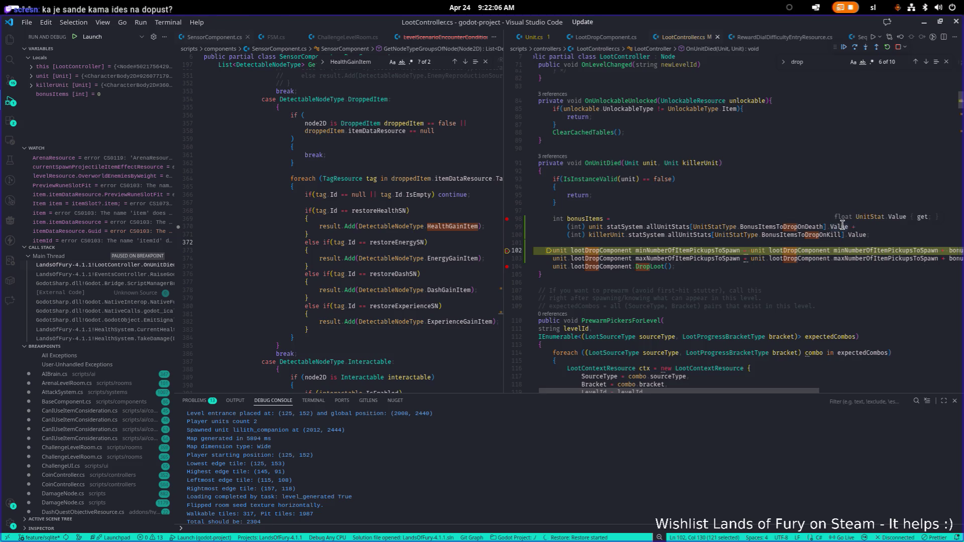
click(842, 225)
key(ctrl+Left)
key(ctrl+Left)
key(ctrl+Left)
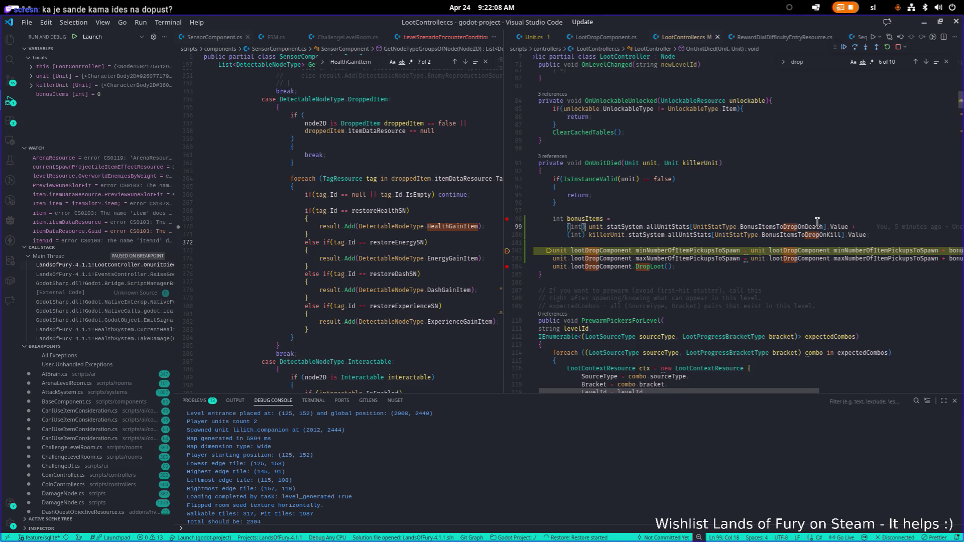
key(shift+End)
key(ctrl+c)
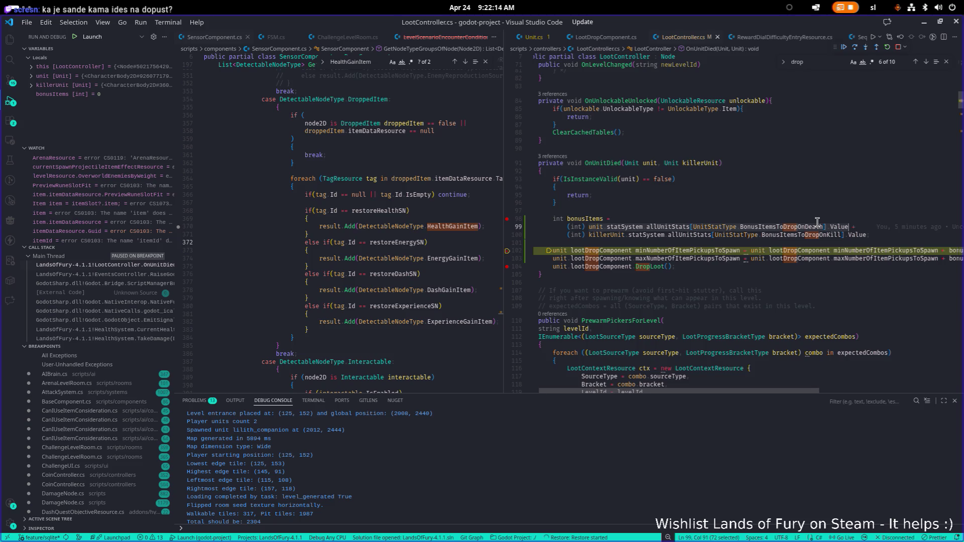
click(623, 528)
key(ctrl+v)
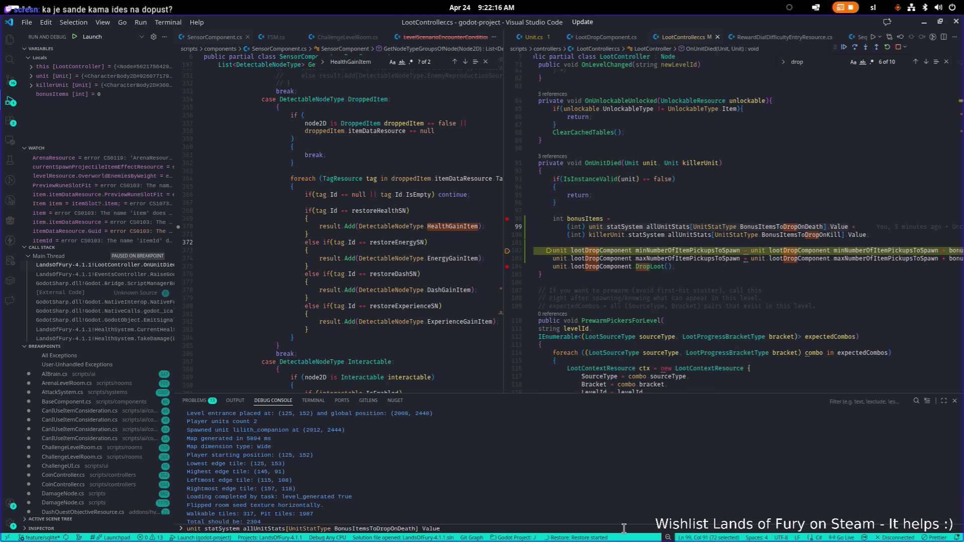
key(Return)
Step: Re-evaluate the stat expression without and then with .Value, confirming it is 0
scroll(619, 517, up, 5)
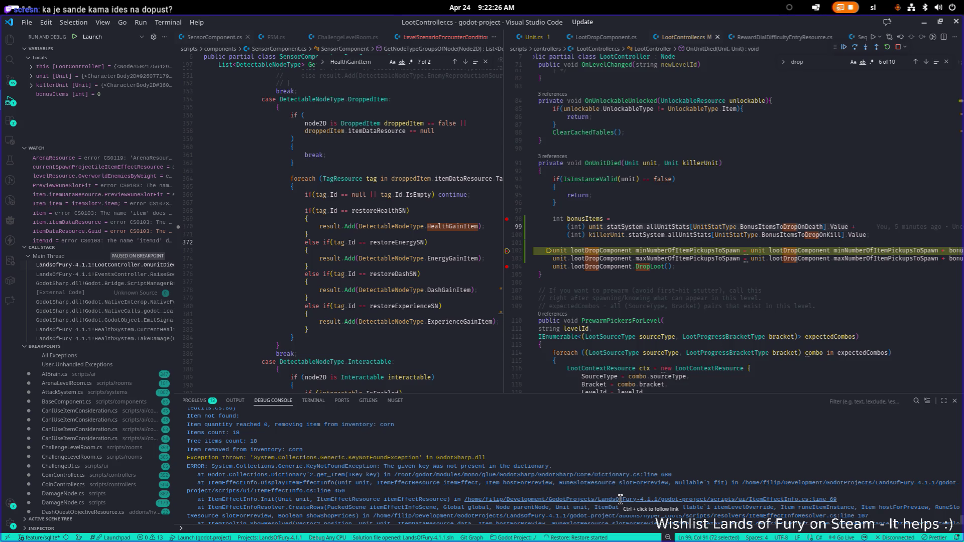
scroll(621, 499, down, 1)
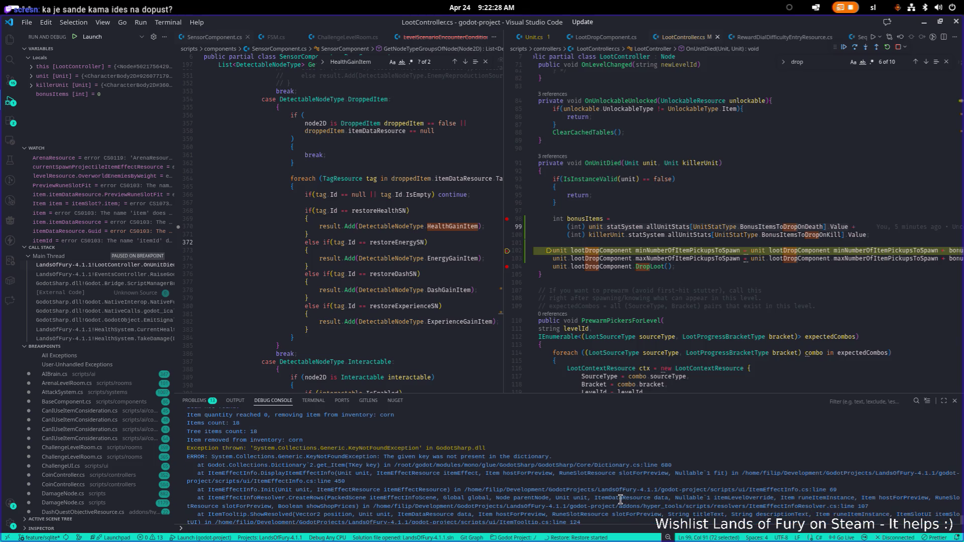
scroll(621, 499, down, 5)
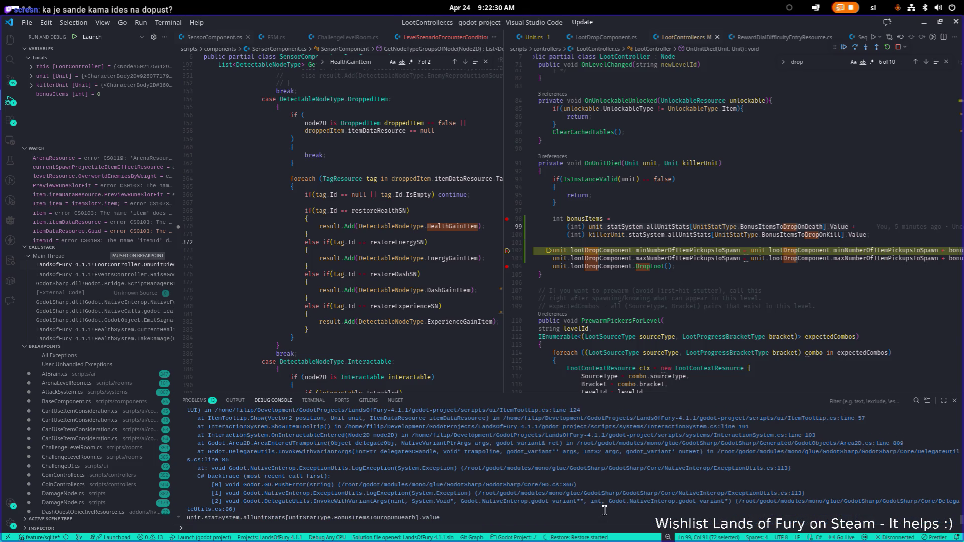
key(Up)
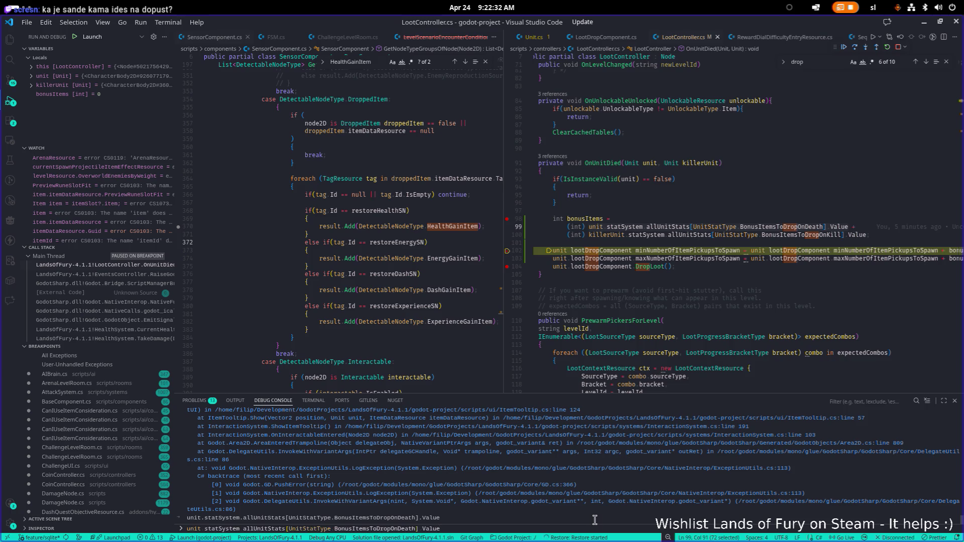
key(ctrl+shift+Left)
key(BackSpace)
key(Return)
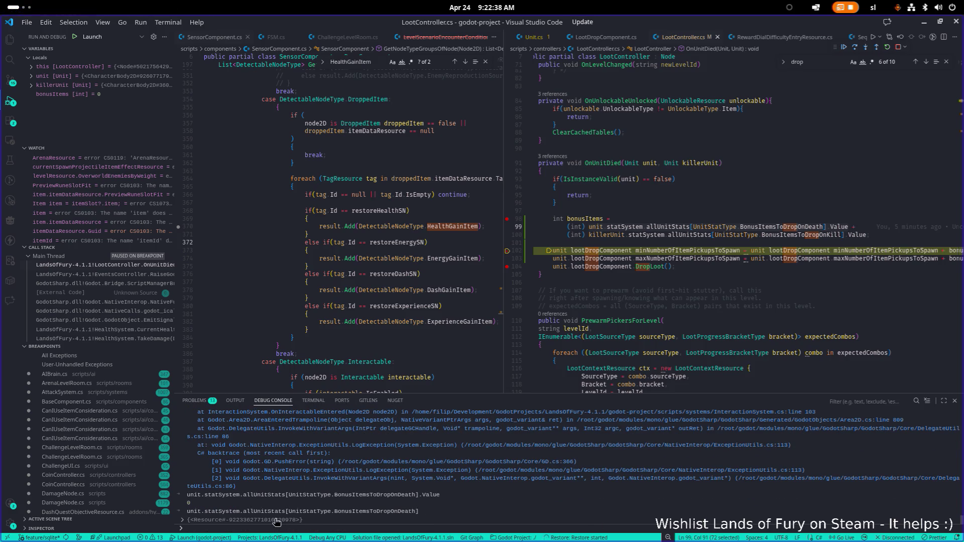
key(Up)
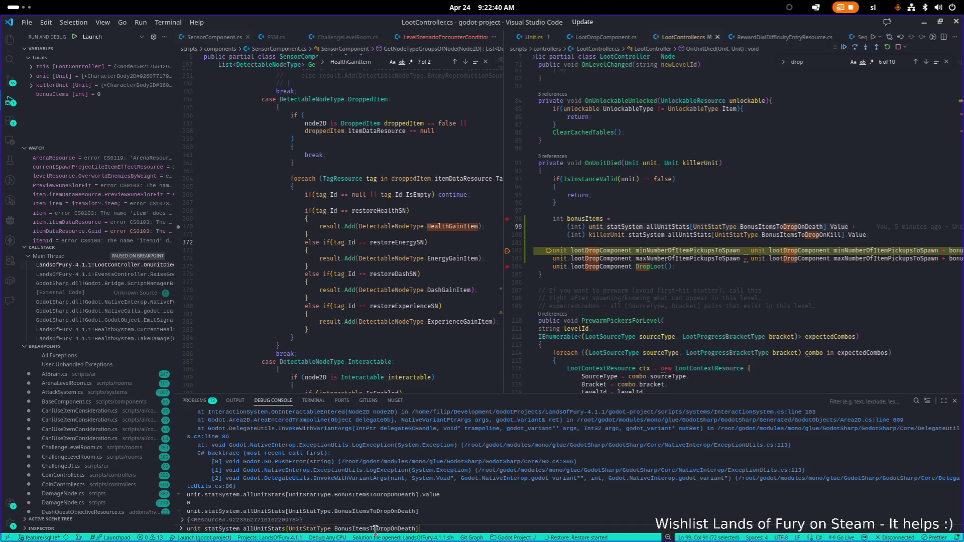
text(.Value)
key(Return)
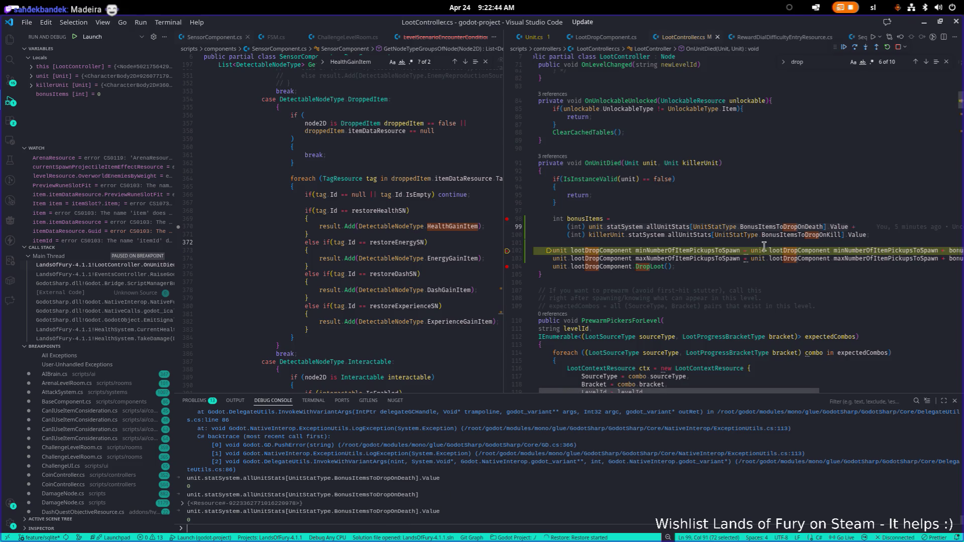
key(alt+Tab)
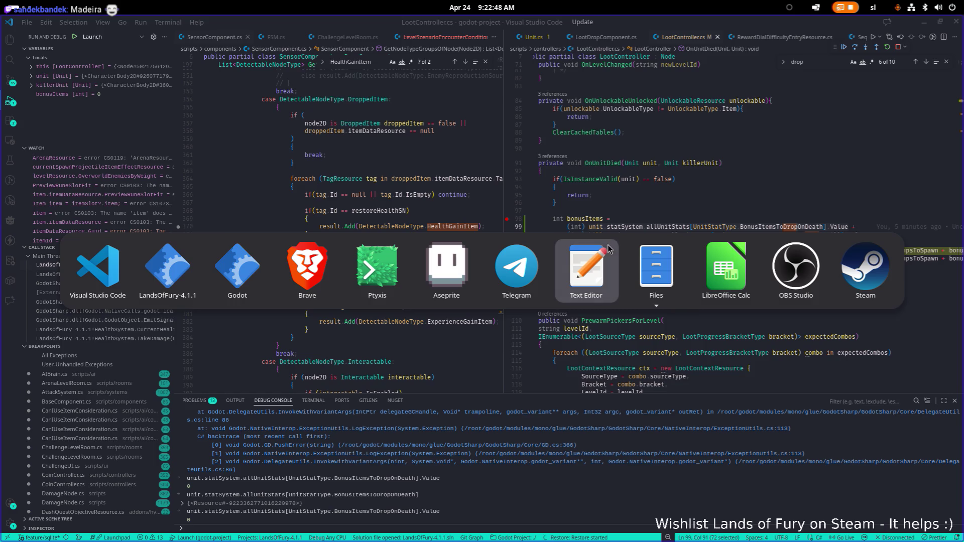
click(188, 273)
Step: Bring the Godot editor forward and expand effect 2's unit stat resource on Corn.tres
key(alt+Tab)
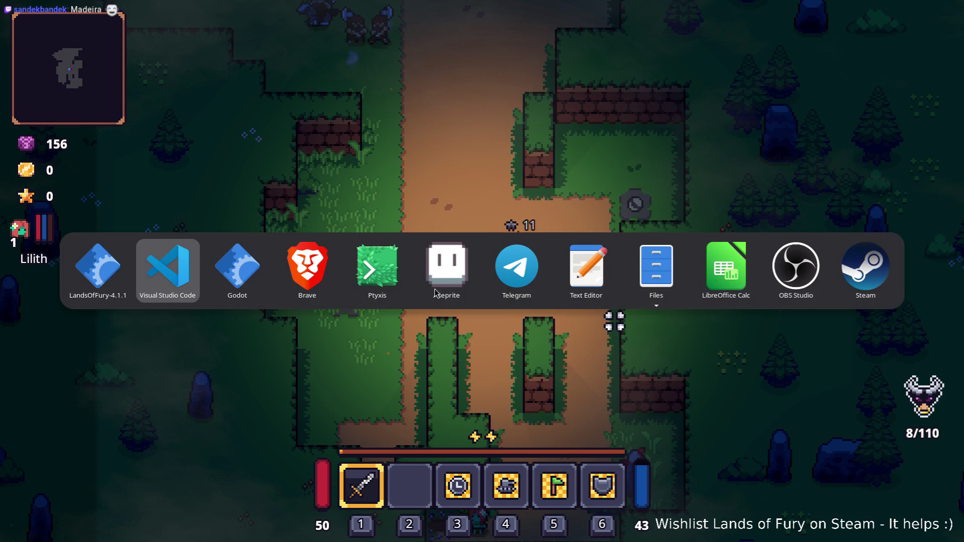
click(246, 279)
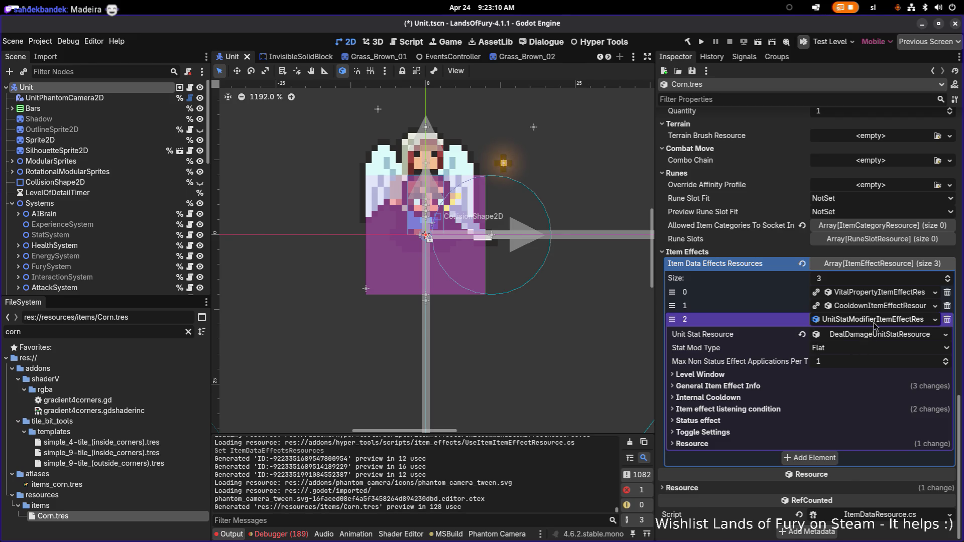
click(898, 334)
Step: Open Carrot.tres and inspect its third effect's BonusItemsToDropOnDeath stat
click(899, 334)
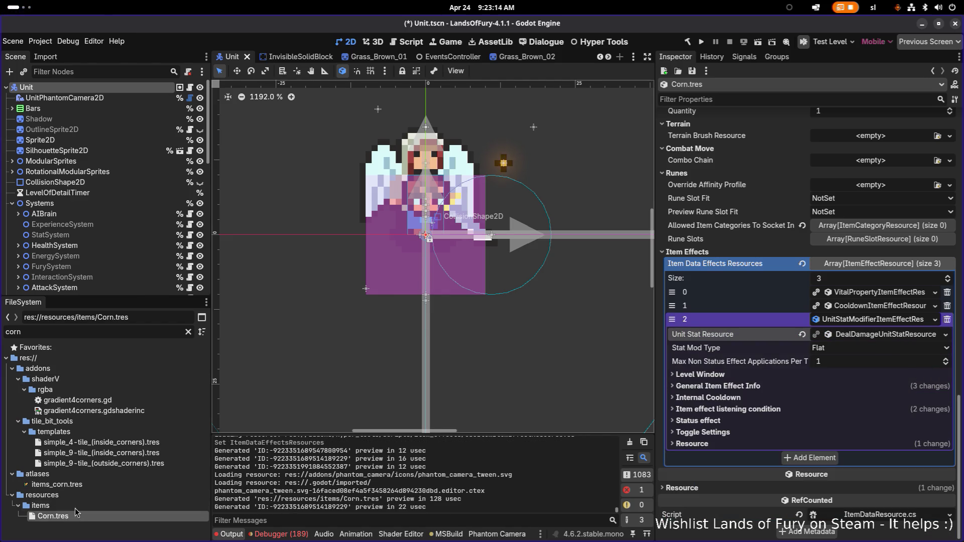
click(189, 331)
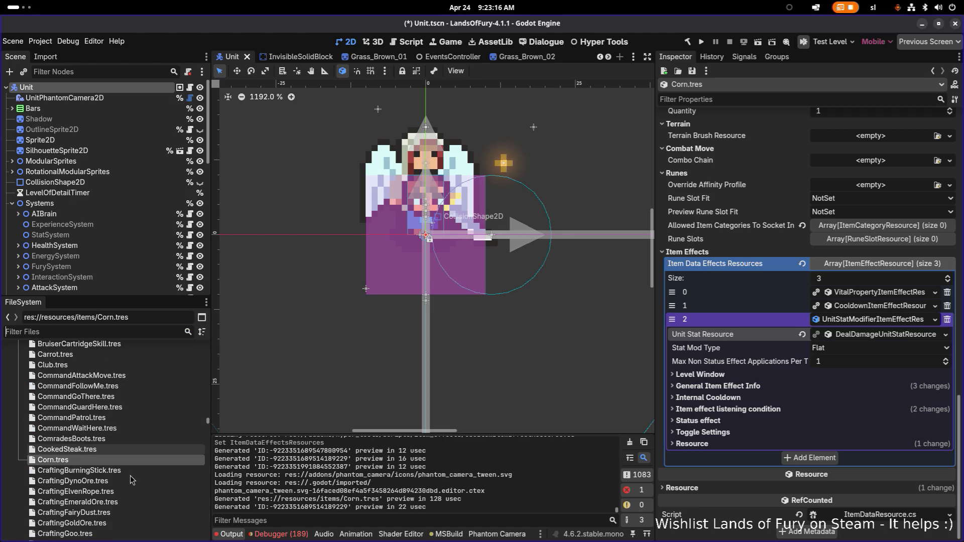
text(car)
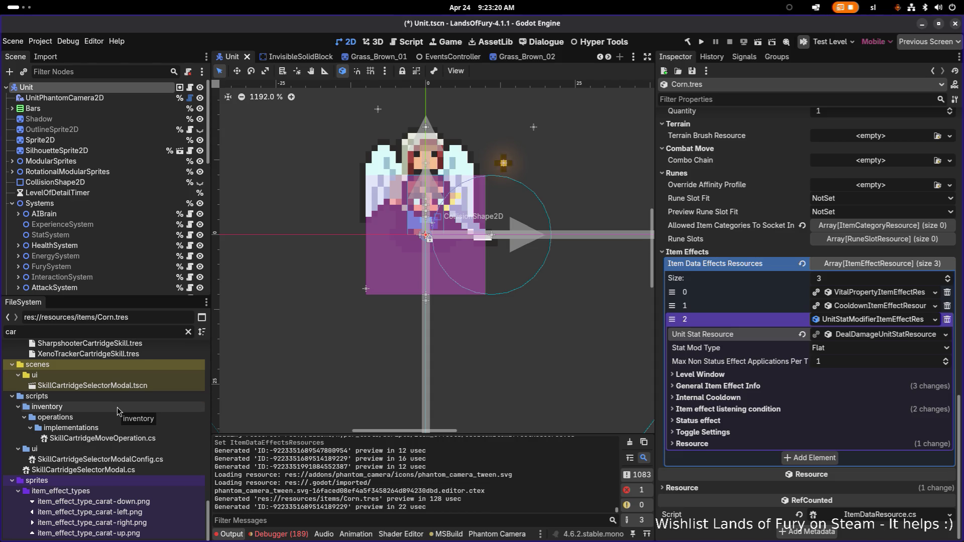
text(r)
click(113, 412)
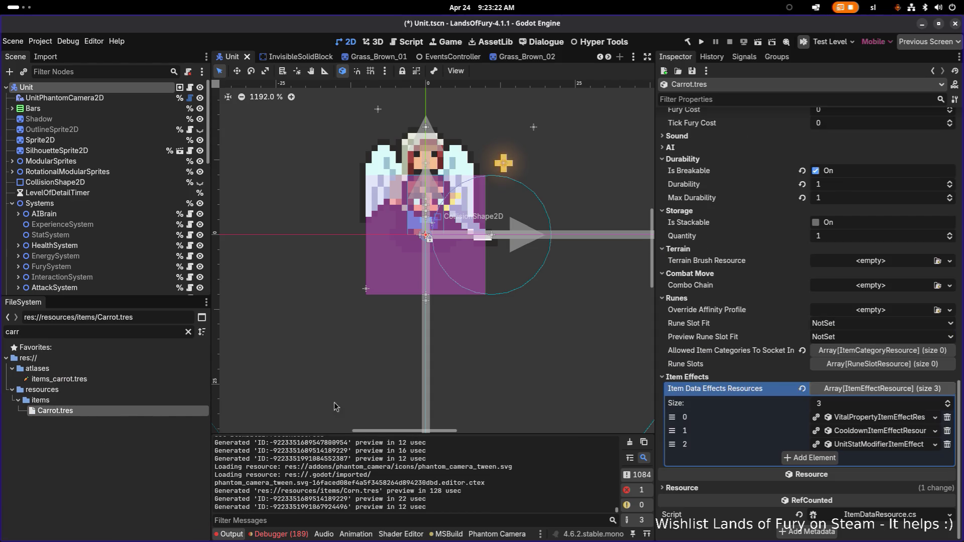
click(845, 447)
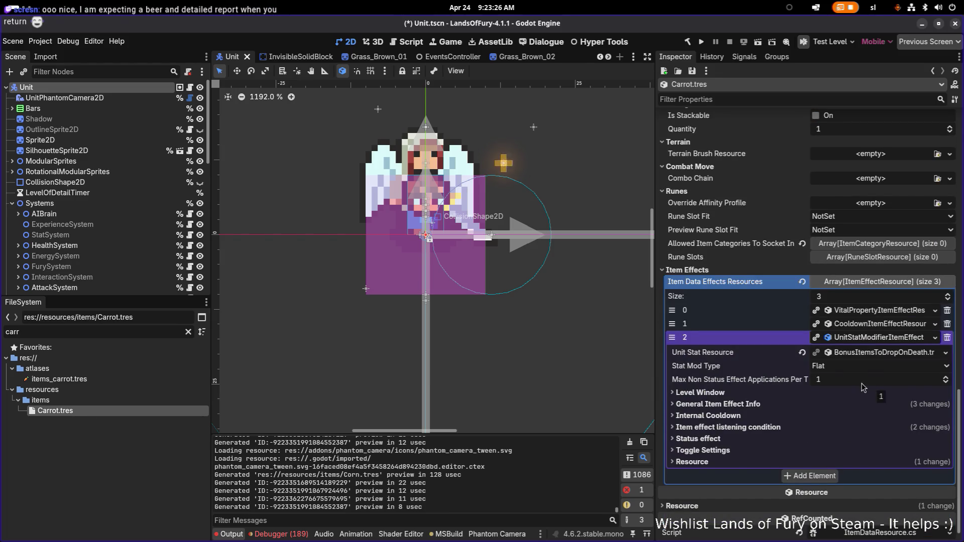
right_click(854, 337)
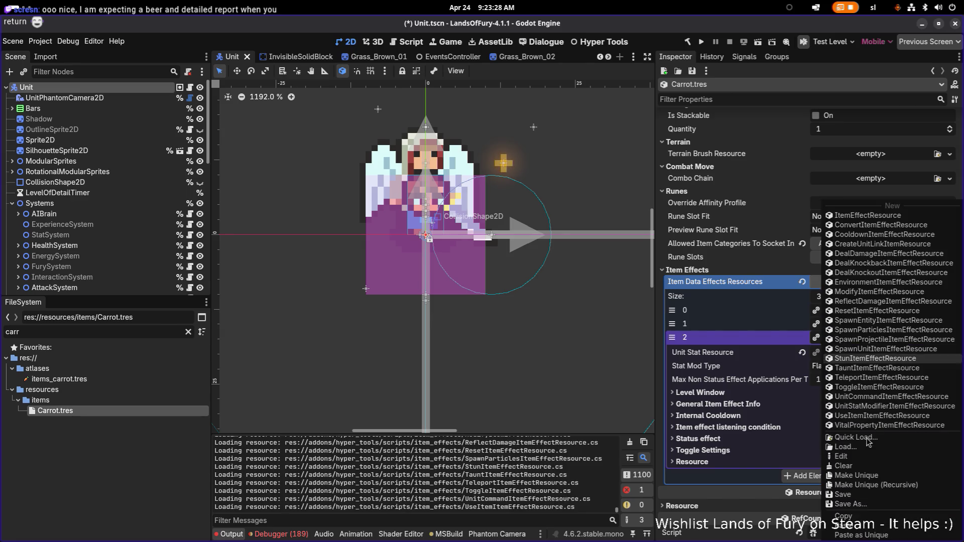
click(864, 522)
click(877, 353)
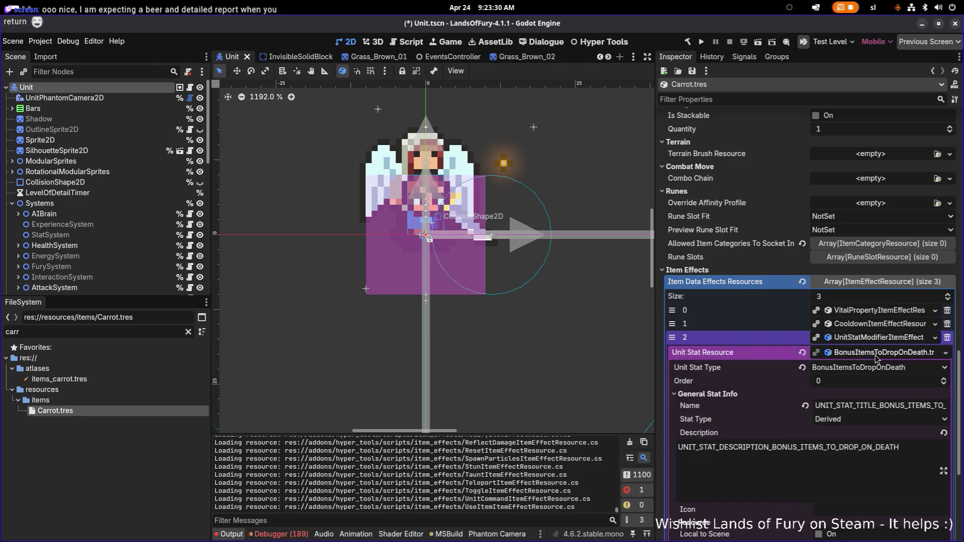
click(877, 353)
Step: Reopen Corn.tres via a 'corn' filter and expand its third item effect's resource options
click(115, 333)
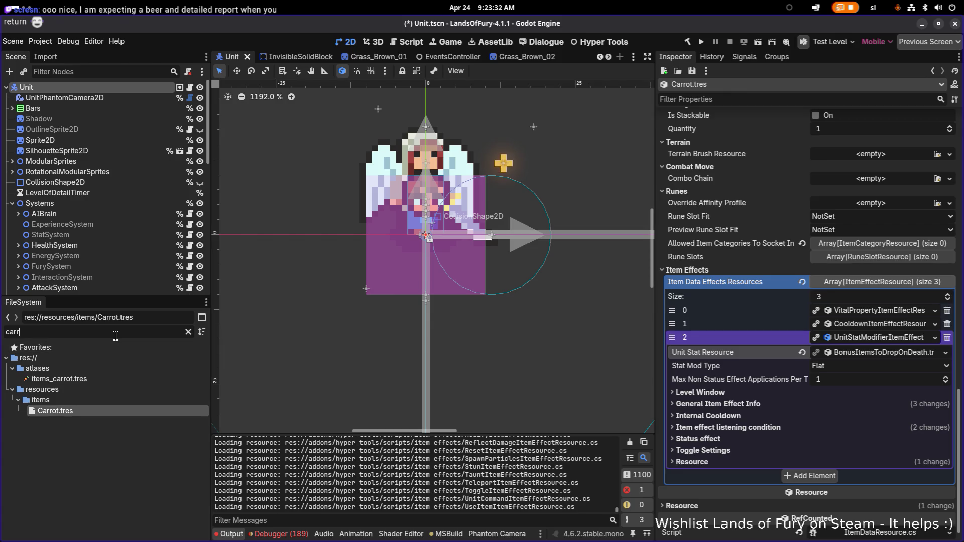
text(corn)
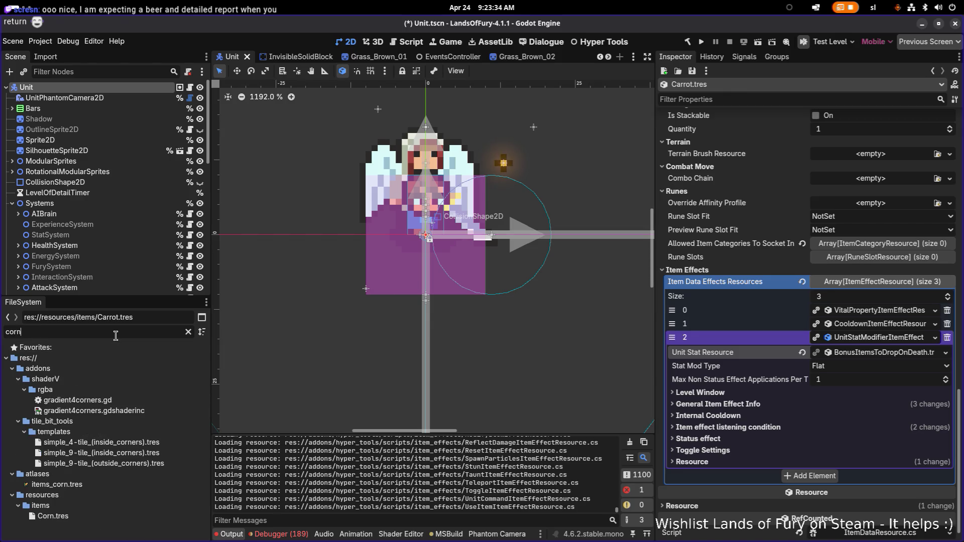
click(79, 515)
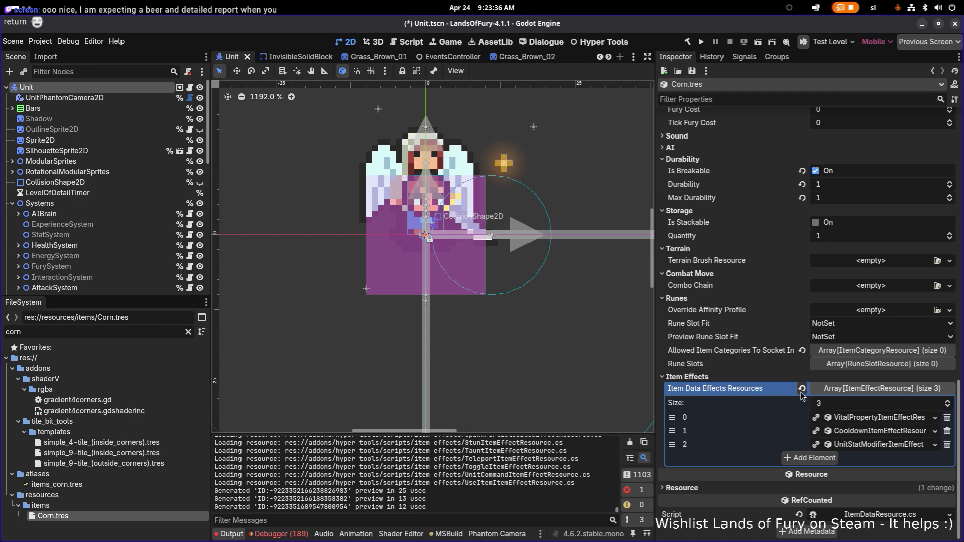
click(856, 443)
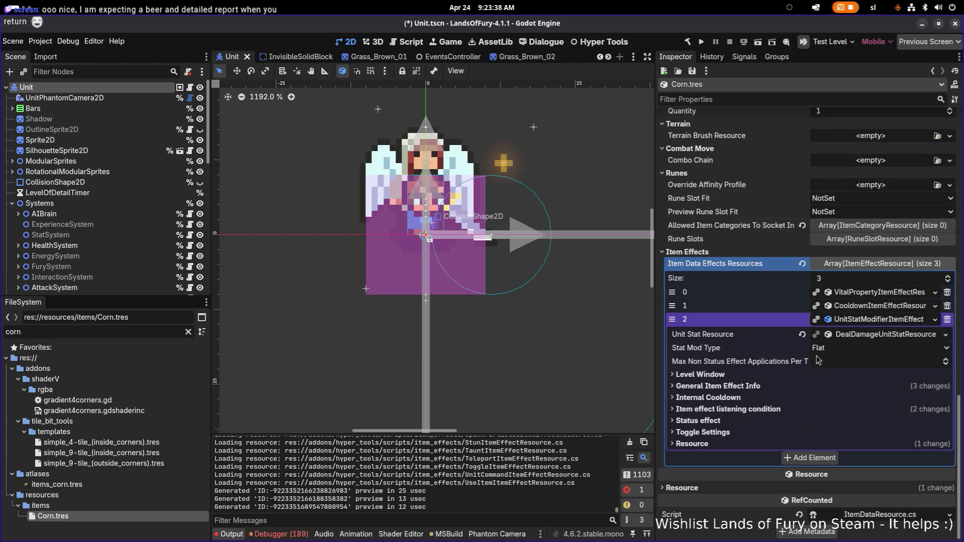
right_click(844, 319)
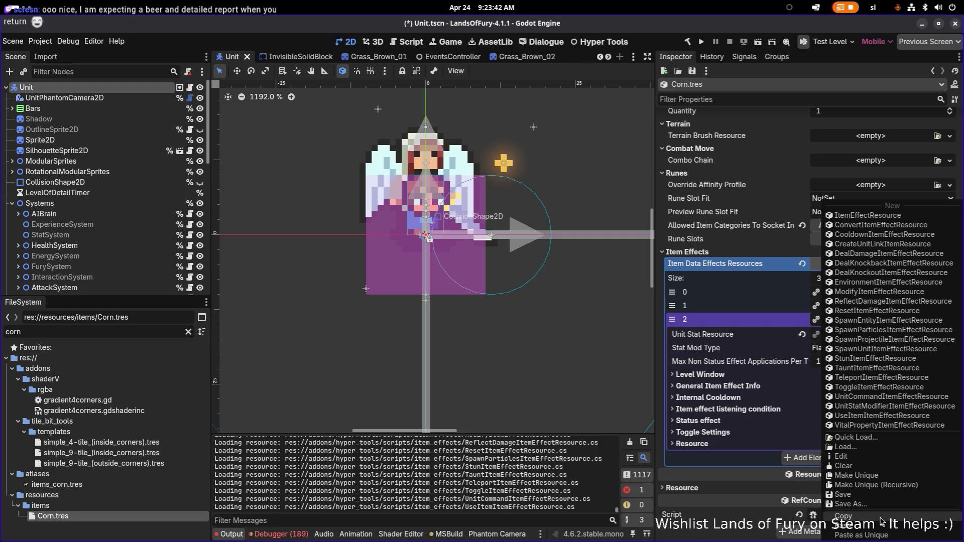
Step: Make Corn's third effect Unique (Recursive) with DealDamageUnitStatResource unchecked, check its stat, and save
click(872, 485)
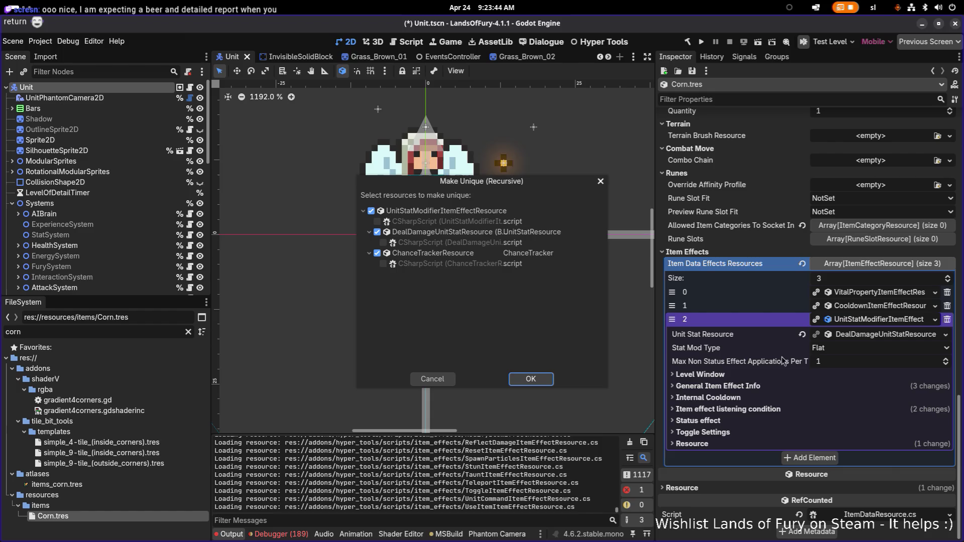
click(428, 236)
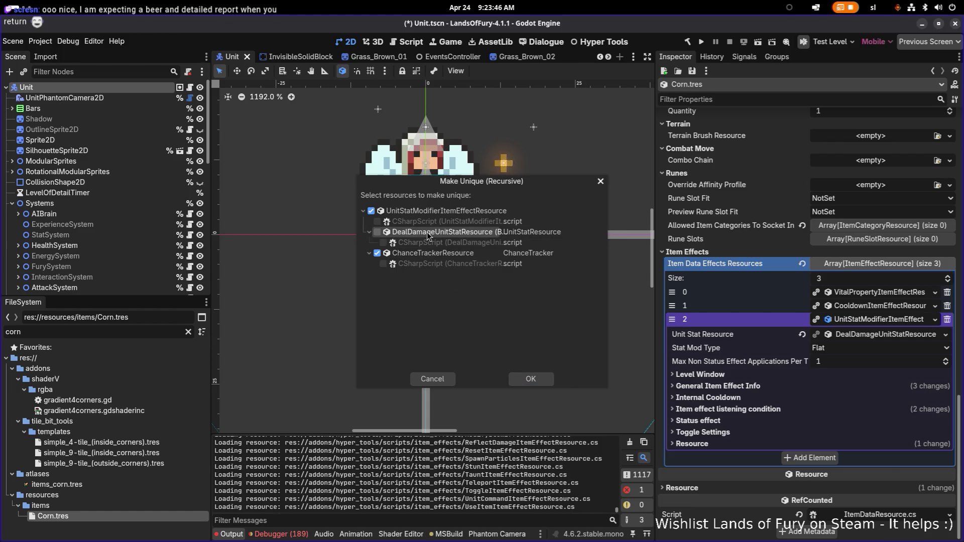
click(531, 380)
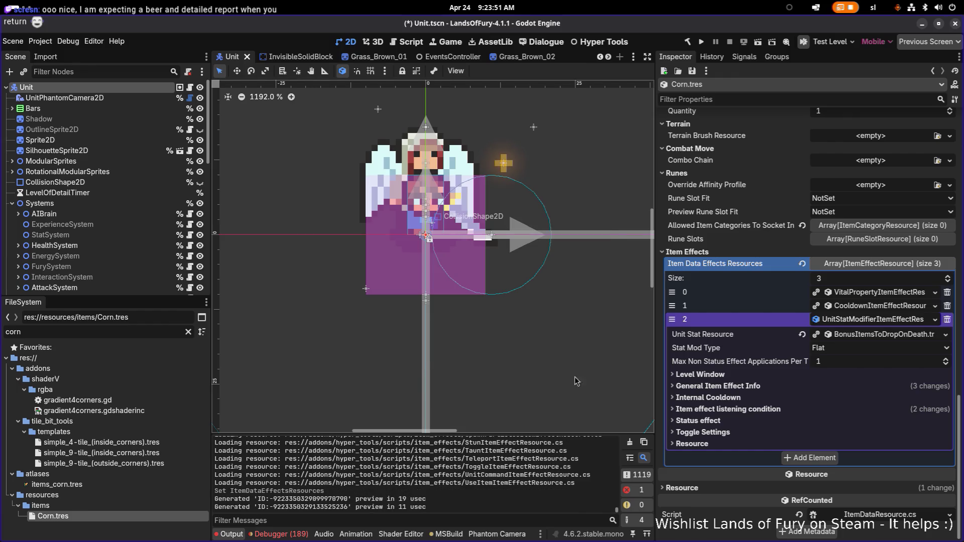
click(888, 335)
click(896, 337)
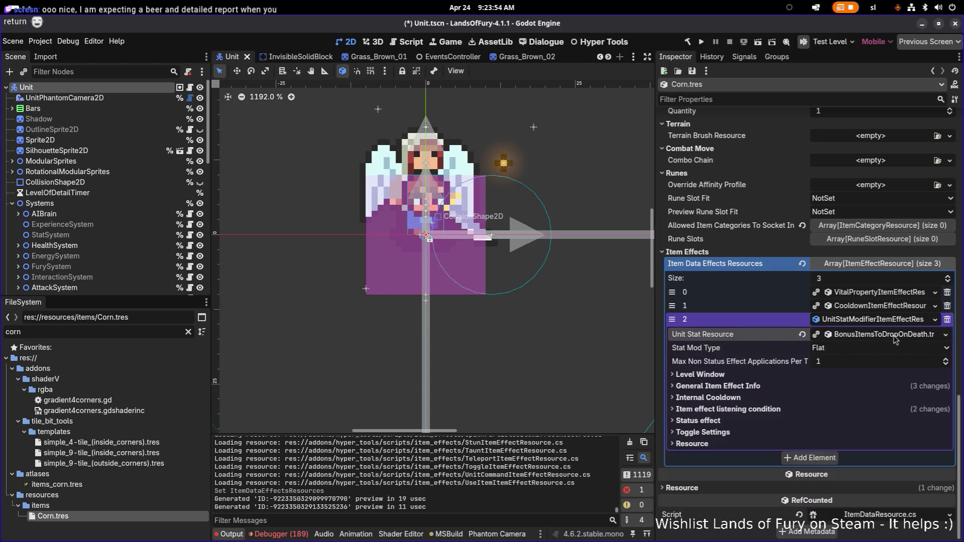
click(875, 335)
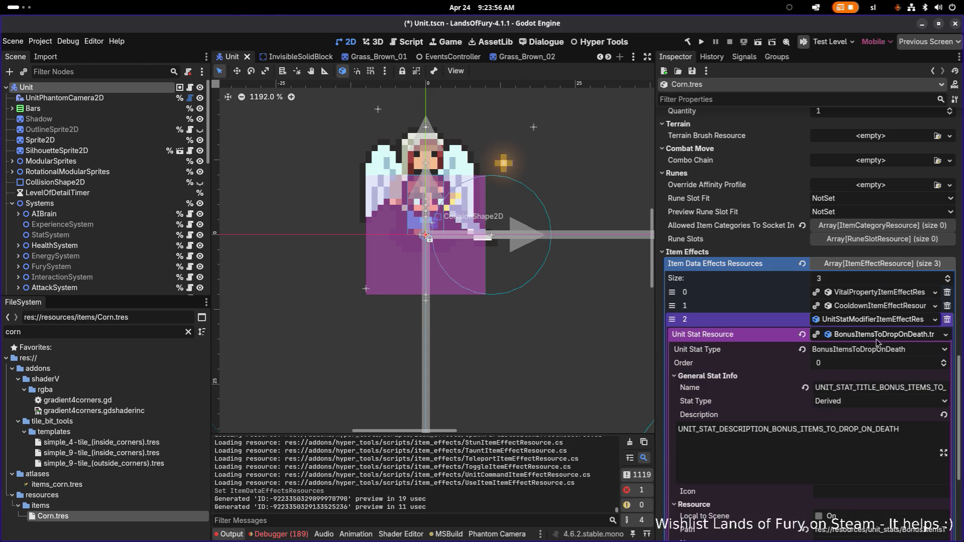
key(ctrl+s)
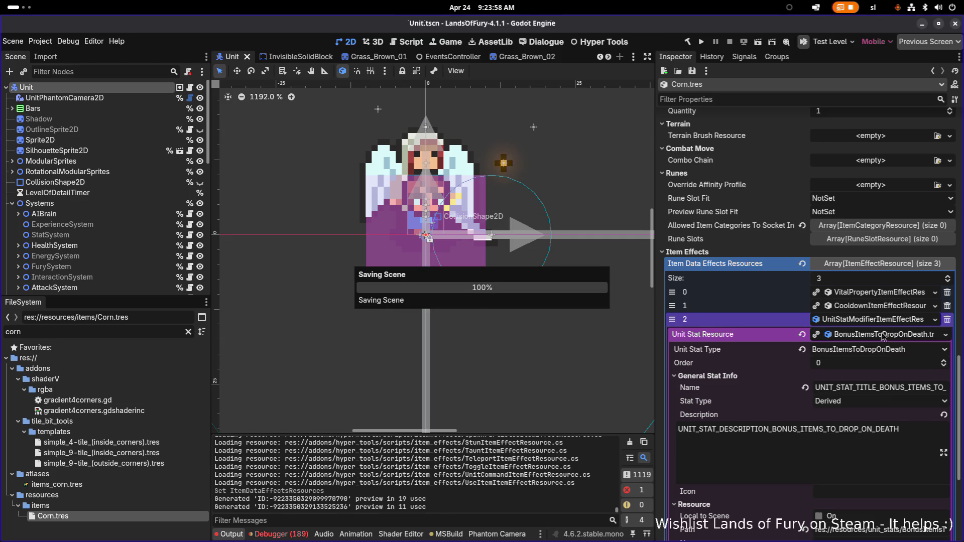
Step: Set Corn's third effect Item Effect Target Type to Owner and save
click(892, 325)
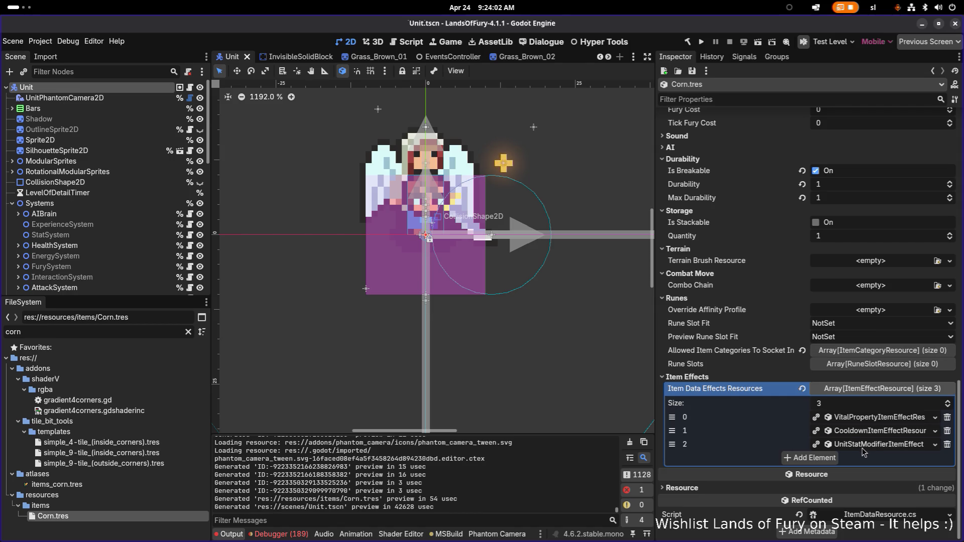
click(873, 444)
scroll(865, 445, down, 8)
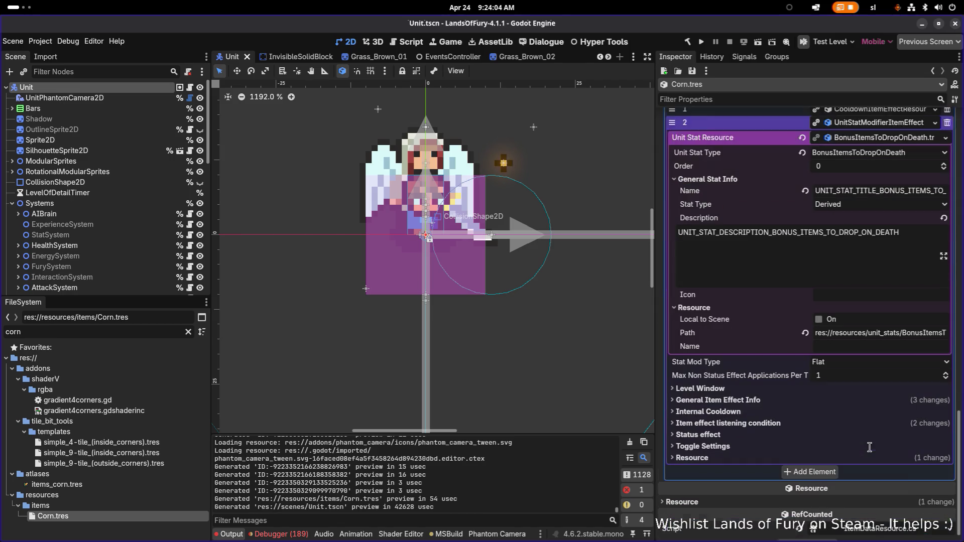
click(781, 389)
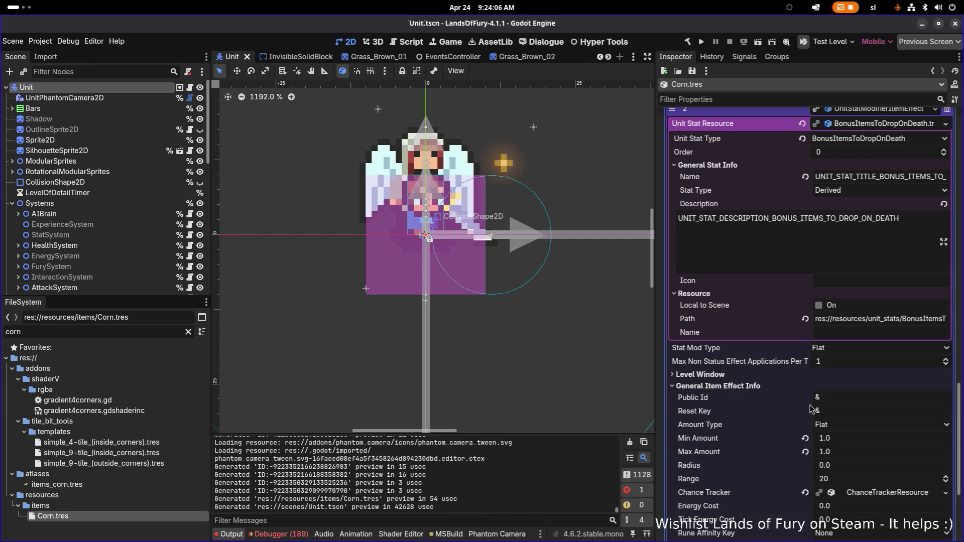
scroll(809, 409, down, 5)
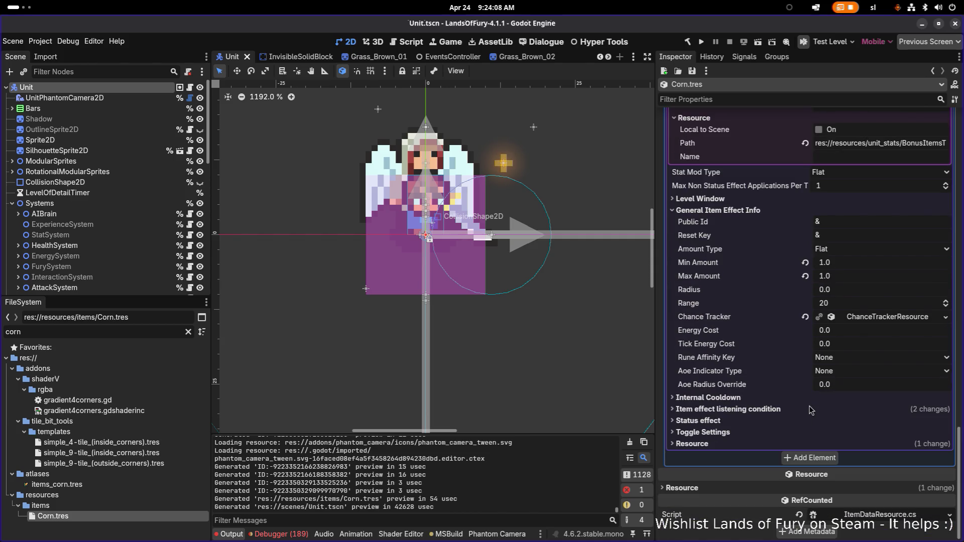
click(873, 316)
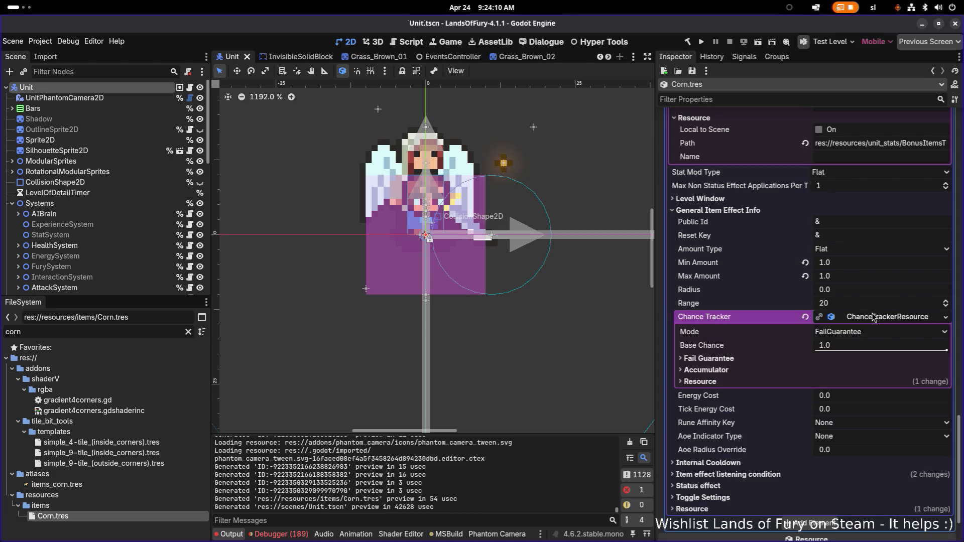
click(873, 316)
click(768, 408)
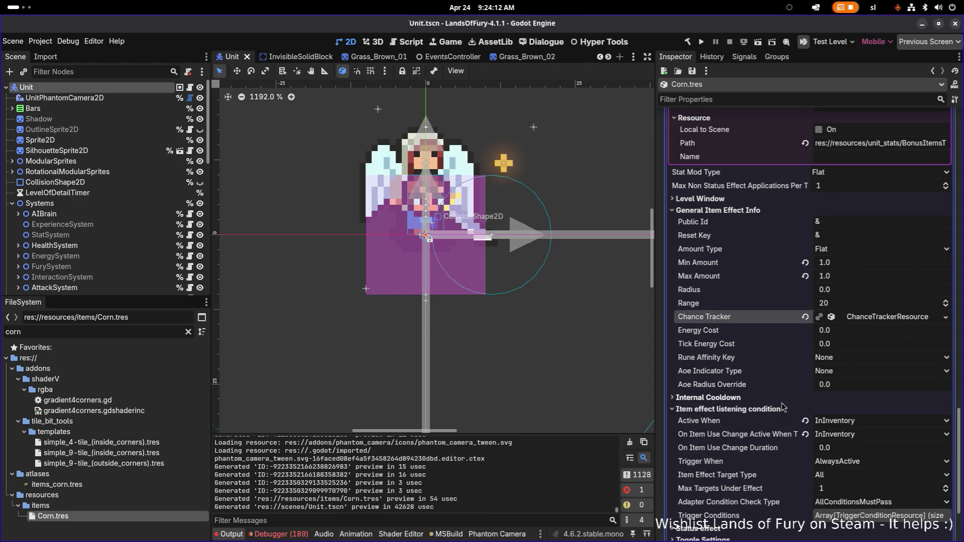
scroll(783, 407, down, 2)
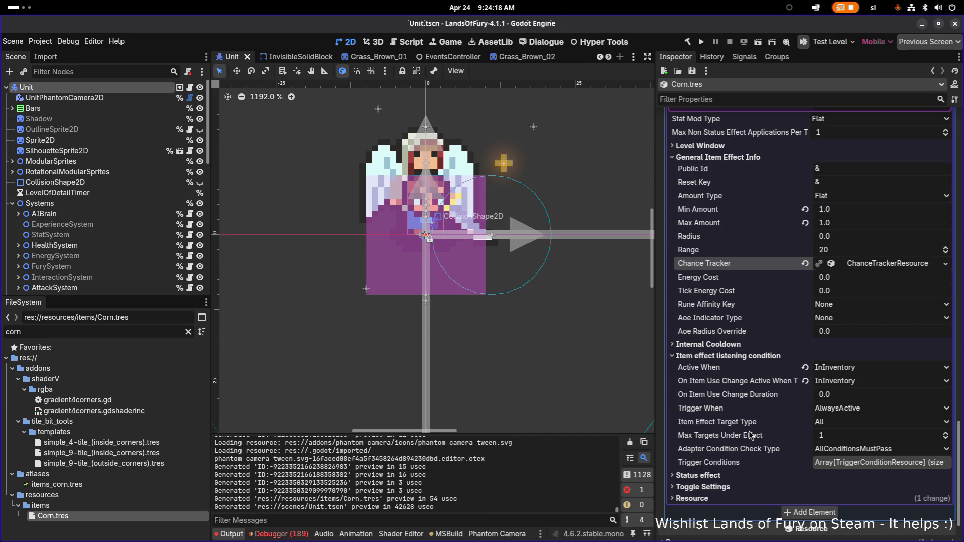
click(822, 422)
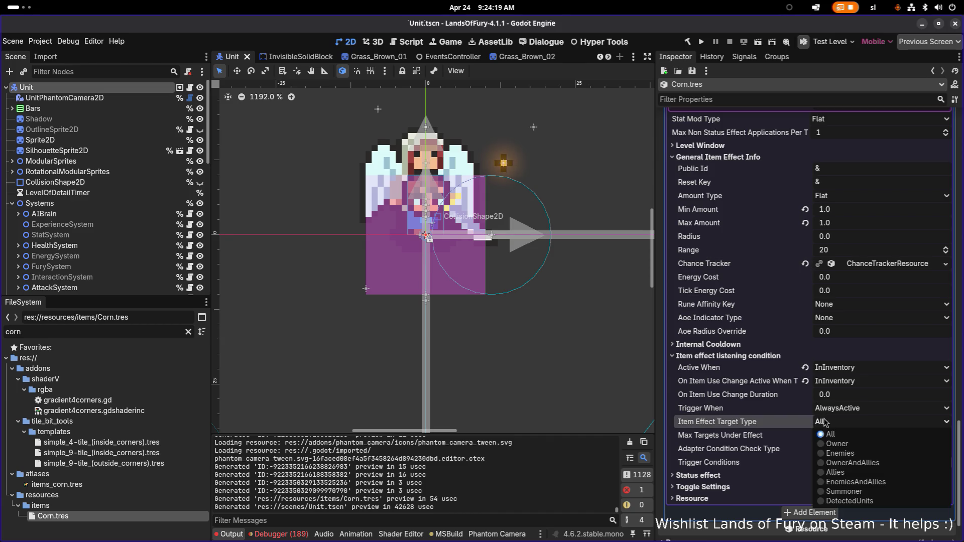
click(842, 444)
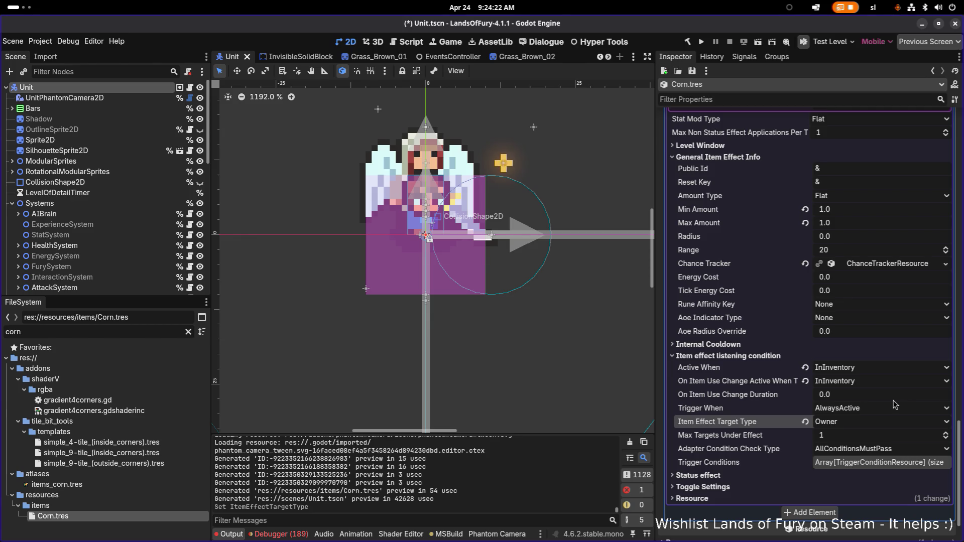
key(ctrl+s)
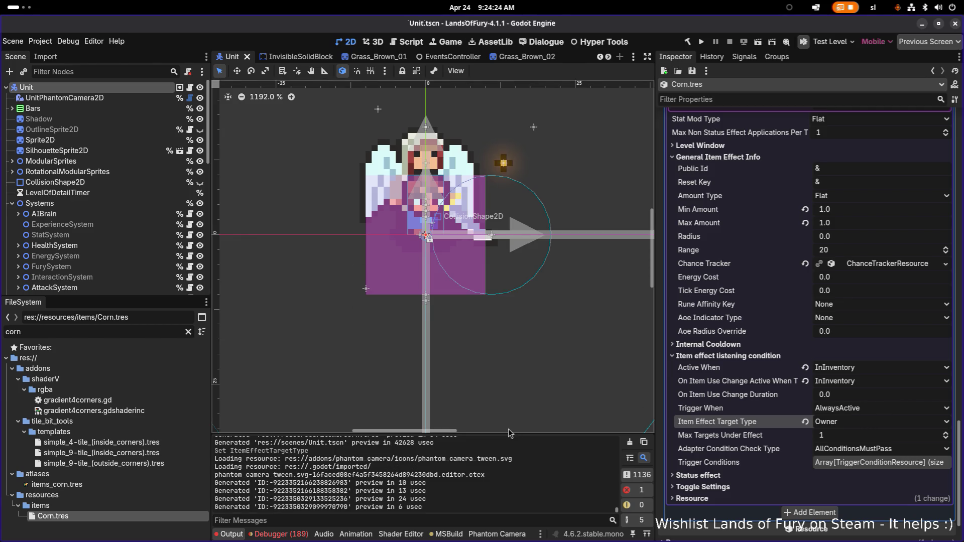
Step: Open Carrot.tres and show its third effect's Item effect listening condition settings
click(135, 331)
text(carrot)
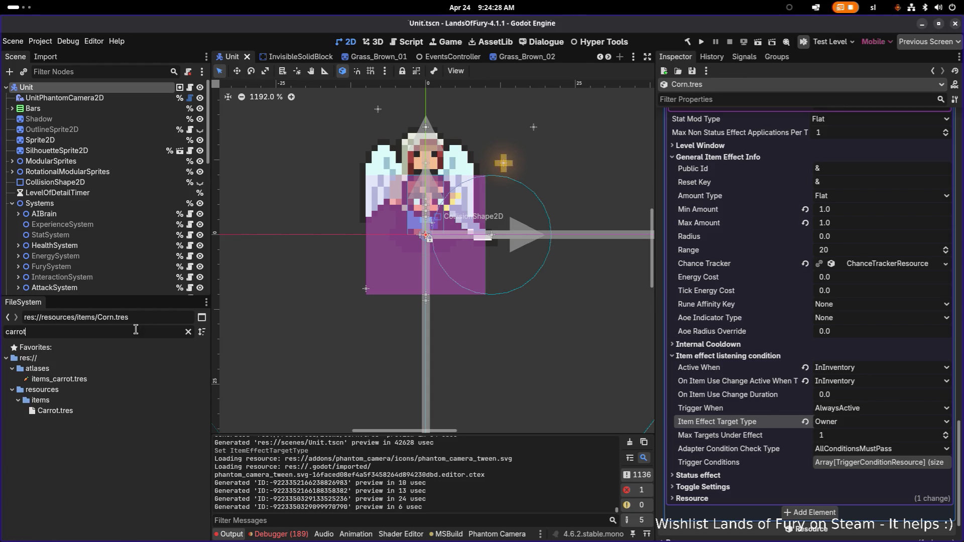
click(60, 411)
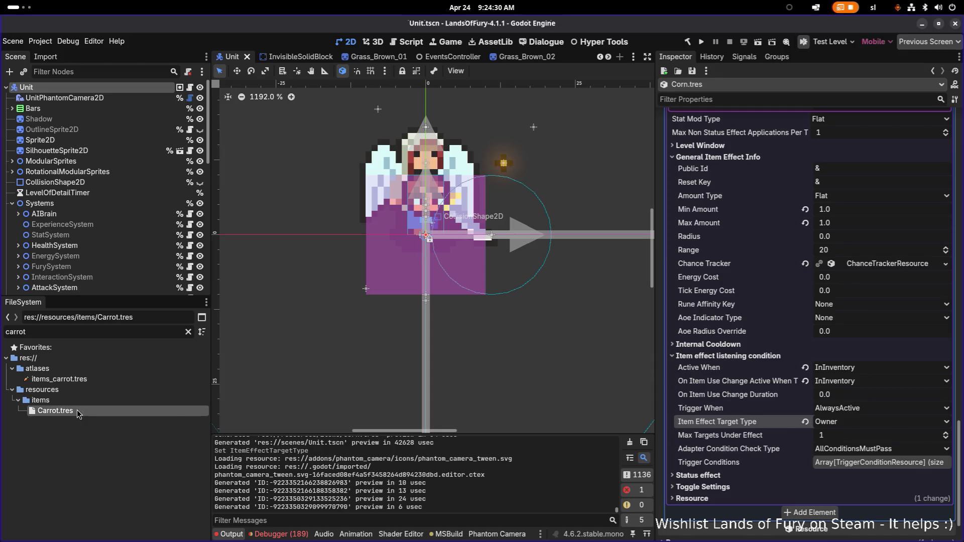
click(845, 441)
scroll(803, 427, down, 3)
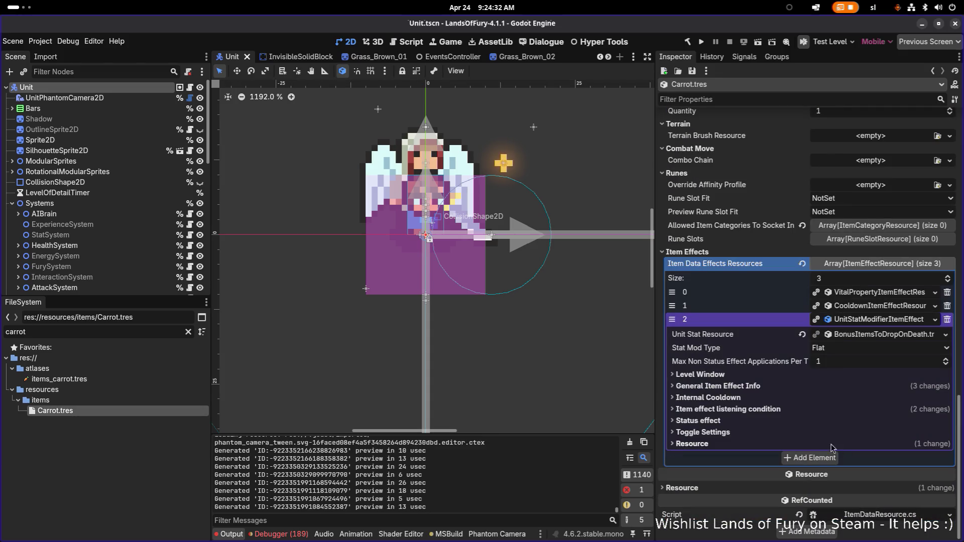
click(766, 409)
scroll(894, 362, down, 3)
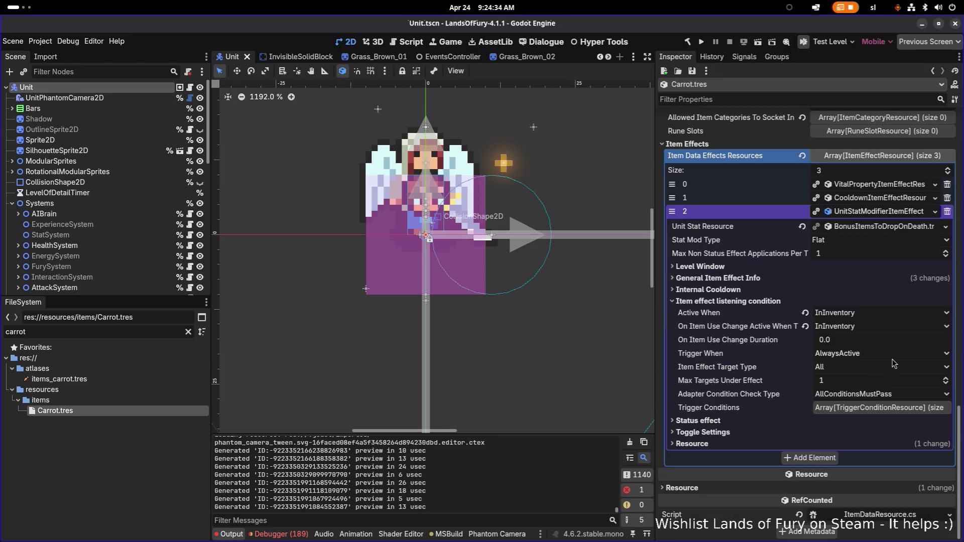
Step: Set Carrot's third item effect target type to Owner, save Carrot.tres, and return to VS Code
click(842, 367)
click(853, 389)
key(ctrl+s)
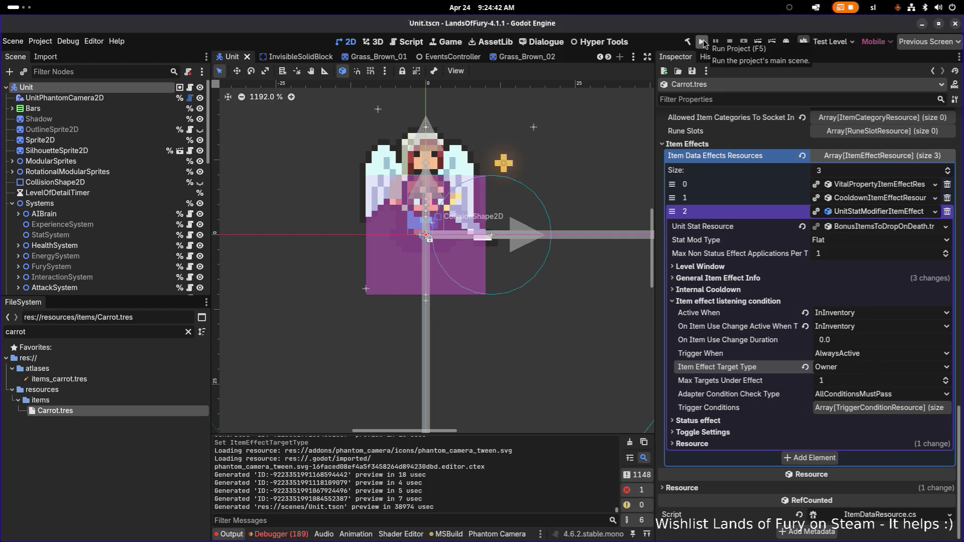
key(alt+Tab)
key(alt+Tab)
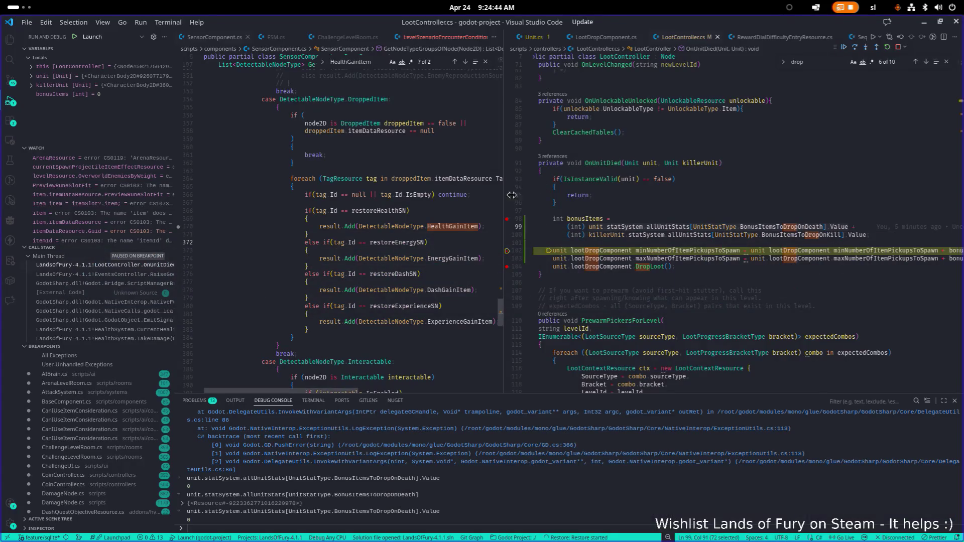
Step: Stop the running debug session from LootController.cs using the debug toolbar
click(712, 267)
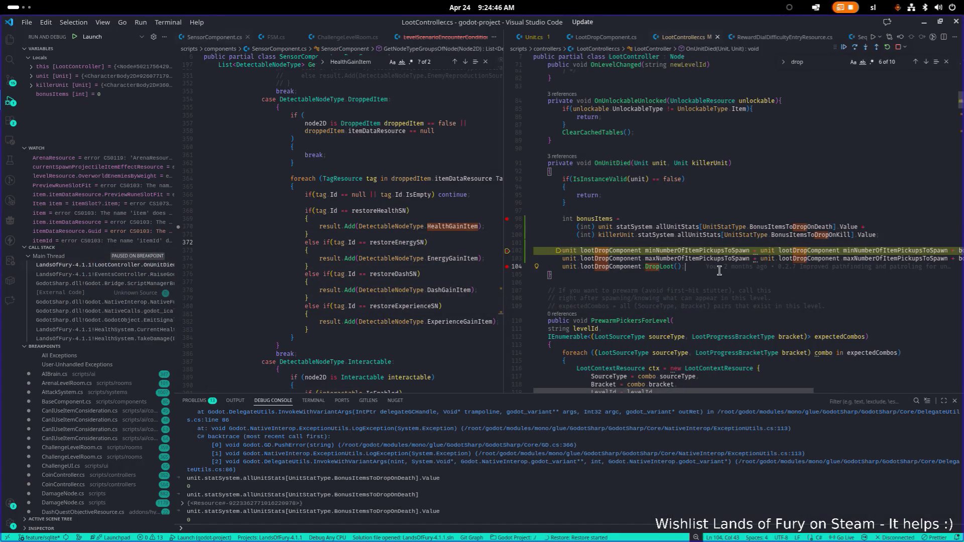
click(886, 48)
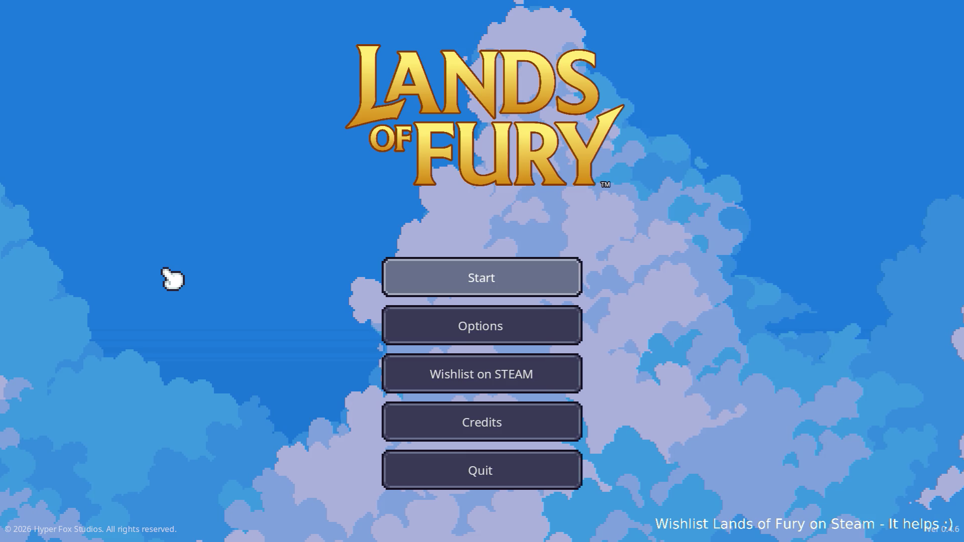
Step: Start a new game from the Lands of Fury main menu
key(Return)
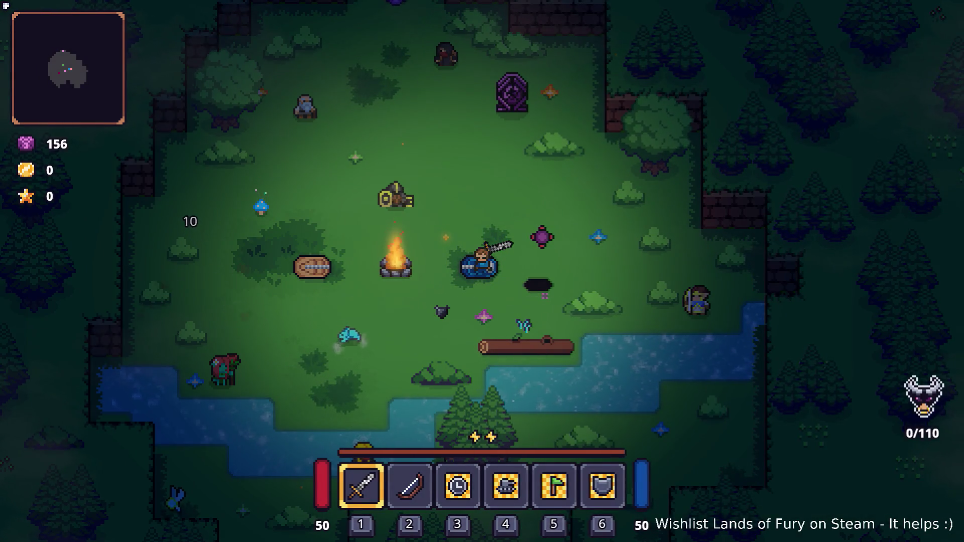
Step: Walk until the OnUnitDied breakpoint hits, then undo the stray 'De' typed into the loot code
key(w)
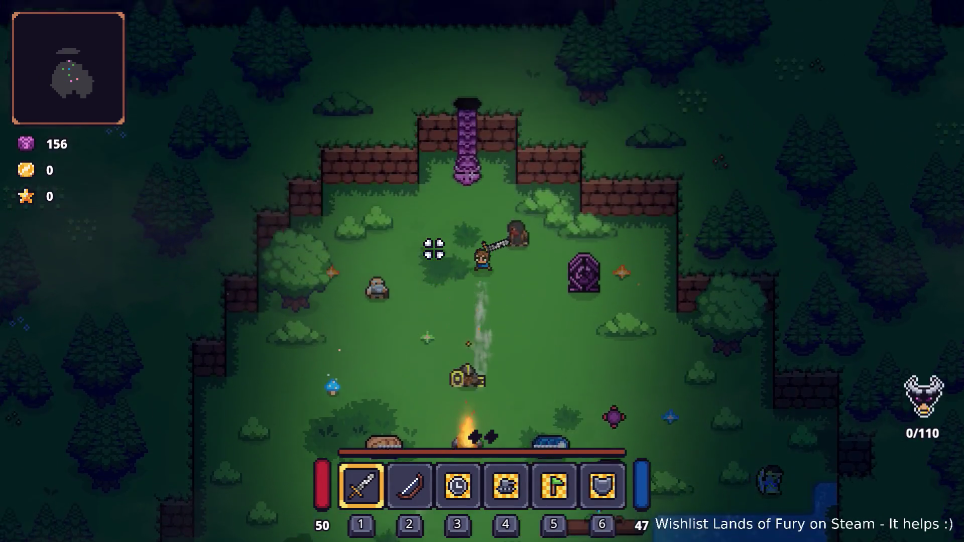
text(De)
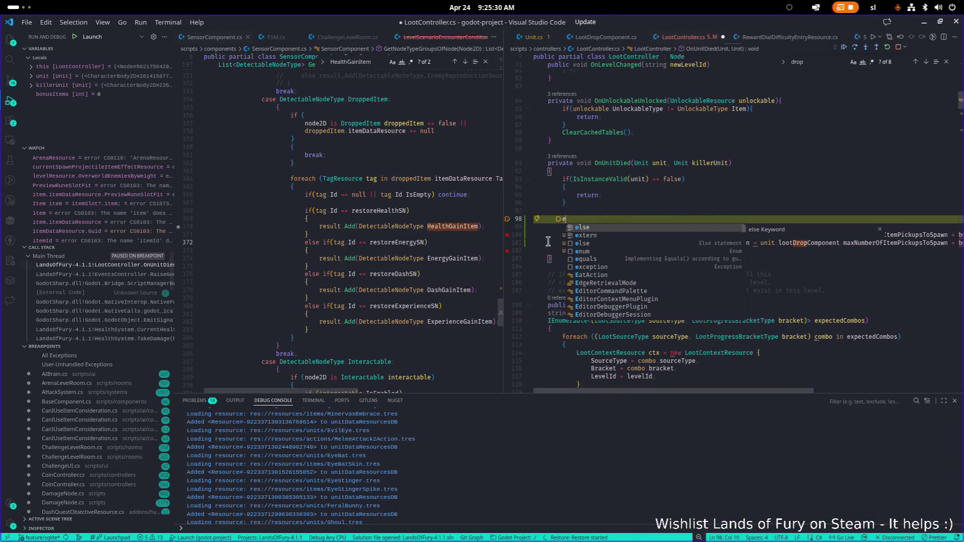
click(642, 187)
key(ctrl+z)
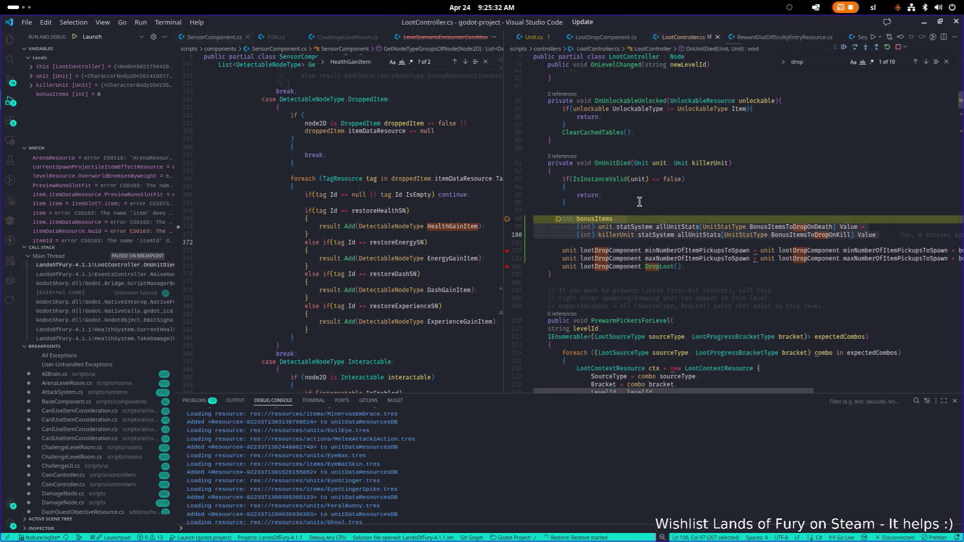
Step: Continue past the breakpoints at lines 102 and 104 and let the game resume
click(844, 47)
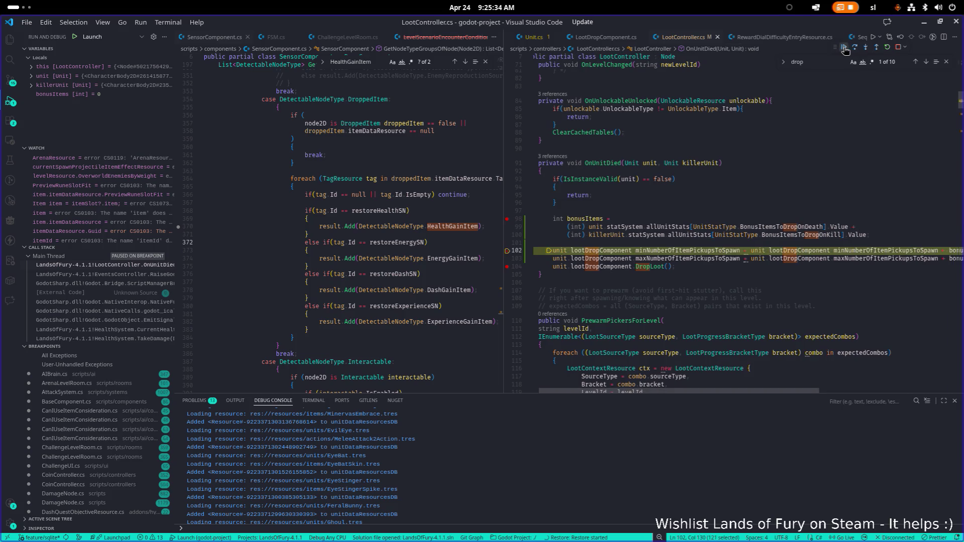
click(844, 47)
click(844, 47)
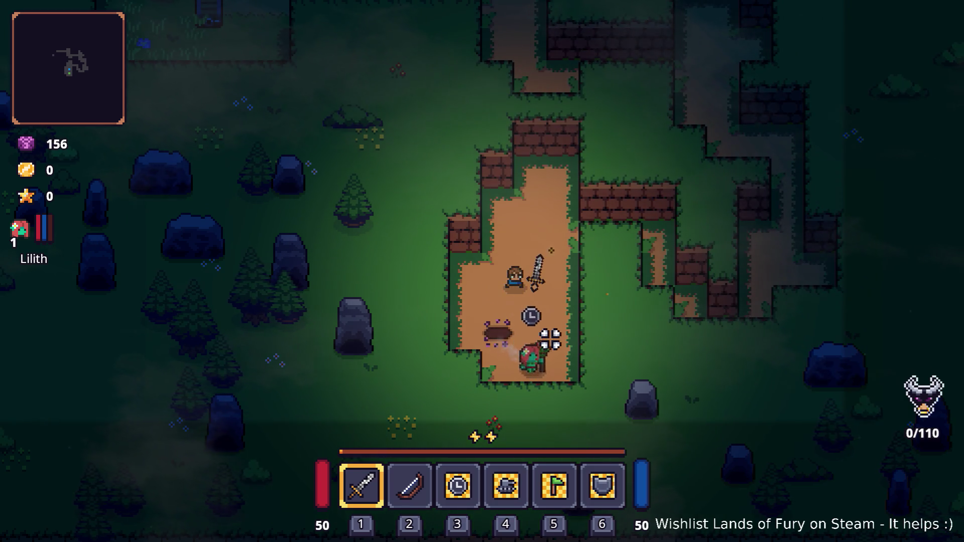
Step: Open the developer console and try a Level.SpawnItem(corn,1) command before clearing it
key(grave)
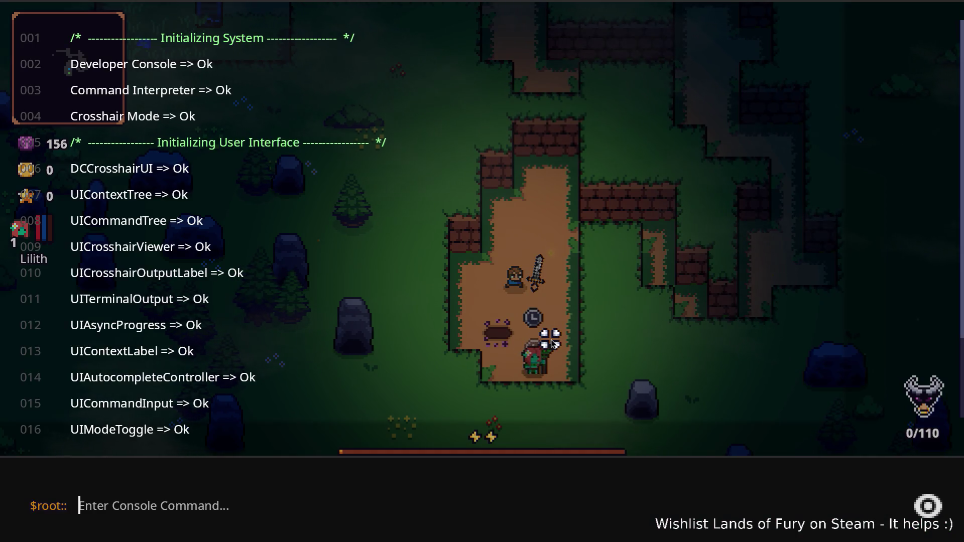
text(Le)
key(BackSpace)
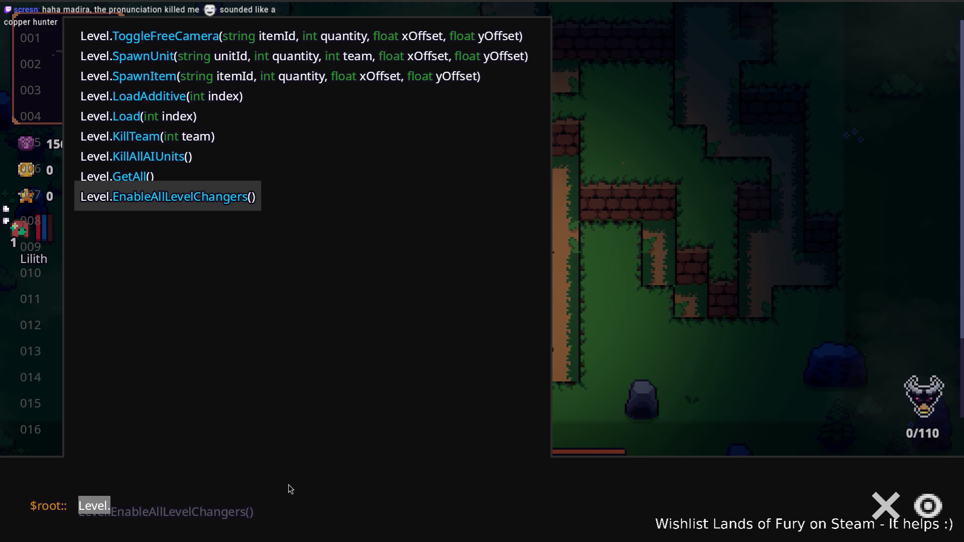
text(Spawn)
key(Up)
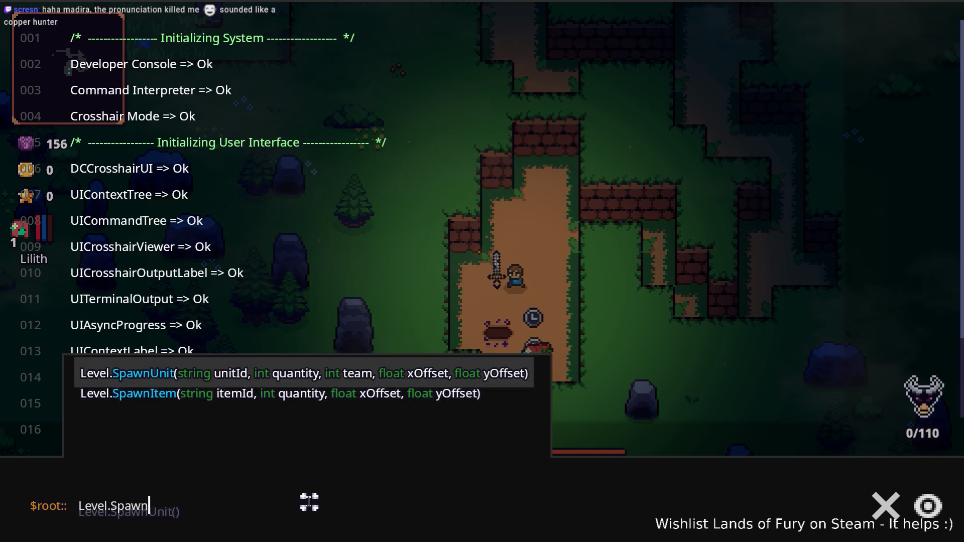
key(Tab)
key(BackSpace)
key(BackSpace)
key(BackSpace)
text(Itern)
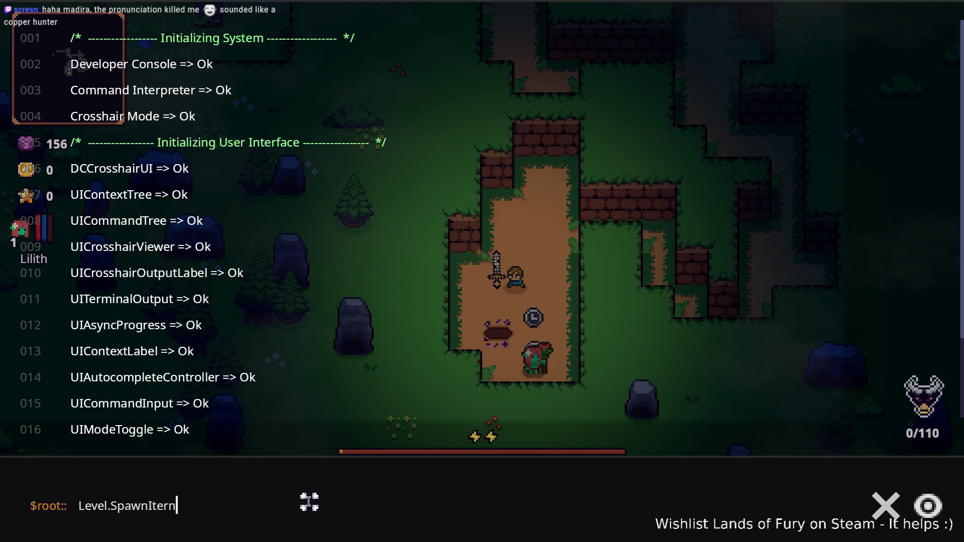
text(em()
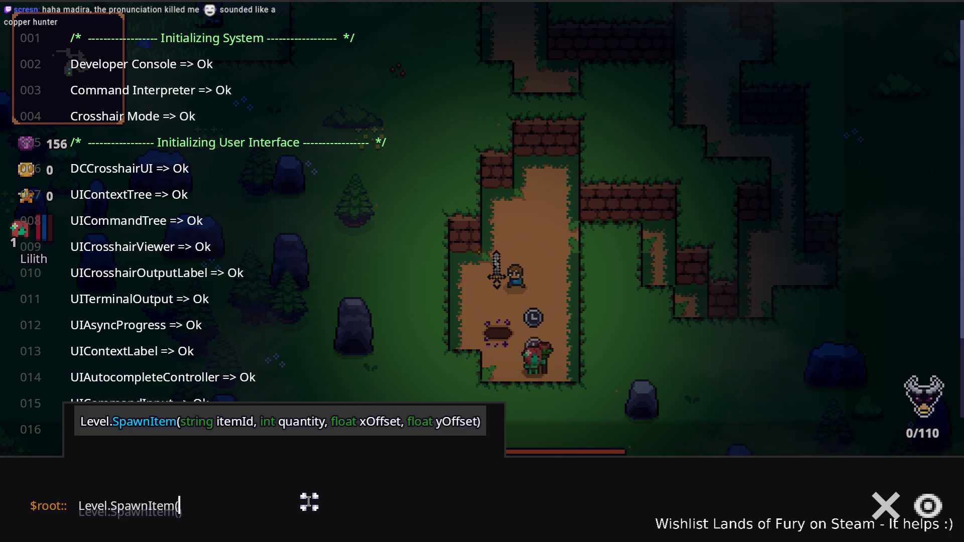
text(corn,1,)
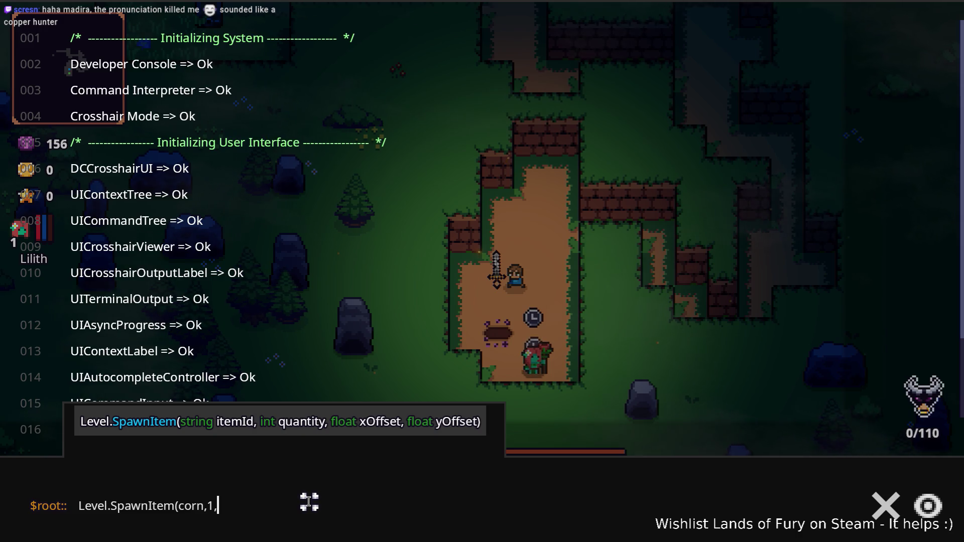
key(BackSpace)
key(BackSpace)
key(BackSpace)
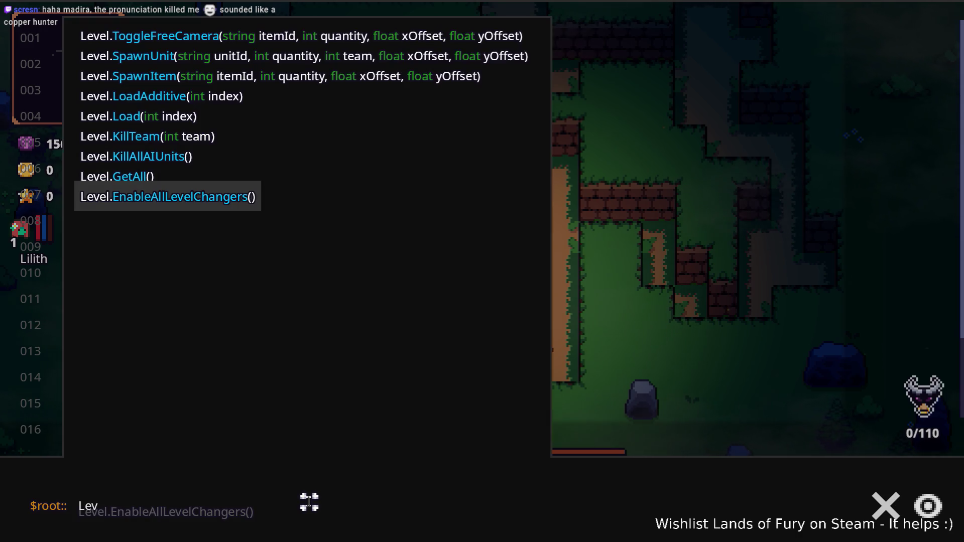
Step: Add three corn to the player with Player.AddItem(corn,1)
text(Player.AddItenm)
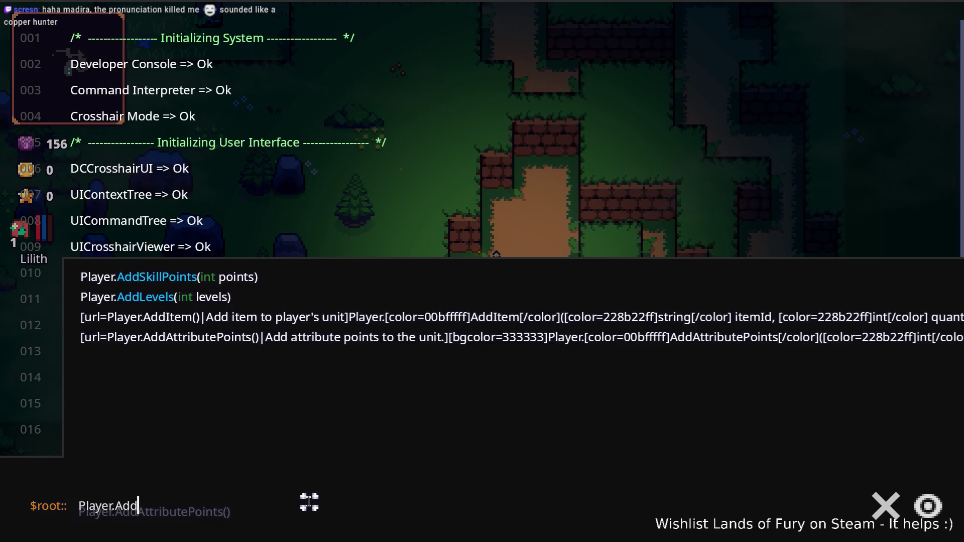
key(BackSpace)
key(BackSpace)
text(m()
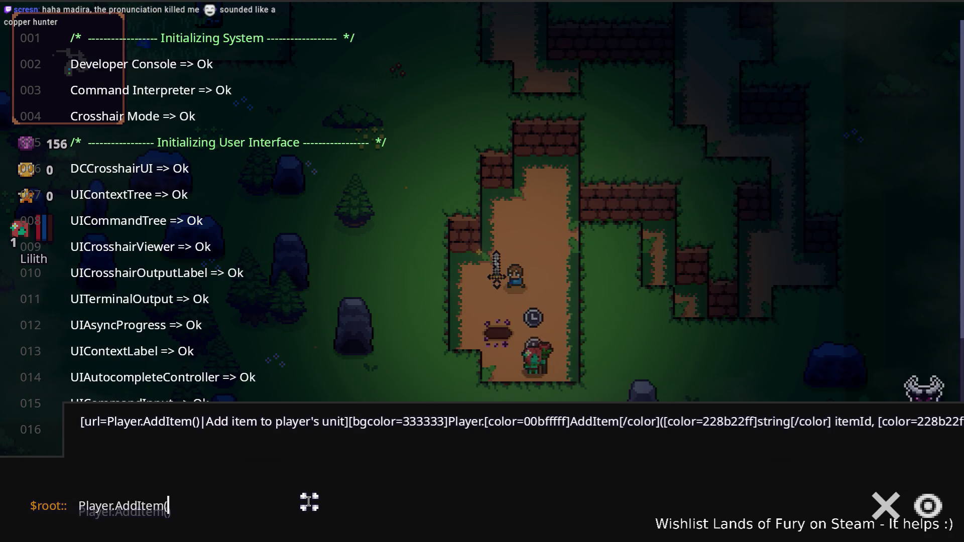
text(corn,1,)
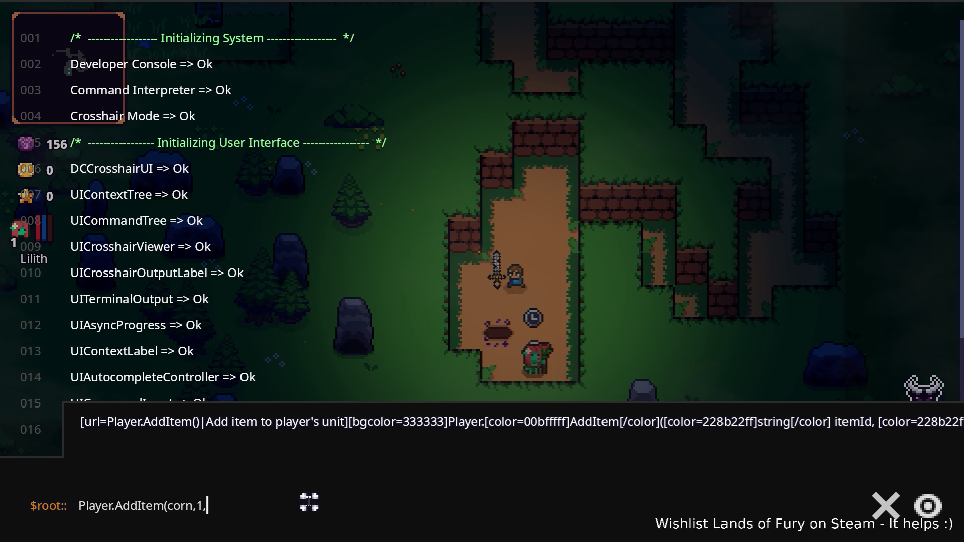
key(Return)
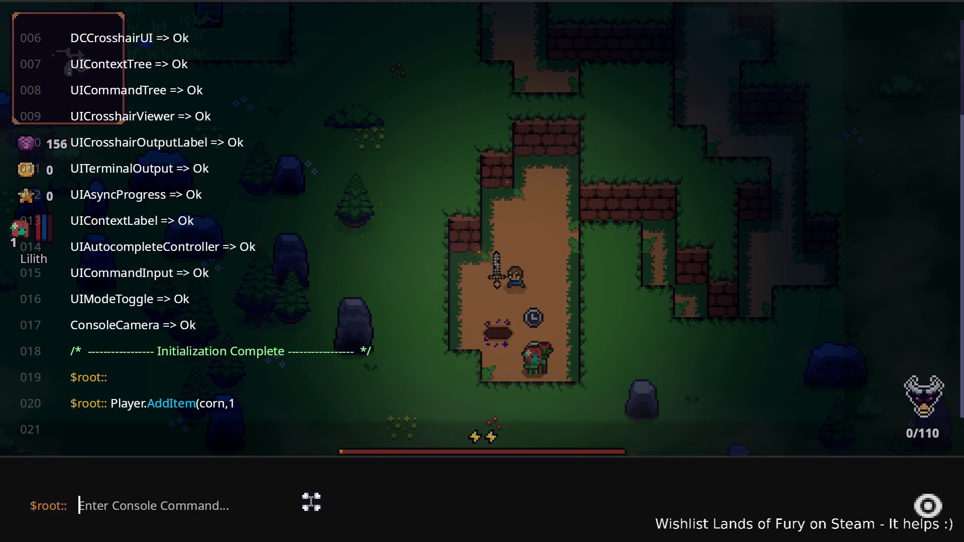
key(Up)
key(Return)
key(Up)
key(Return)
Step: Change the command to Player.AddItem(carrot,1), add three carrots, and close the console
key(Up)
click(176, 506)
key(shift+Right)
key(shift+Right)
key(shift+Right)
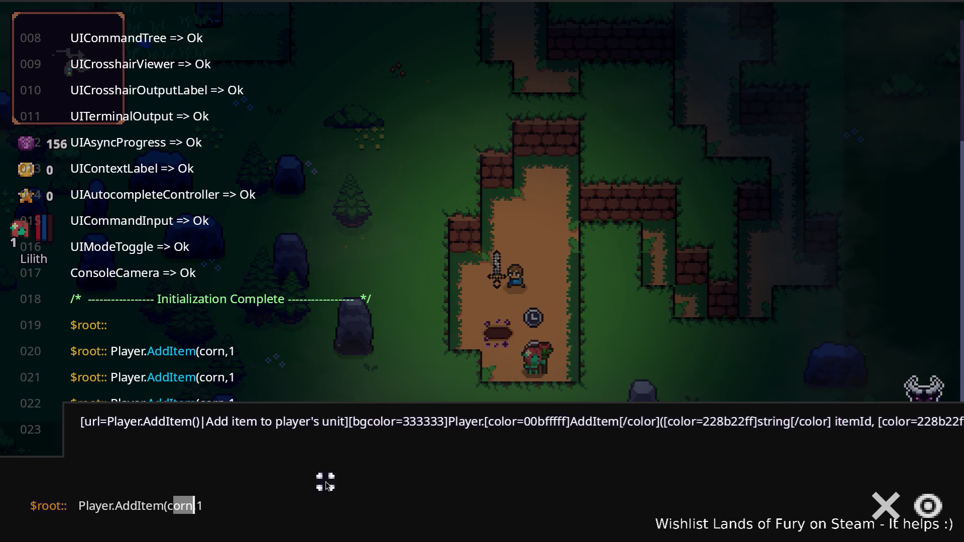
text(arrot)
key(Return)
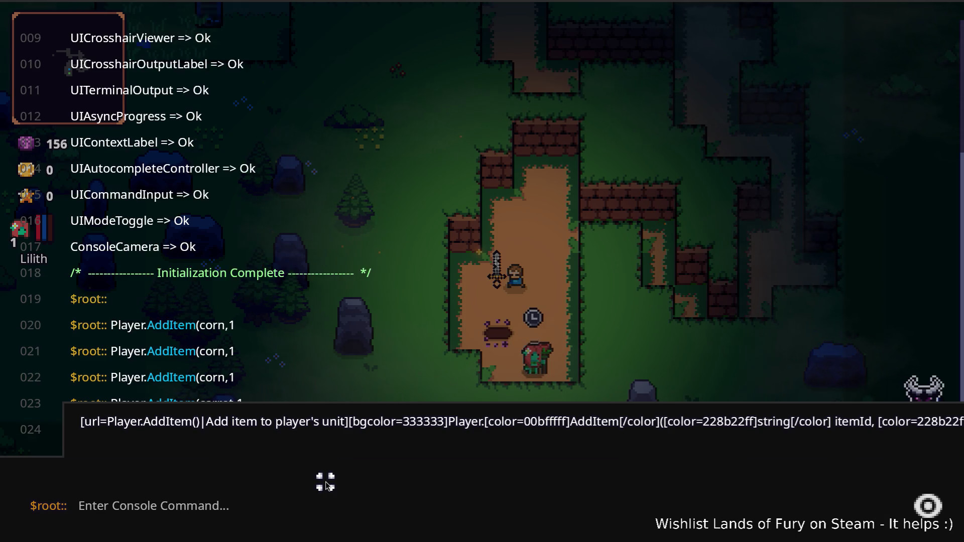
key(Up)
key(Return)
key(Up)
key(Return)
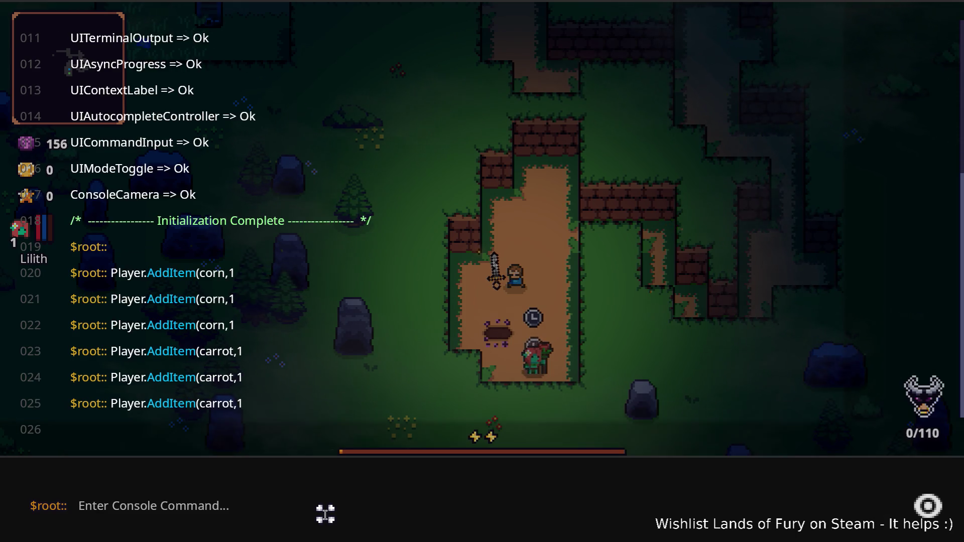
key(grave)
Step: Move two corn and two carrots into hotbar slots 2–5, swapping out the bow and command items
key(i)
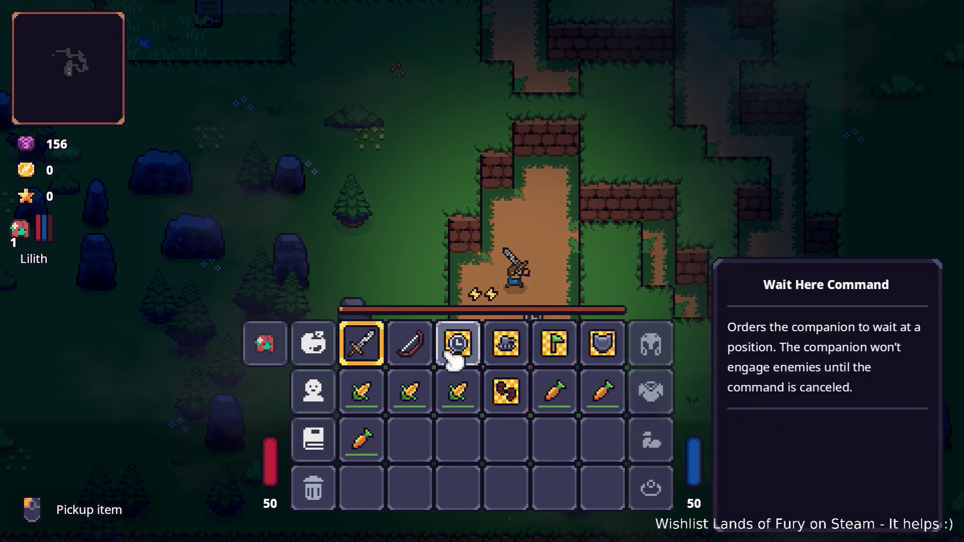
click(427, 370)
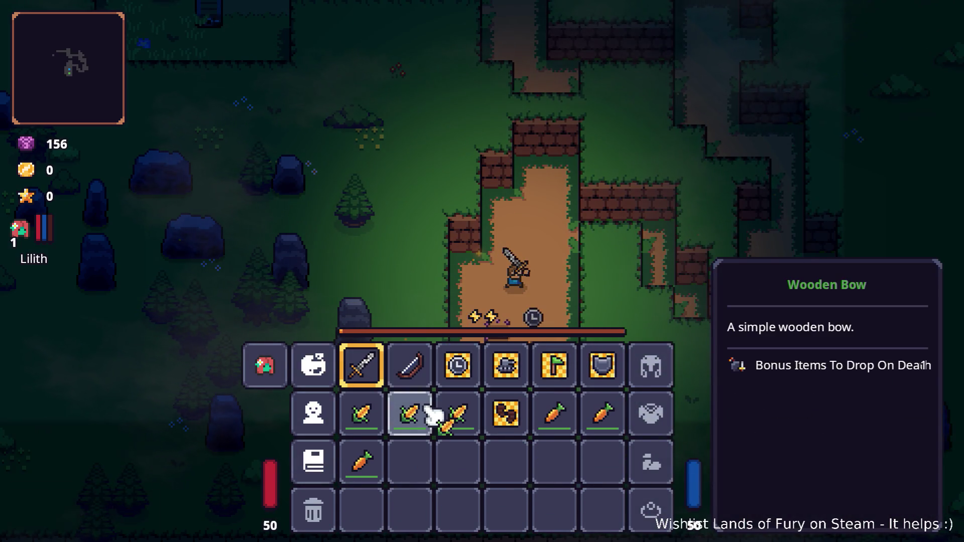
click(427, 411)
click(457, 365)
click(457, 413)
click(554, 415)
click(505, 364)
click(602, 413)
click(566, 373)
key(i)
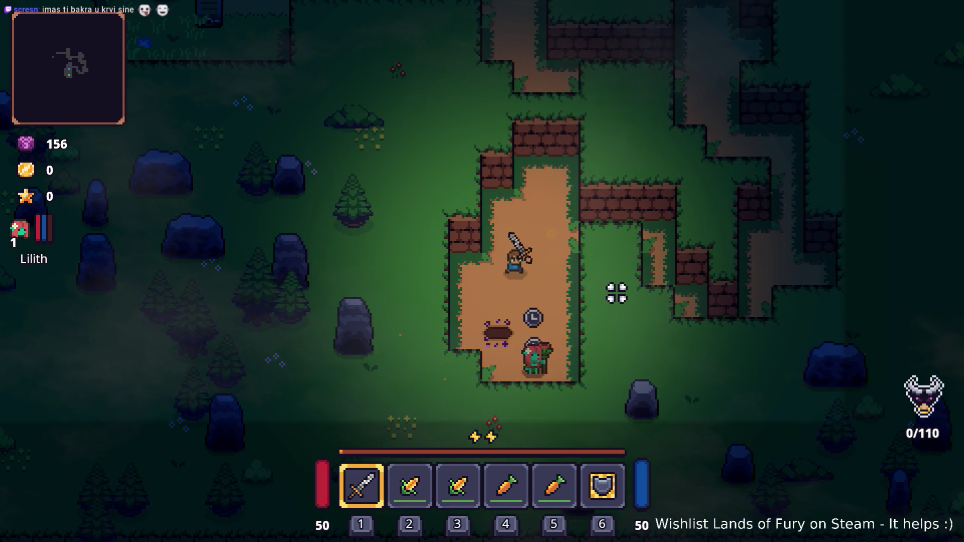
Step: Walk right and up-left, then reopen the developer console
key(d)
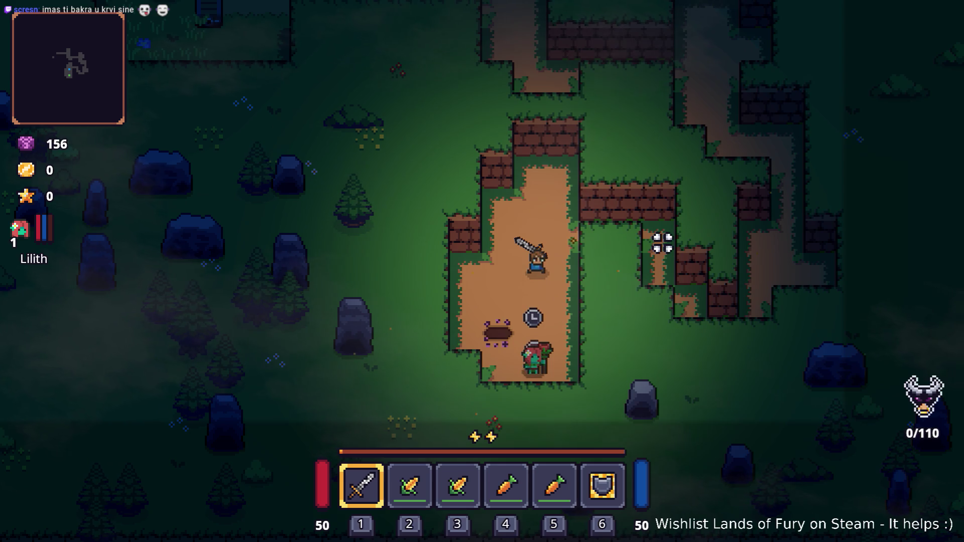
key(w+a)
key(grave)
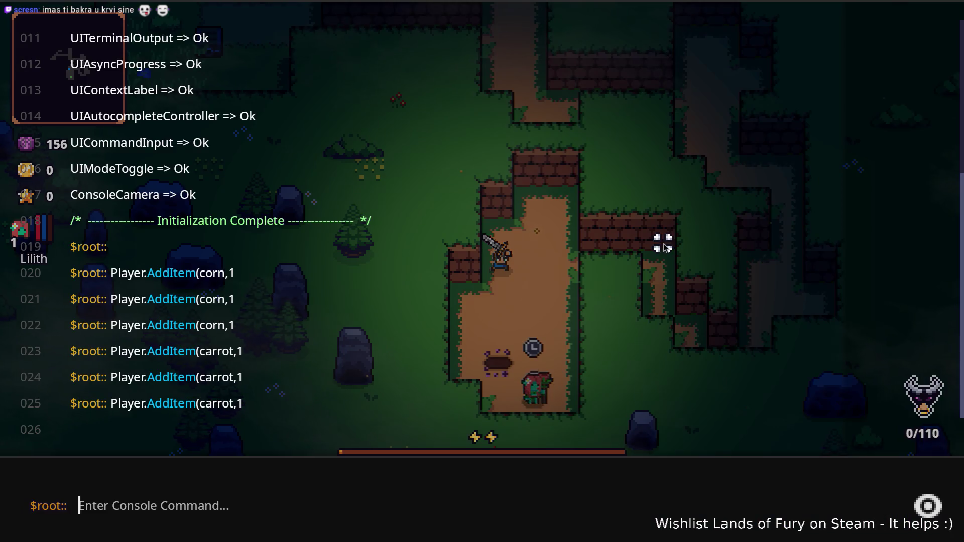
Step: Spawn a boar near the player with the Level.SpawnUnit console command
text(Level.Sp)
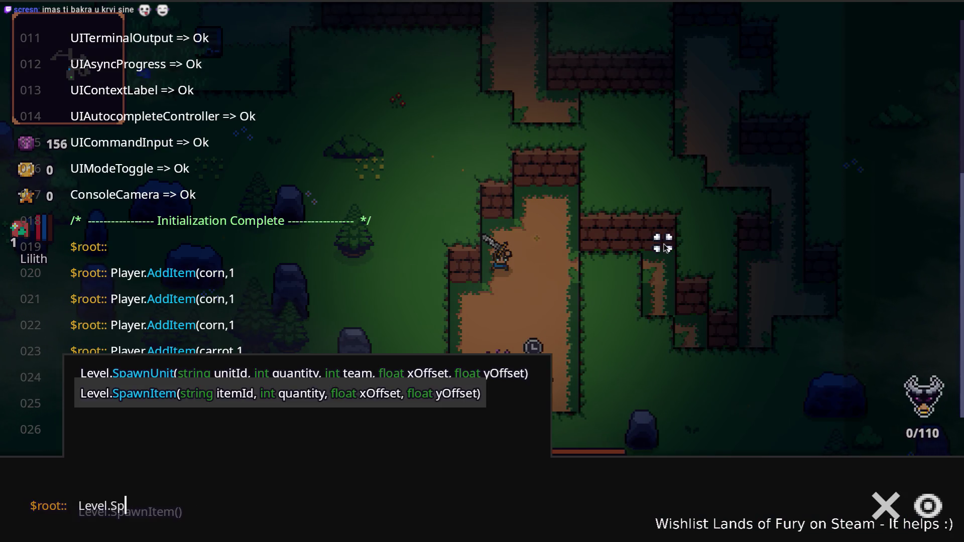
key(Tab)
text(boar)
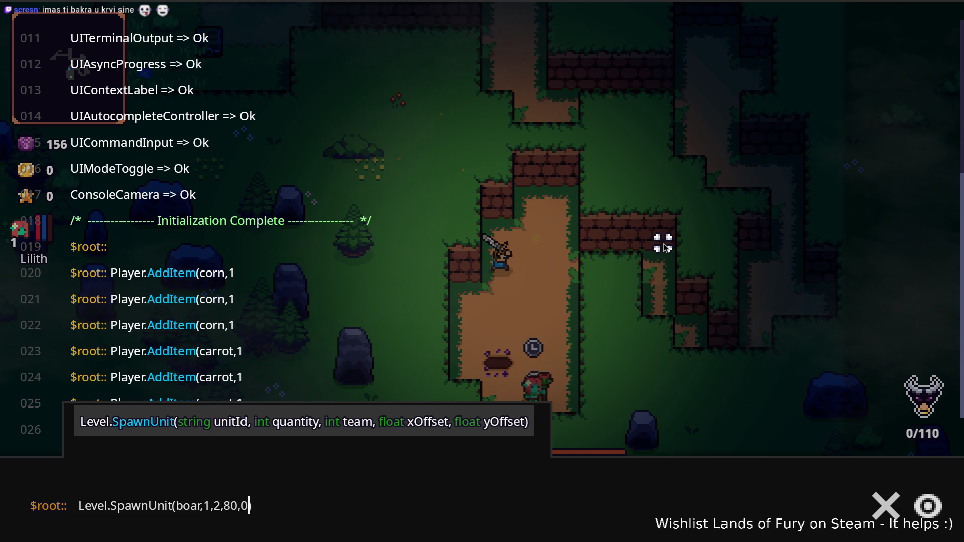
key(Return)
key(grave)
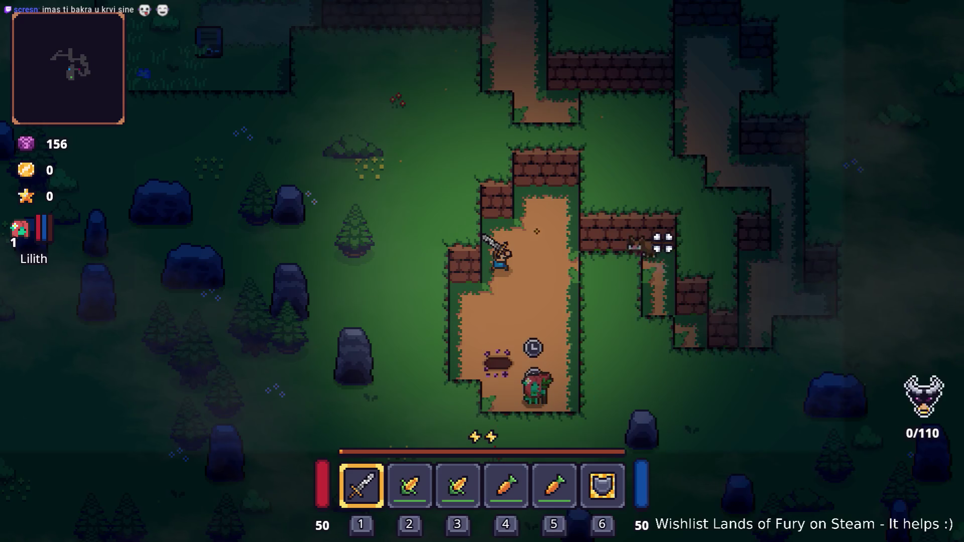
Step: Run right and up the dirt corridor toward the spawned boar
key(d)
key(space)
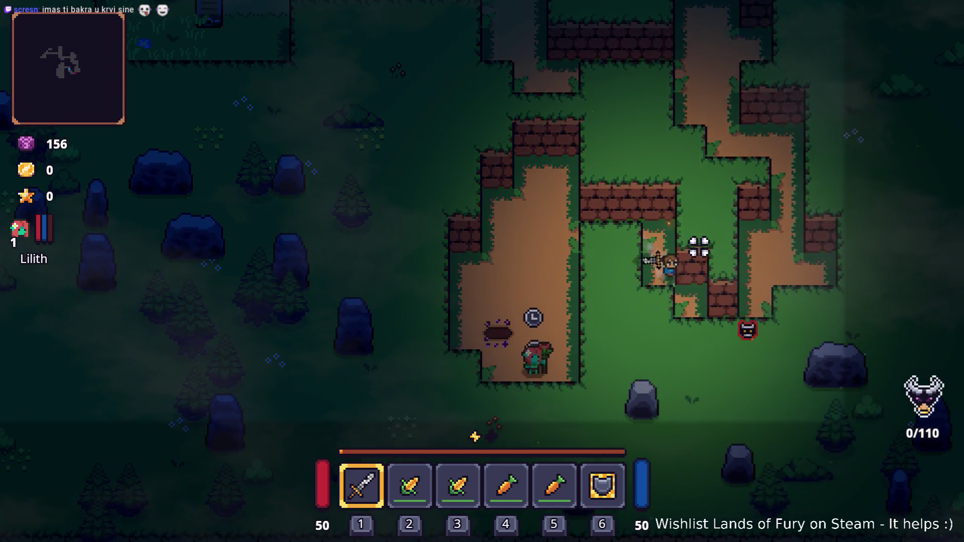
key(w)
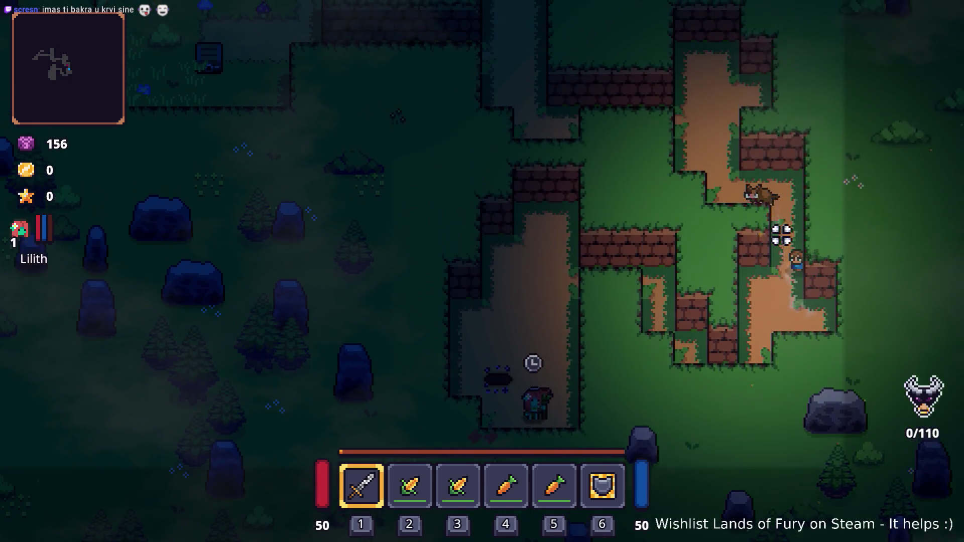
key(a)
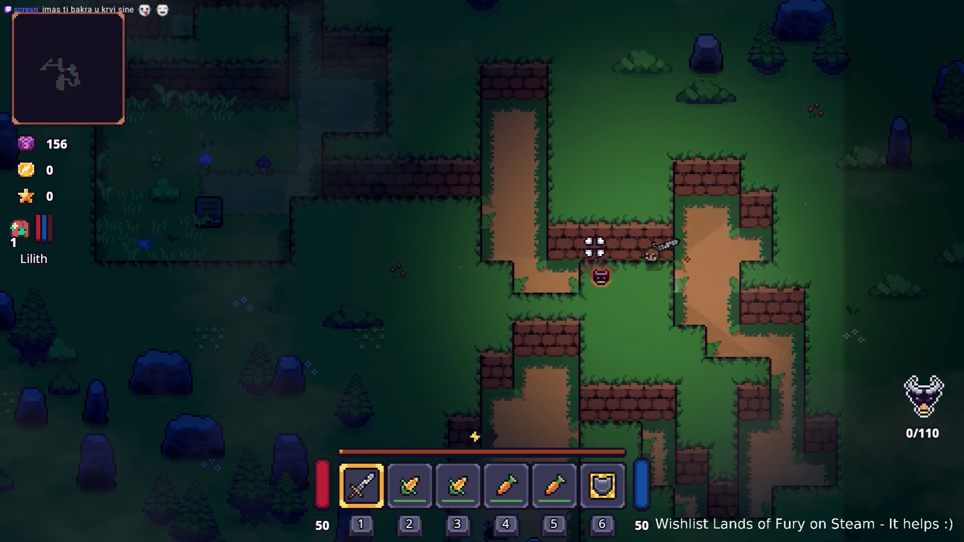
key(Tab)
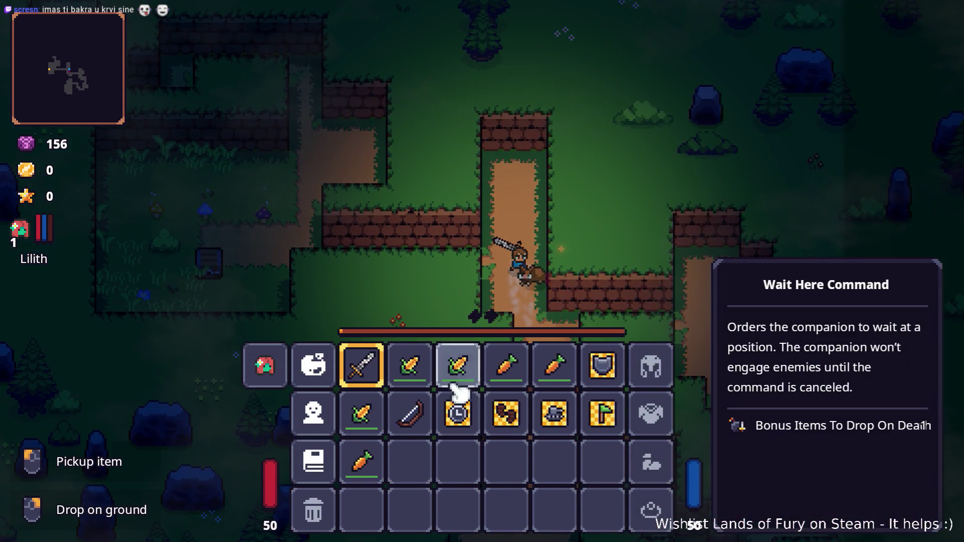
key(Tab)
key(s)
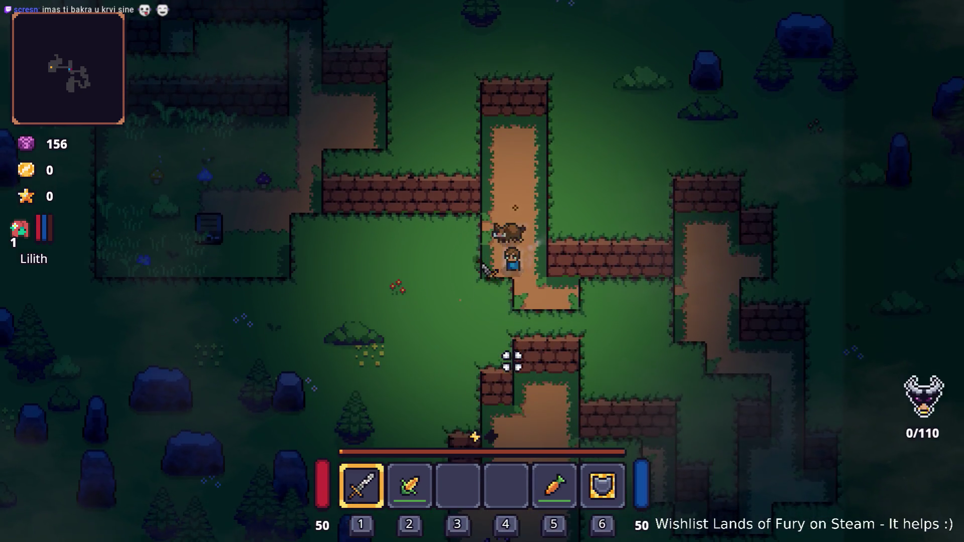
Step: Kill the boars and the skull enemy with the sword and pick up the Raw Steak
click(458, 224)
click(549, 393)
click(540, 400)
click(532, 403)
click(512, 307)
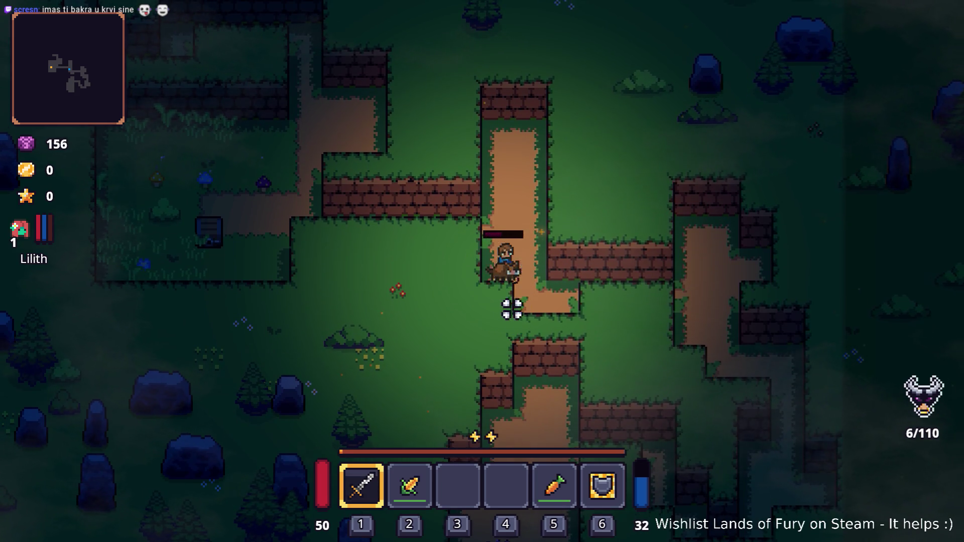
click(469, 304)
click(469, 305)
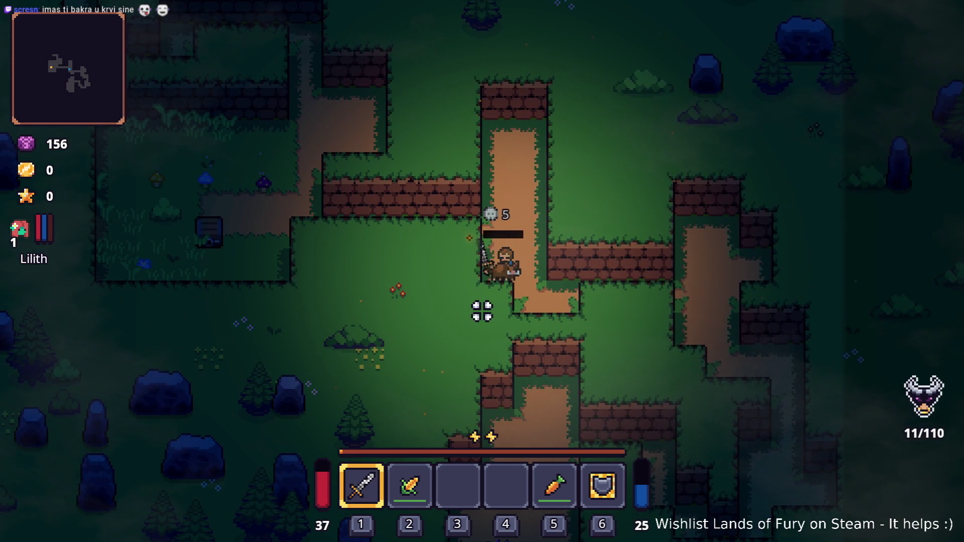
click(482, 311)
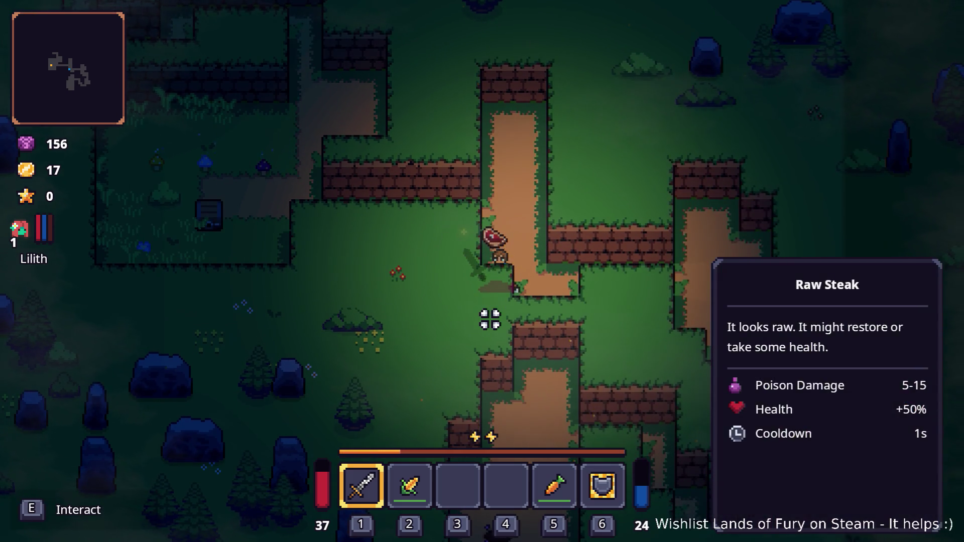
key(e)
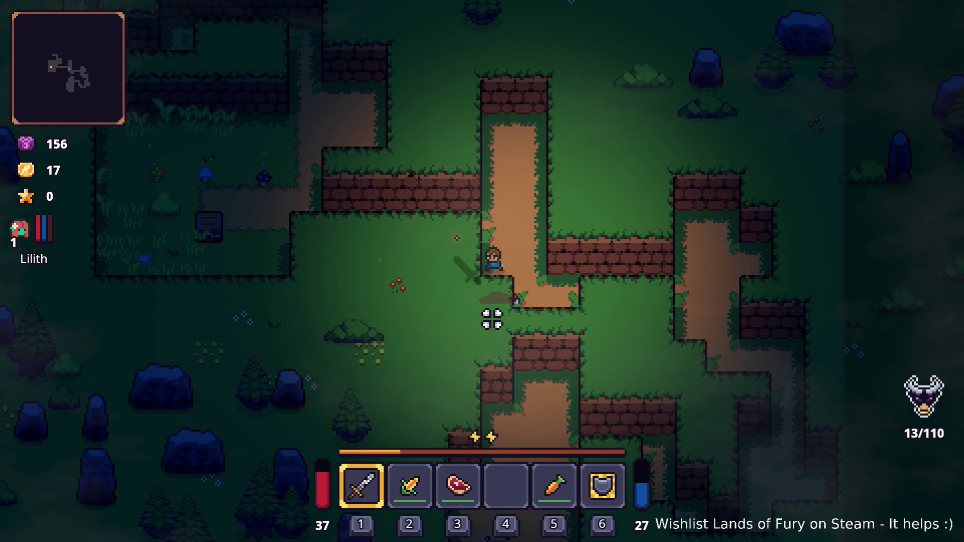
Step: Walk along the dirt path and eat a corn to restore health
key(s)
key(d)
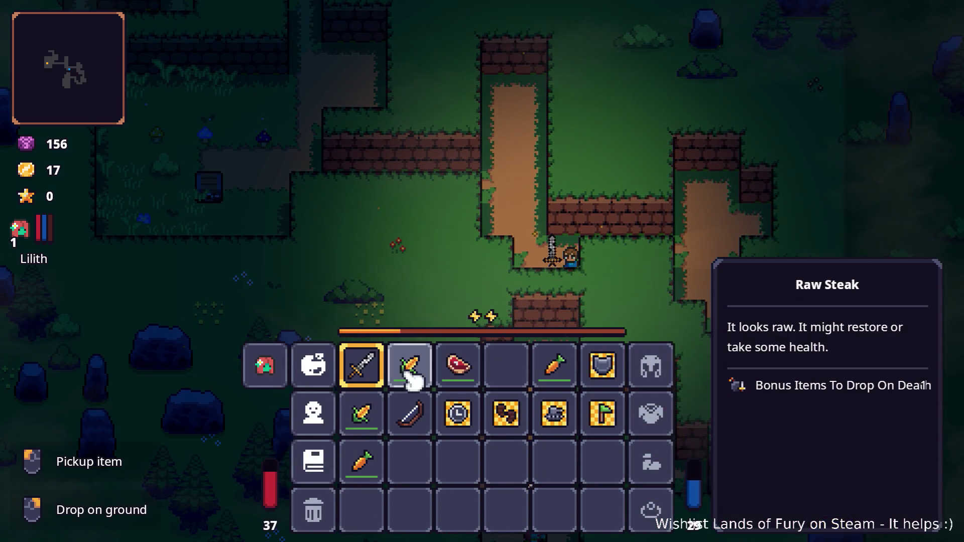
right_click(411, 366)
key(Tab)
key(Tab)
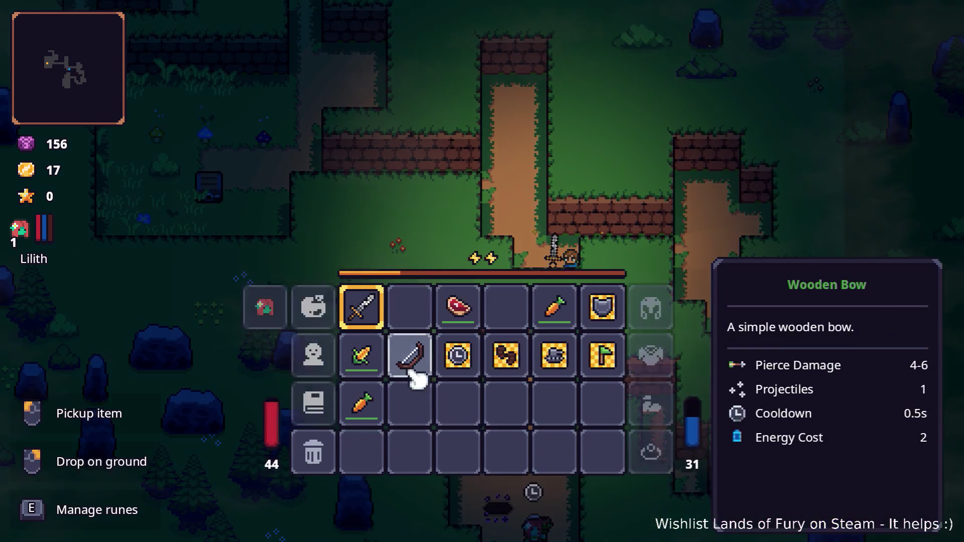
Step: Open the character stats window and scroll through the Level 1 stats
click(651, 508)
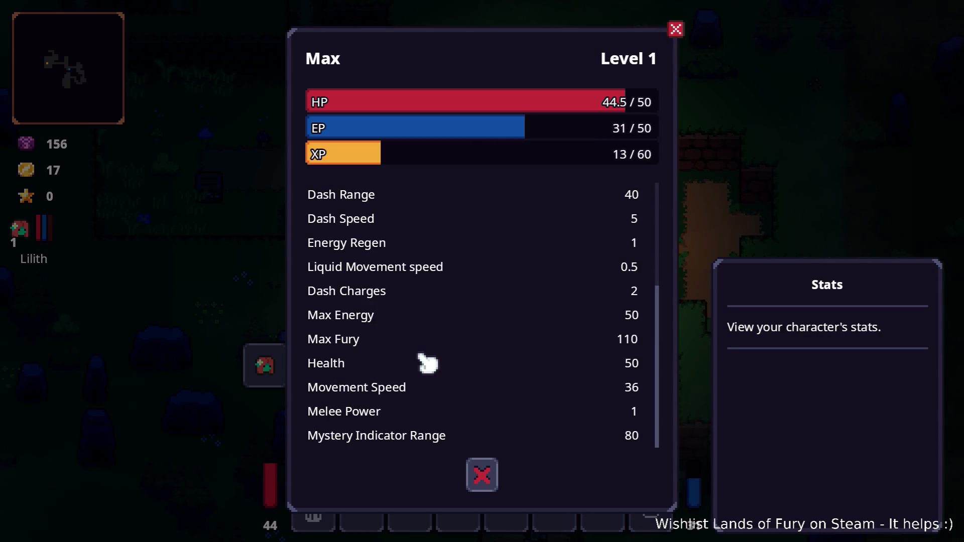
scroll(439, 360, up, 5)
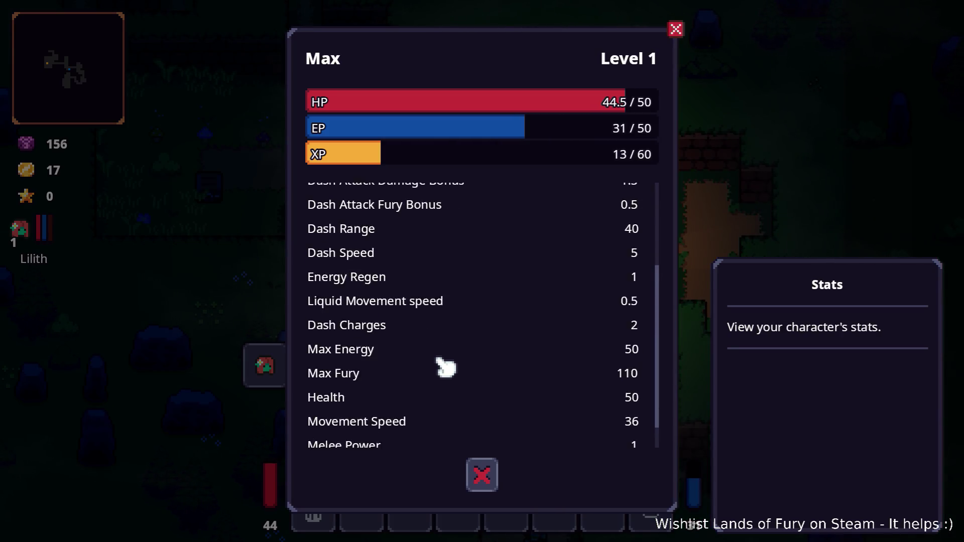
scroll(439, 361, down, 5)
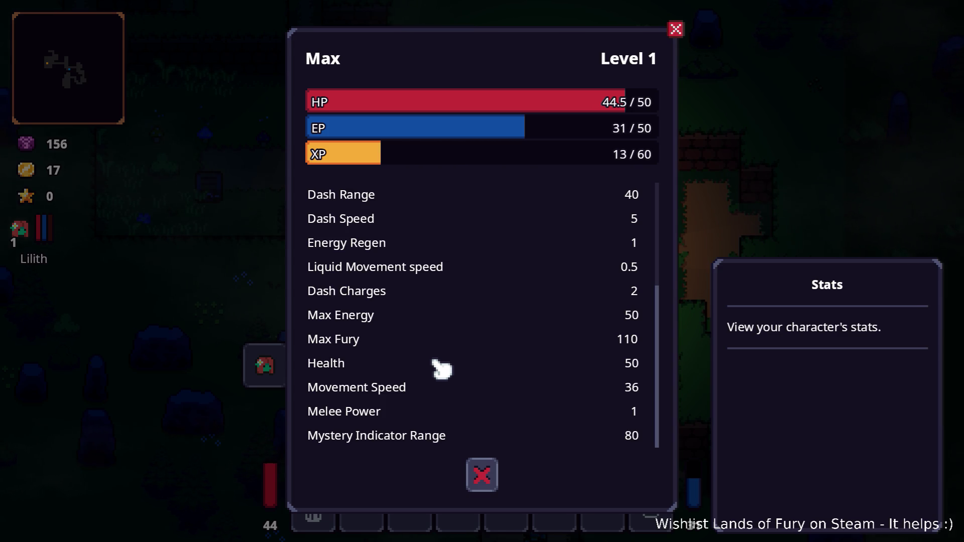
key(Escape)
key(Escape)
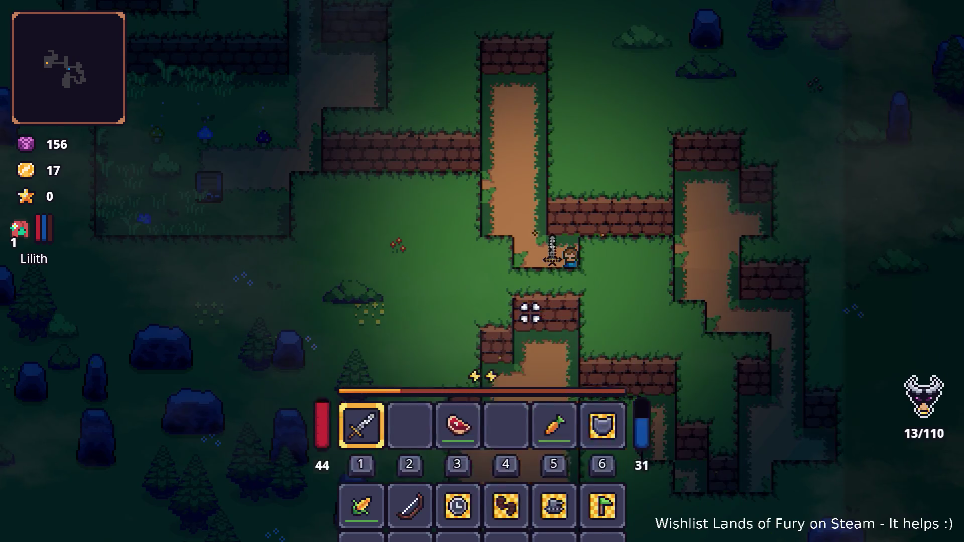
Step: Walk right and down along the dirt path and reopen the inventory
key(d)
key(s)
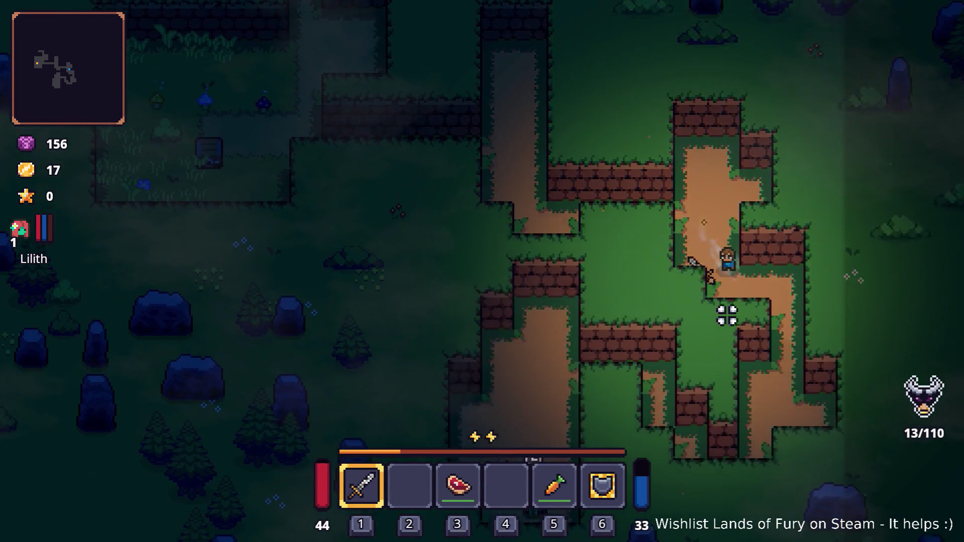
key(i)
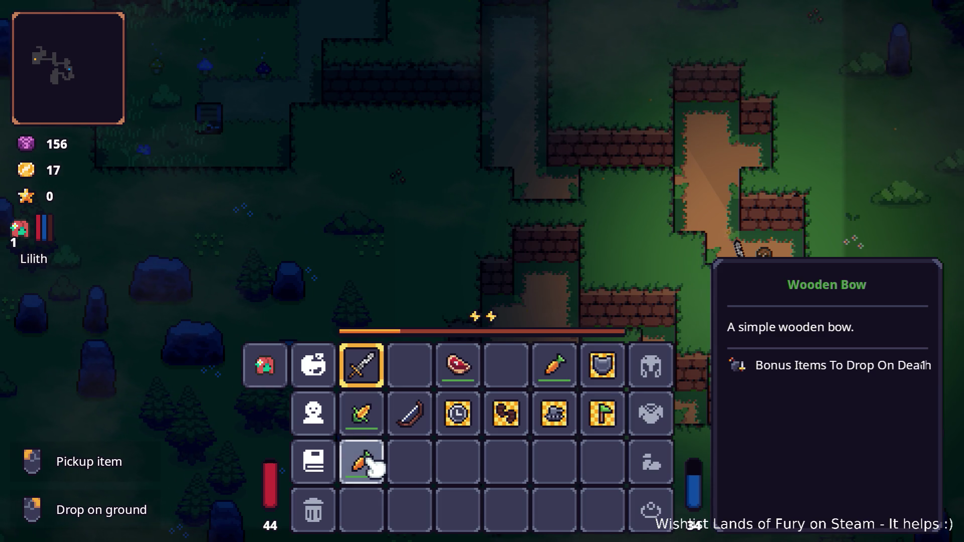
Step: Scroll through the character stats window, close it, and bring up the app switcher
click(327, 419)
scroll(469, 365, down, 3)
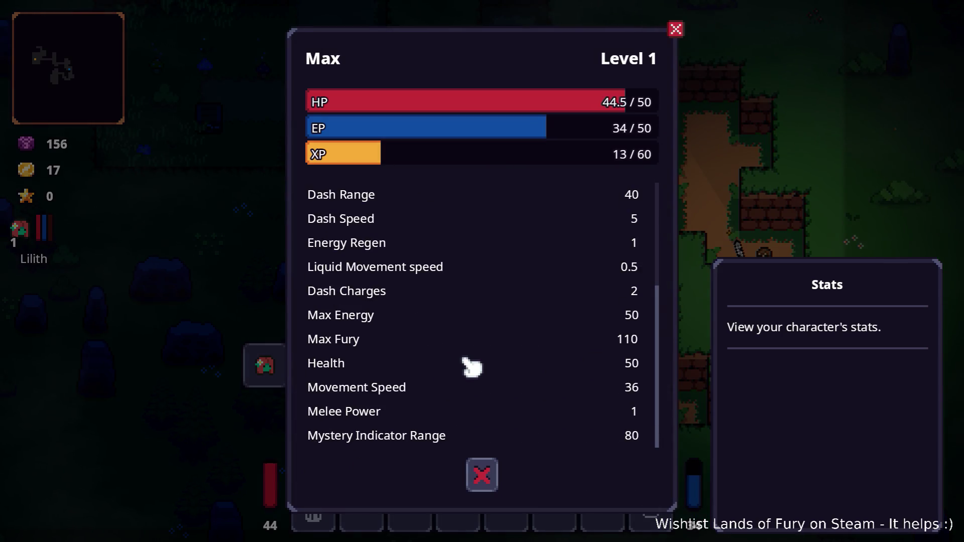
scroll(457, 384, up, 3)
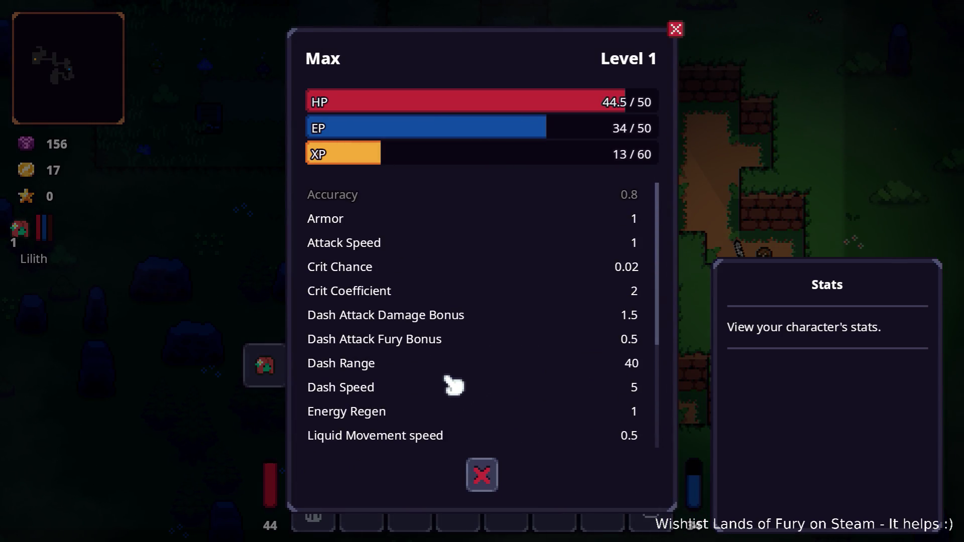
scroll(454, 385, down, 3)
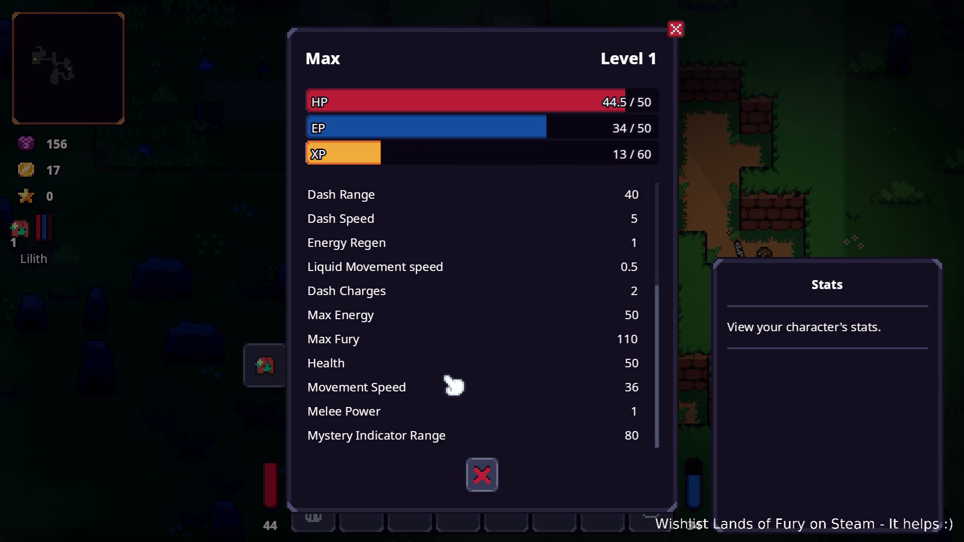
key(alt+Tab)
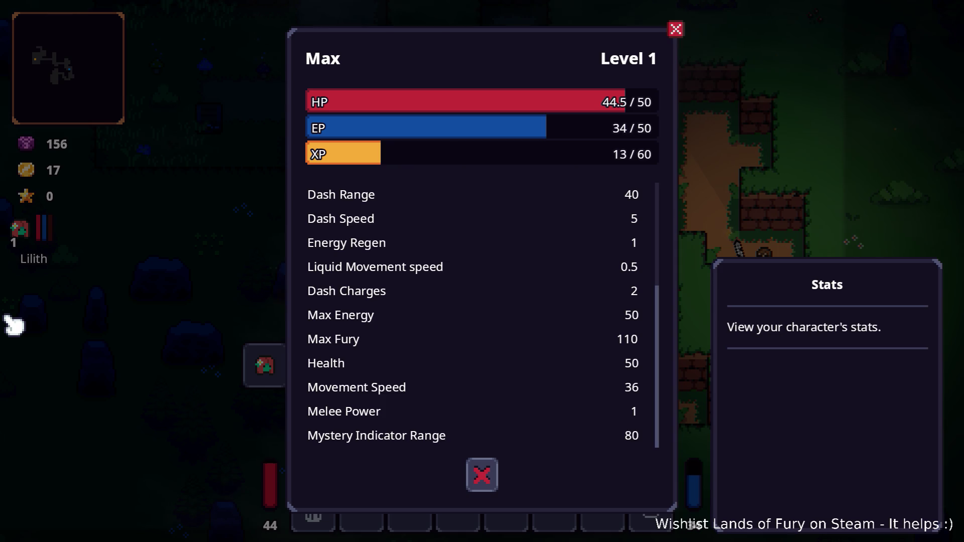
scroll(557, 357, up, 4)
scroll(555, 357, down, 4)
scroll(554, 357, up, 4)
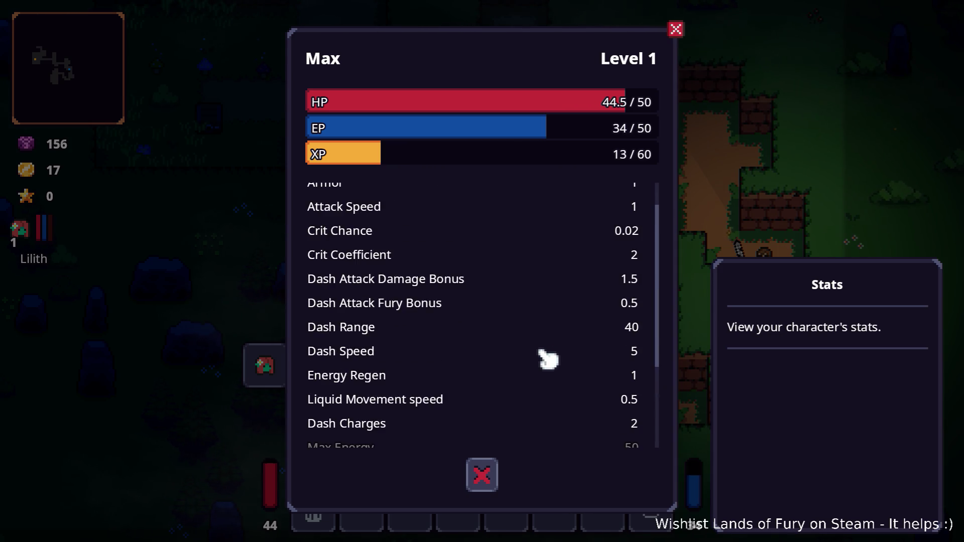
click(482, 474)
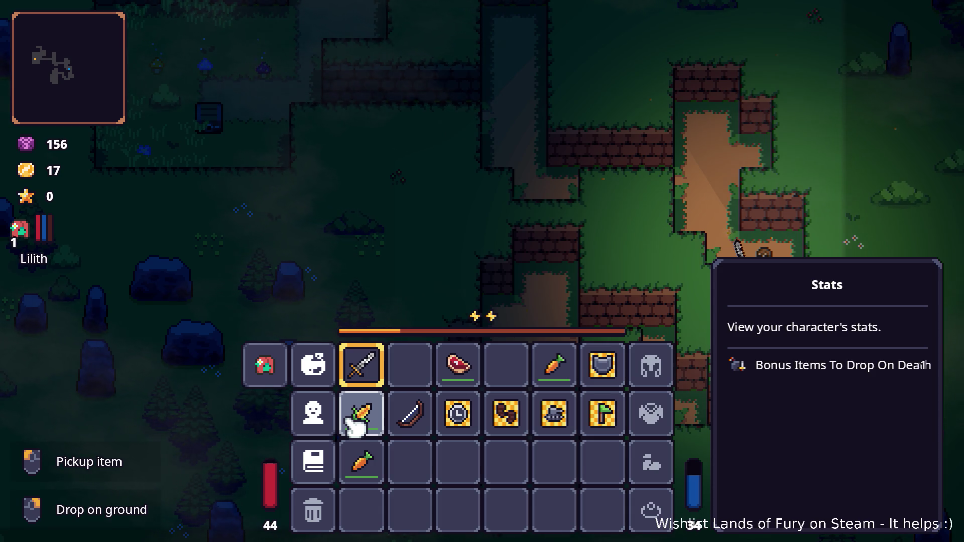
key(alt+Tab)
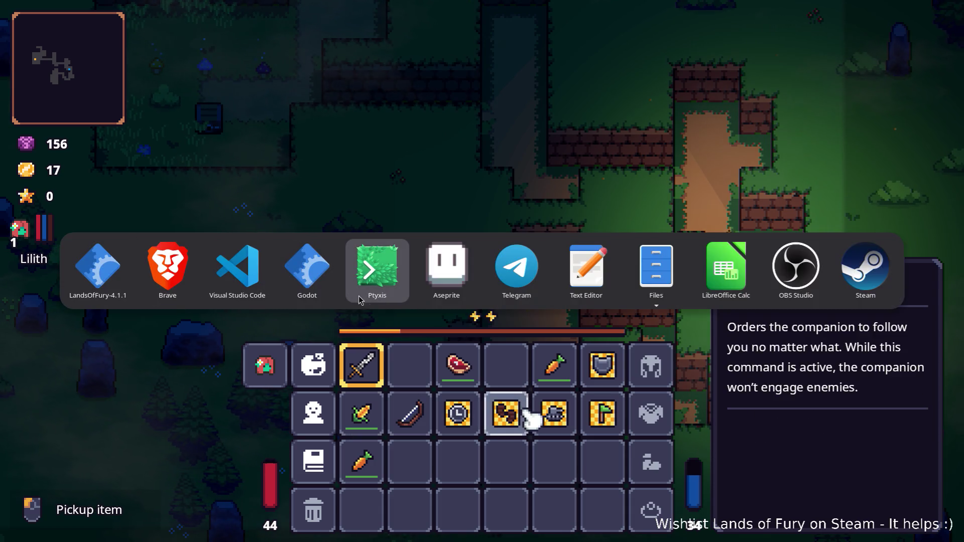
Step: Inspect the allUnitStats lookup on line 99 in VS Code, then return to Godot's Carrot.tres
click(261, 281)
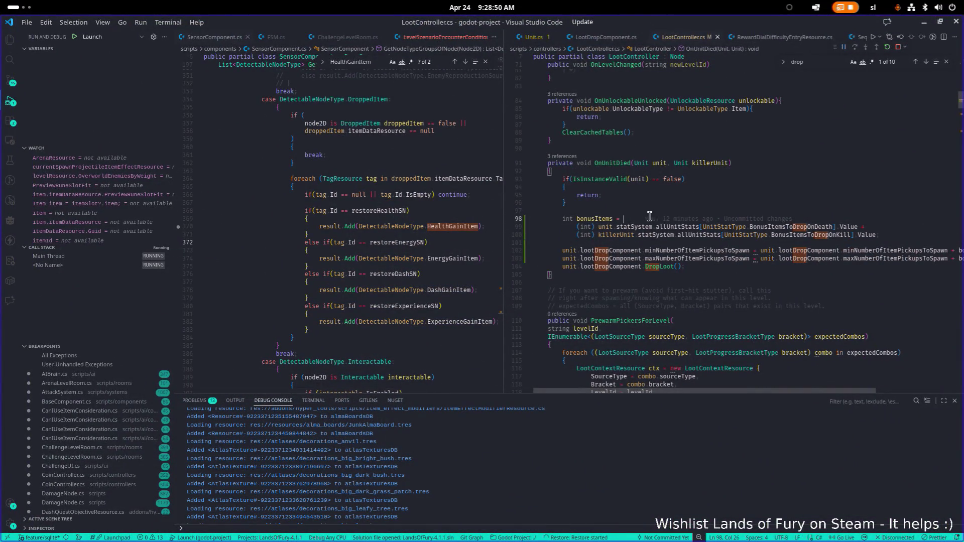
click(667, 227)
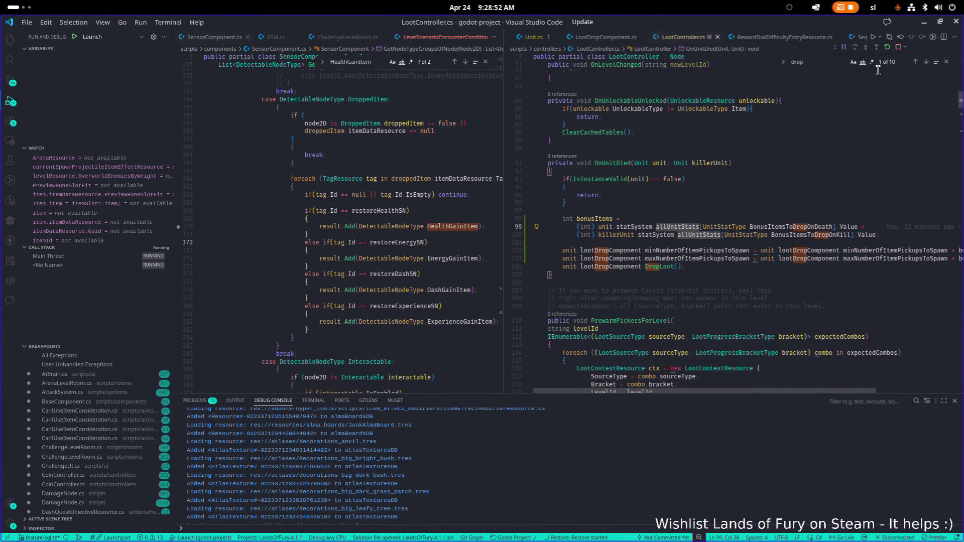
key(alt+Tab)
click(308, 271)
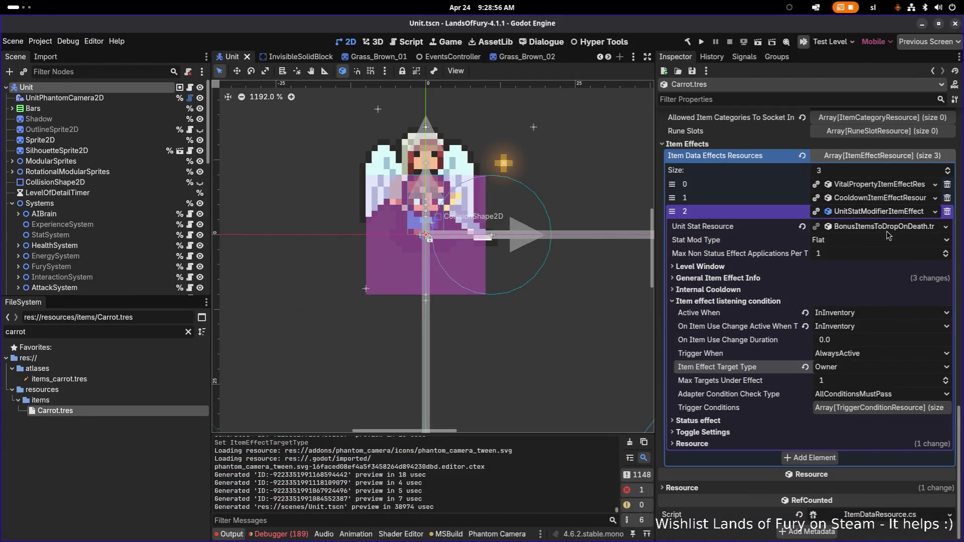
Step: Expand Carrot's Level Window, General Item Effect Info and Internal Cooldown sections, then show the Trigger When choices
click(873, 266)
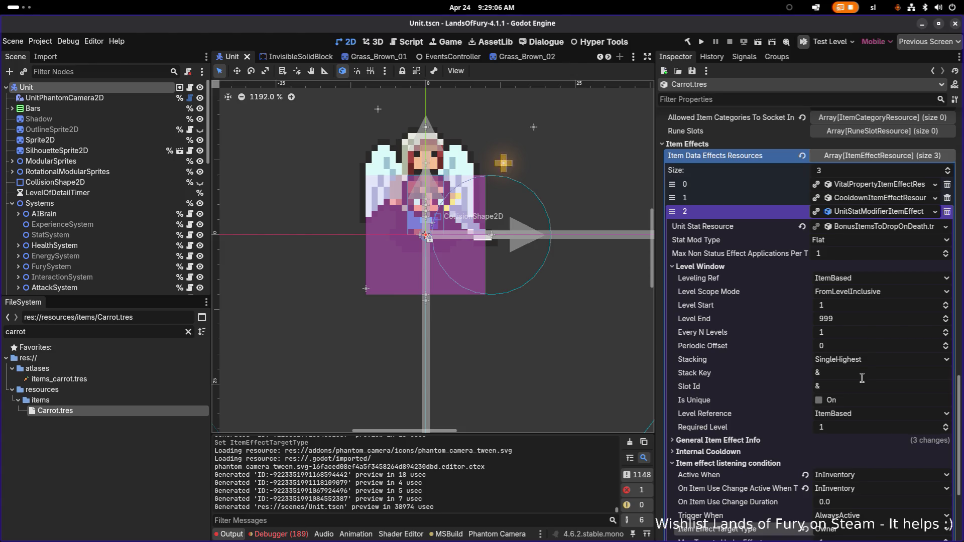
click(749, 440)
scroll(767, 425, down, 2)
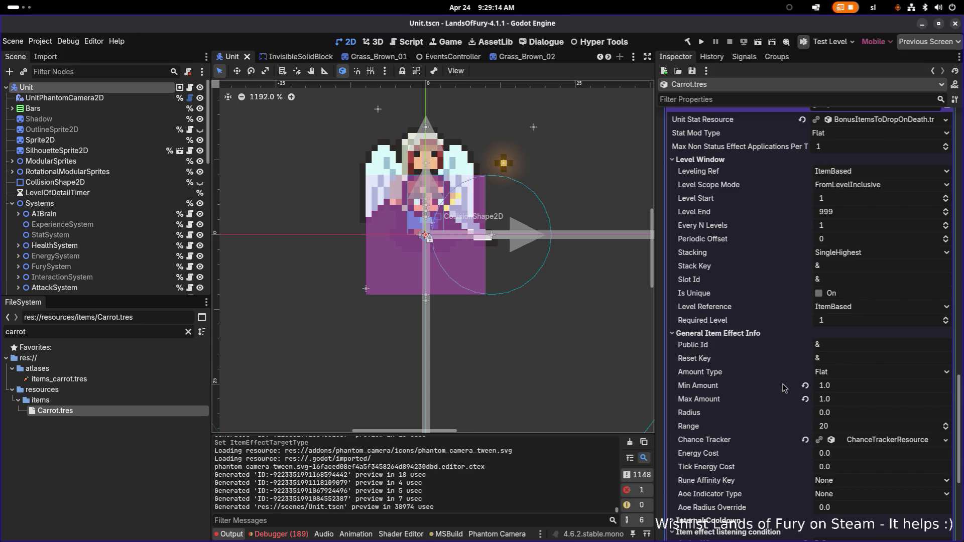
scroll(783, 388, down, 2)
click(753, 413)
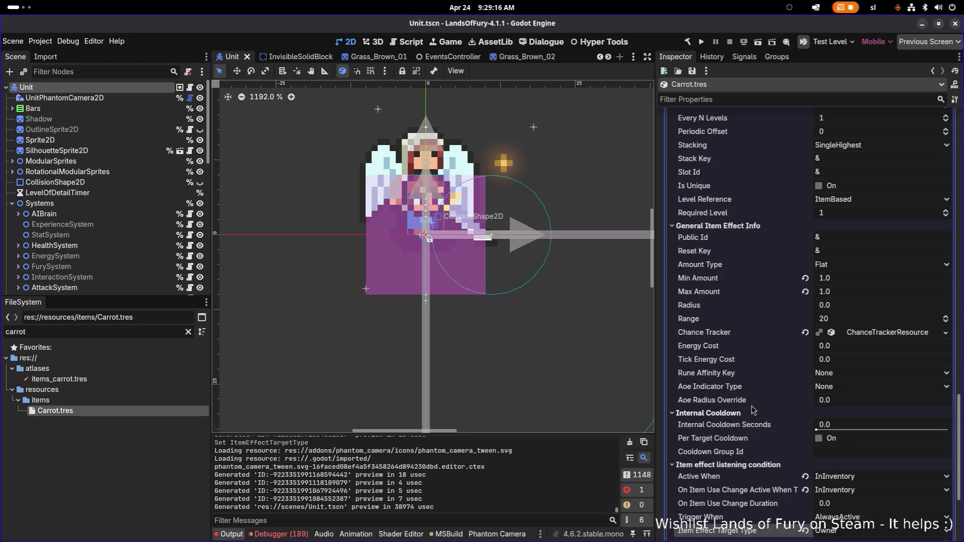
scroll(758, 407, down, 3)
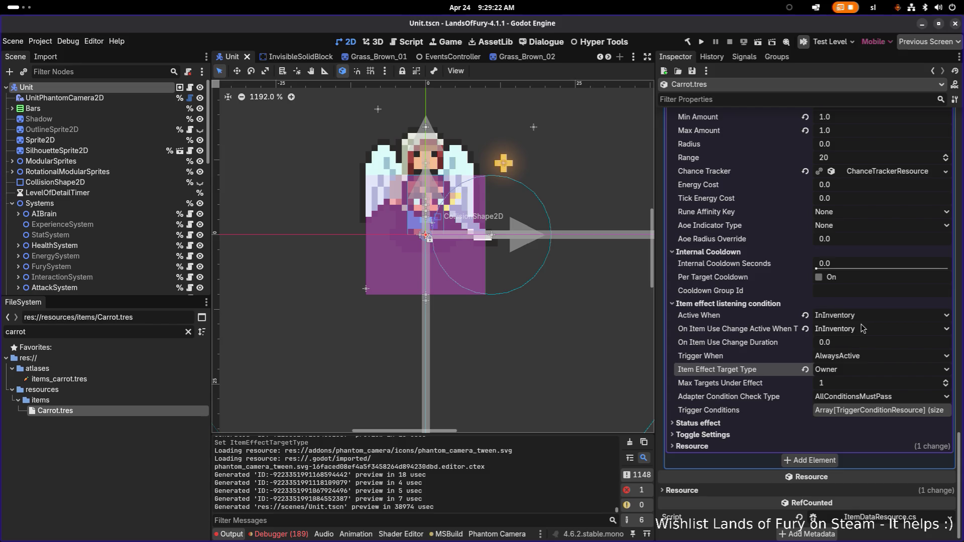
click(853, 356)
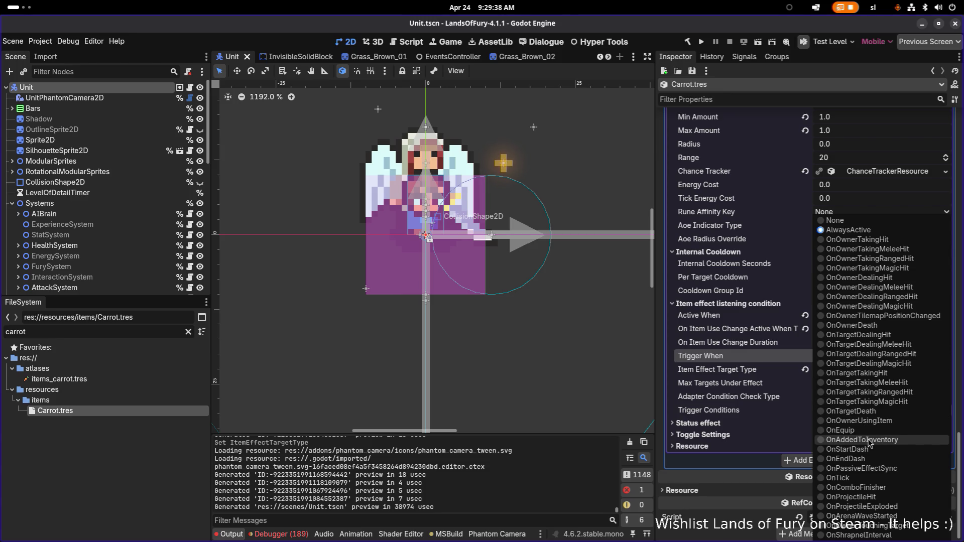
Step: Set Carrot's effect to trigger OnAddedToInventory, save, and clear the FileSystem filter
click(868, 441)
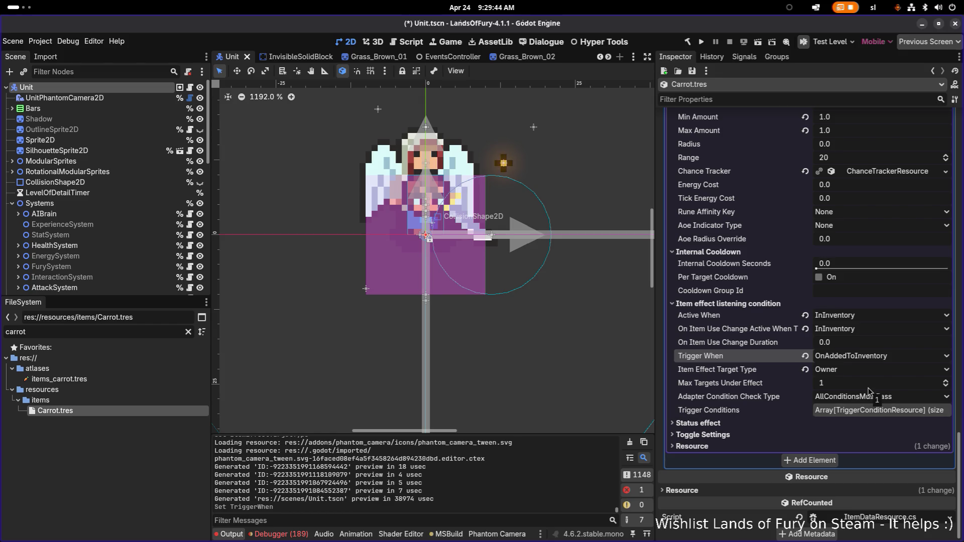
key(ctrl+s)
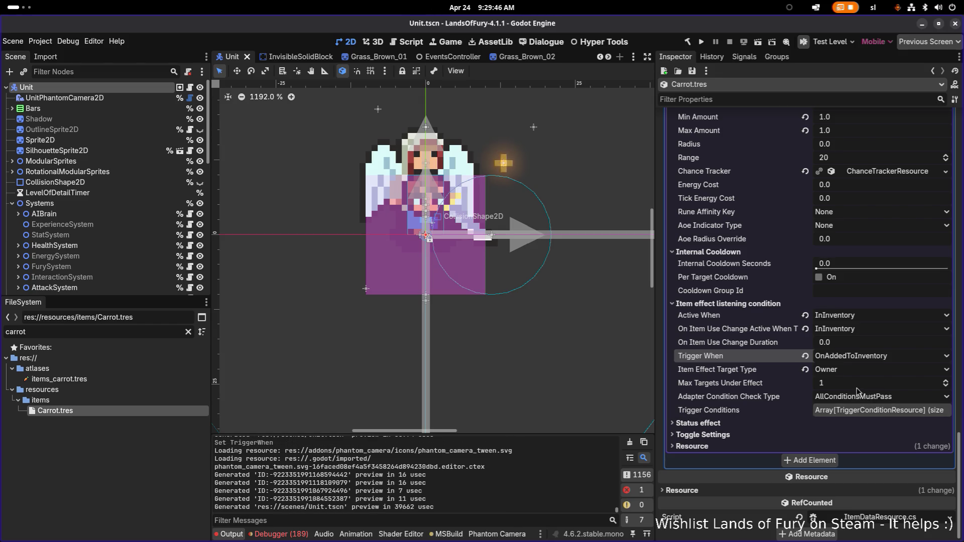
key(ctrl+a)
key(BackSpace)
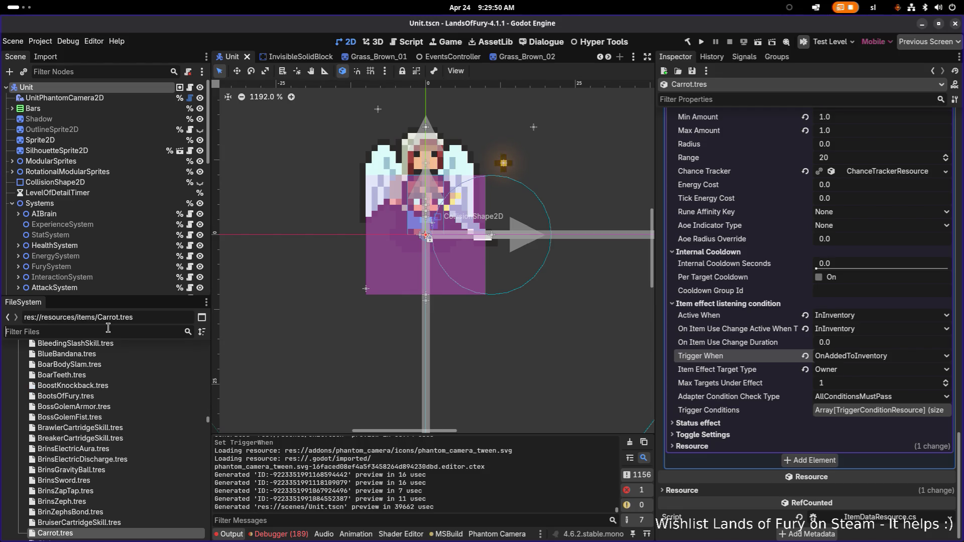
Step: Open Corn.tres via a 'corn' filter, set its trigger to OnAddedToInventory, save, and switch applications
text(corn)
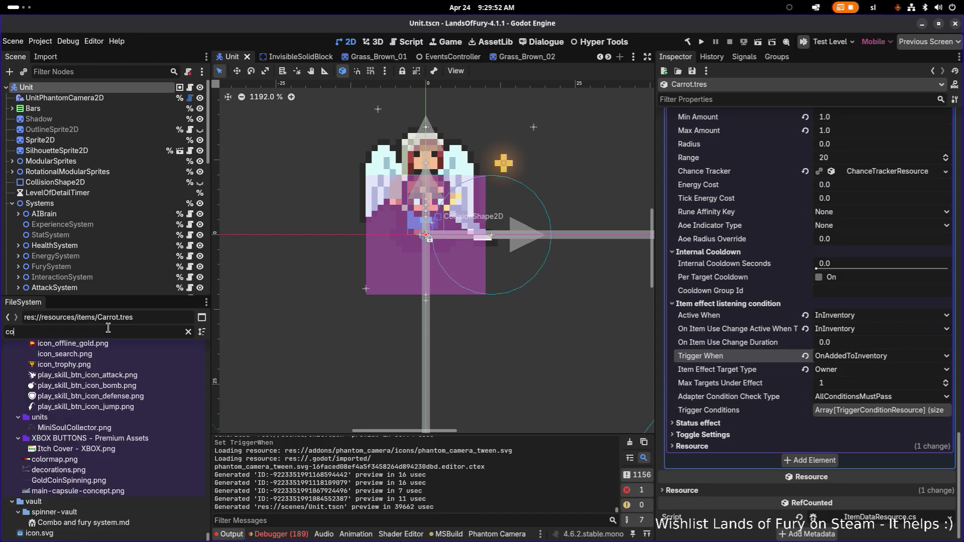
click(111, 521)
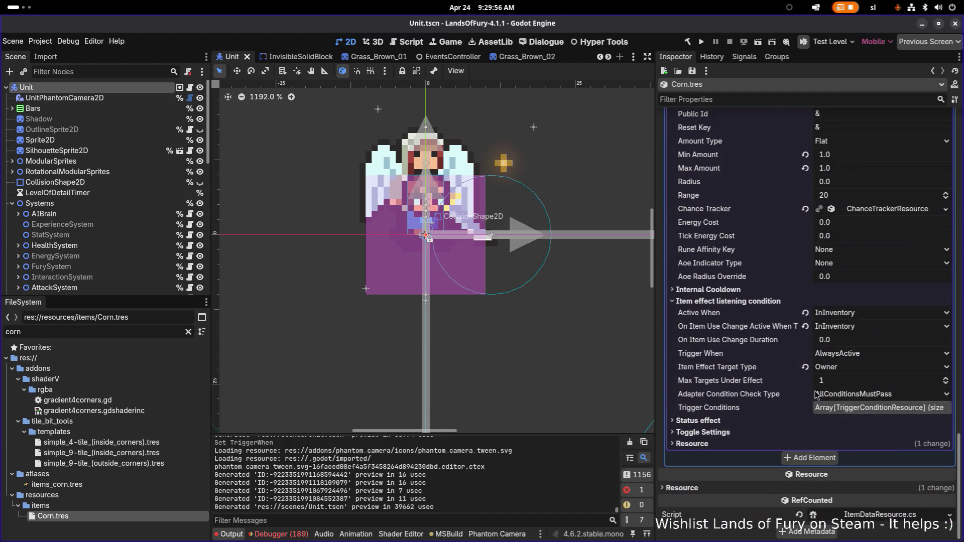
click(833, 368)
click(832, 354)
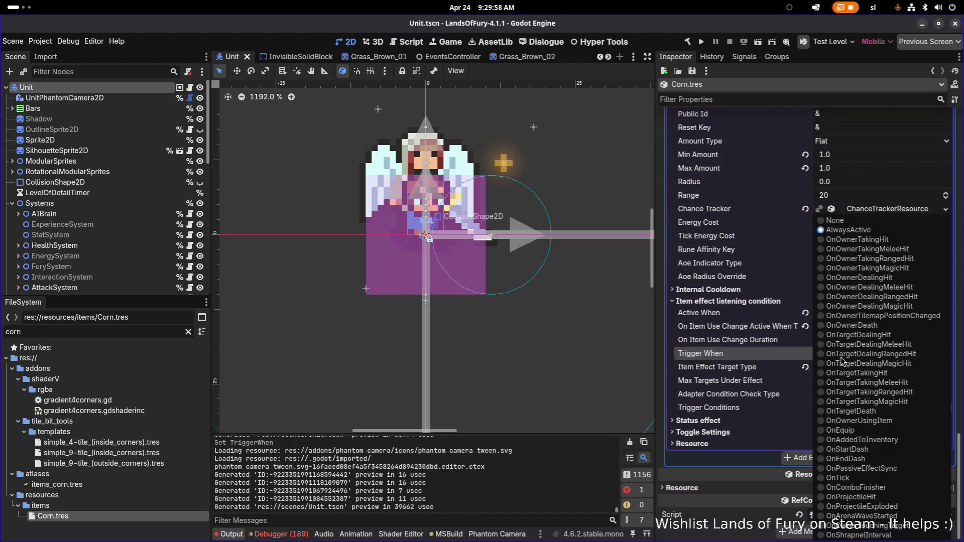
click(870, 442)
key(ctrl+s)
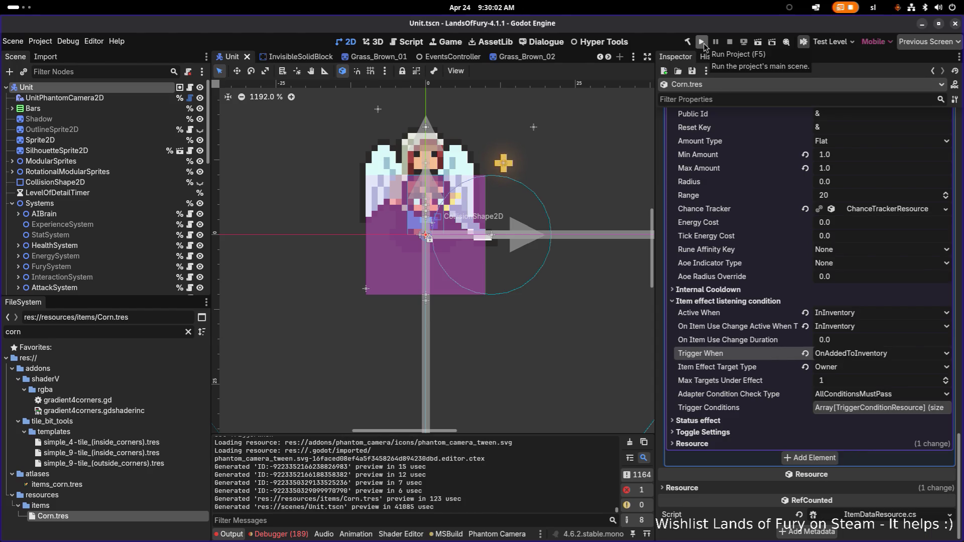
key(alt+Tab)
key(alt+Tab)
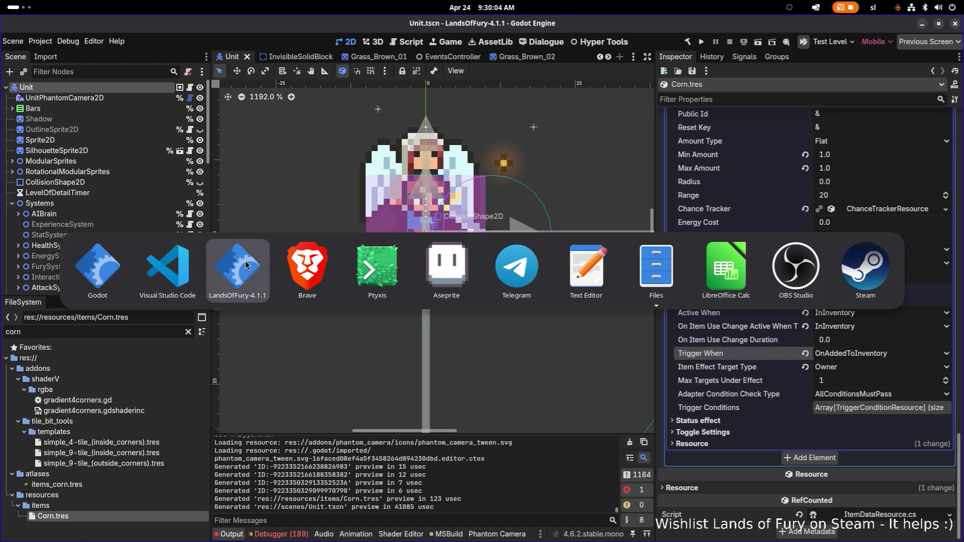
key(alt+Tab)
key(alt+Tab)
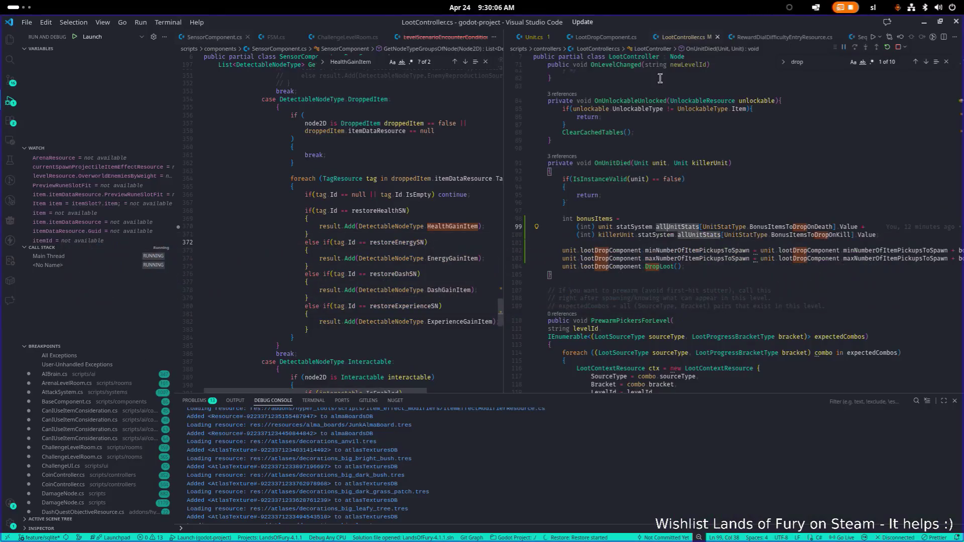
Step: Stop the running debug session from the Visual Studio Code debug toolbar
click(887, 48)
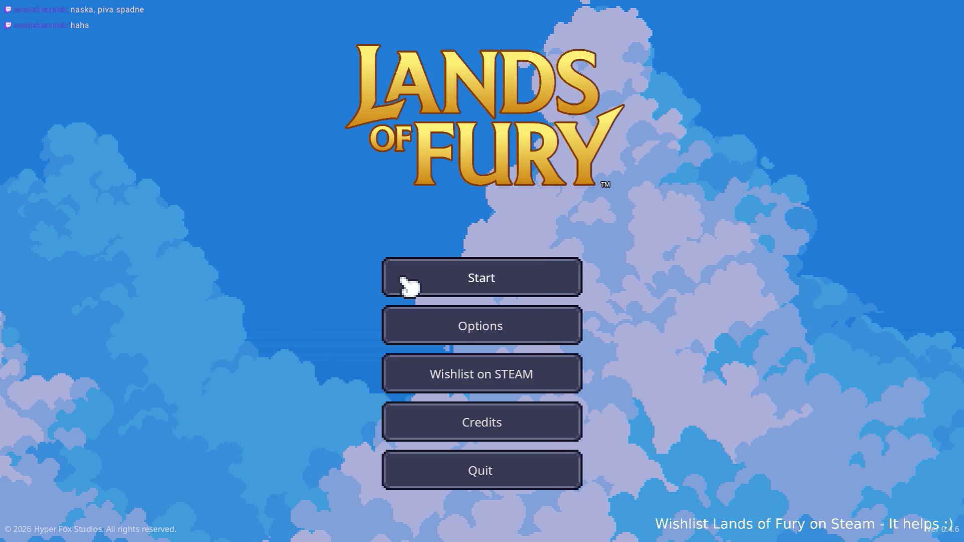
Step: Load the first profile and run Player.AddItem(corn,1) in the developer console
click(404, 281)
click(403, 281)
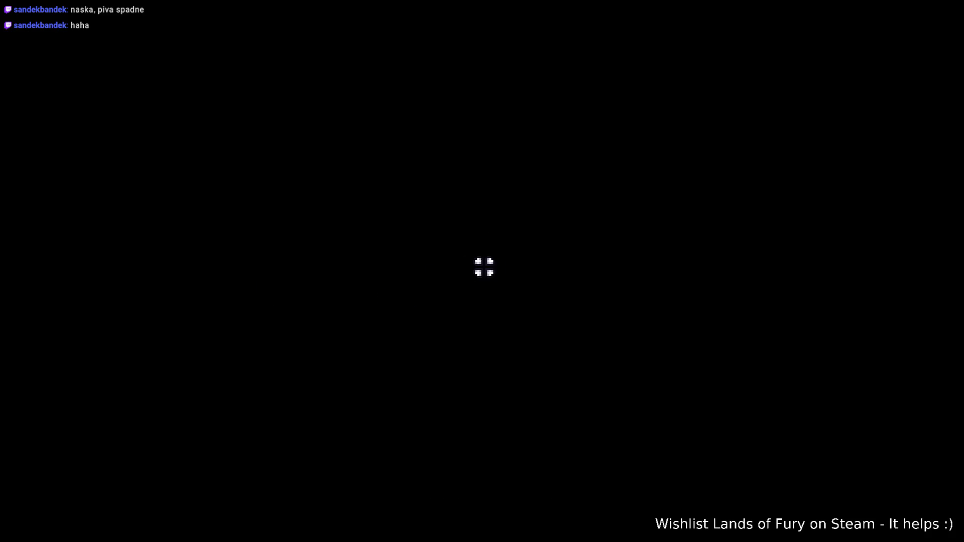
key(grave)
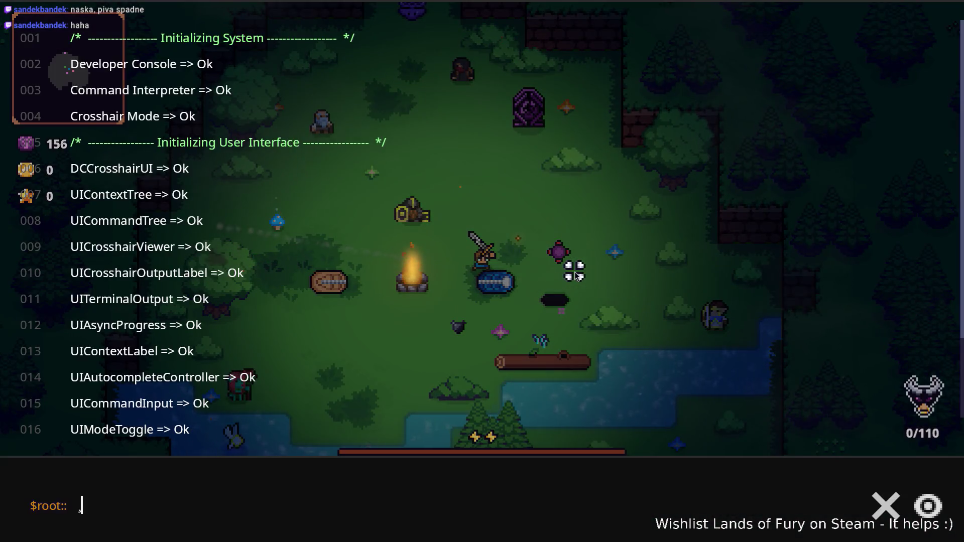
text(player.AddIm)
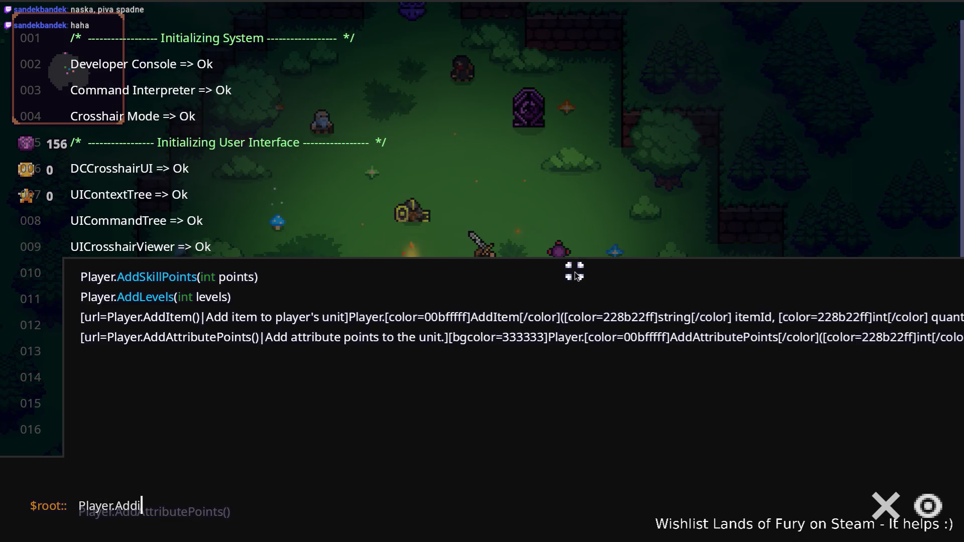
key(Tab)
text((corm)
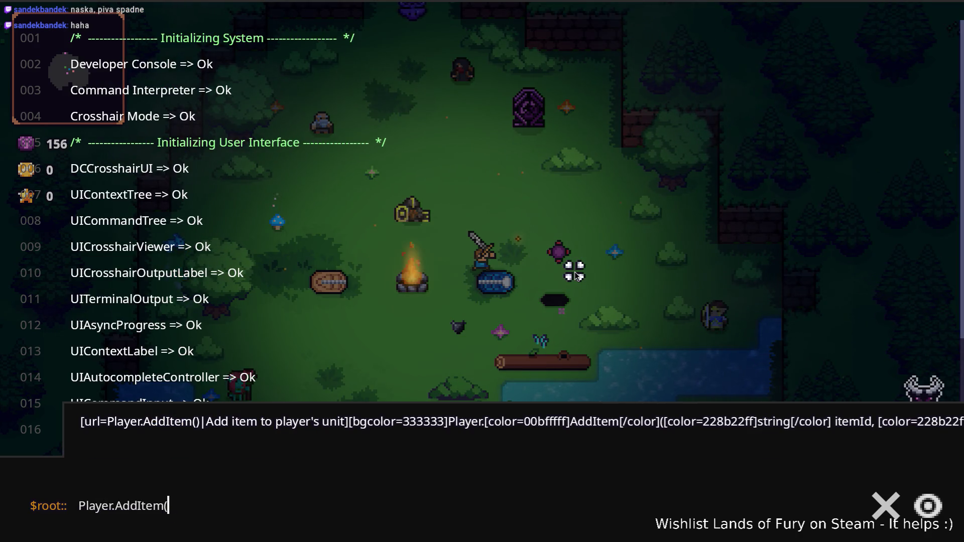
text(n,1)
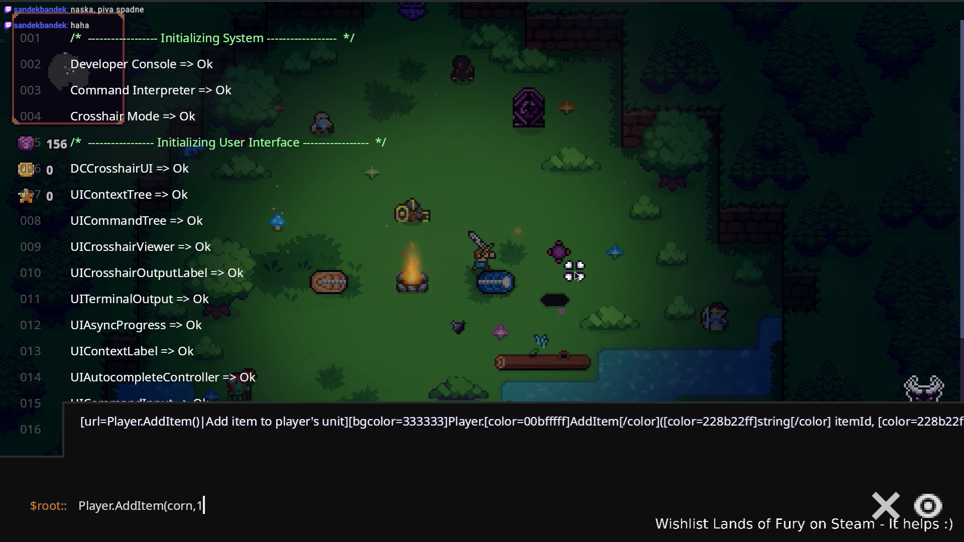
key(Return)
Step: Close the console and open the character stats panel from the inventory
key(Escape)
key(i)
click(311, 422)
scroll(397, 354, down, 3)
scroll(474, 386, up, 3)
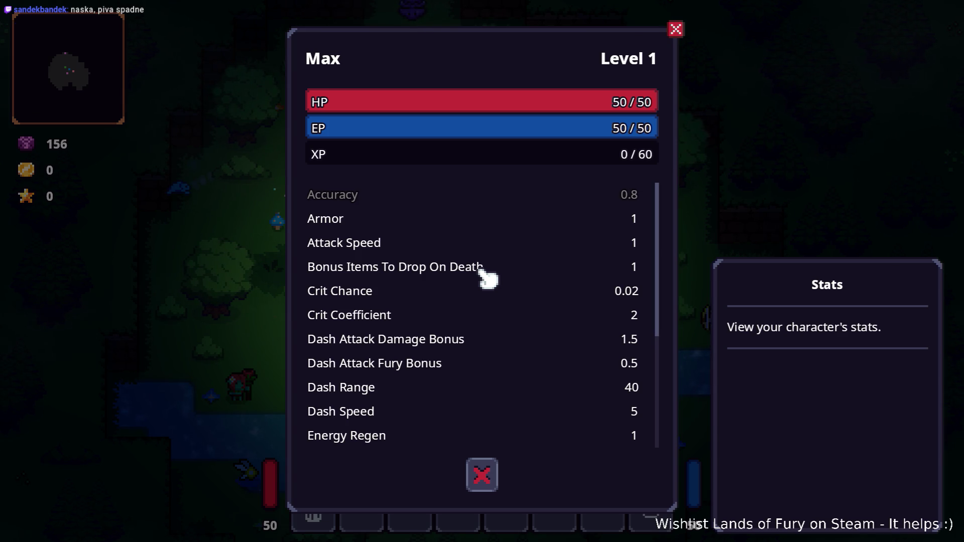
Step: Close the stats and inventory panels and use the purple pillar to travel to a new area
key(Escape)
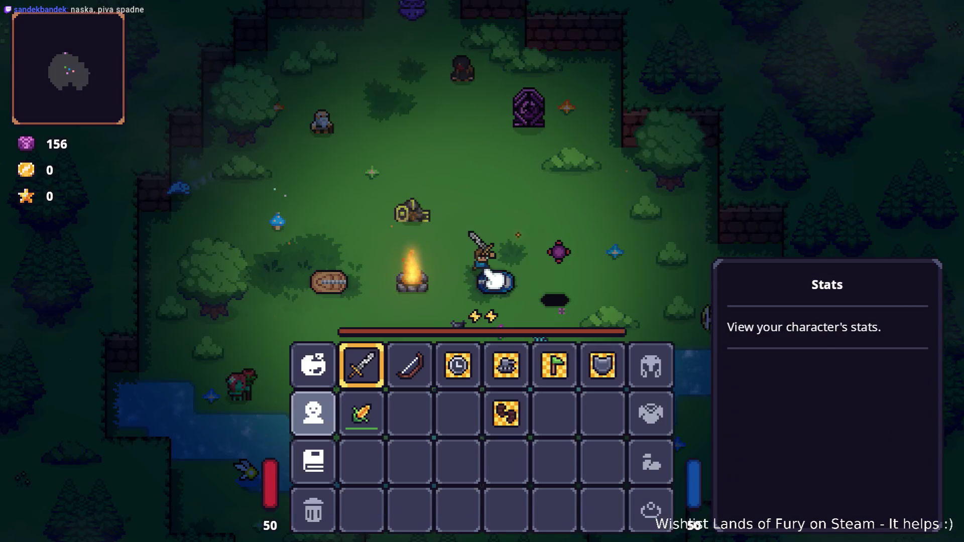
key(Escape)
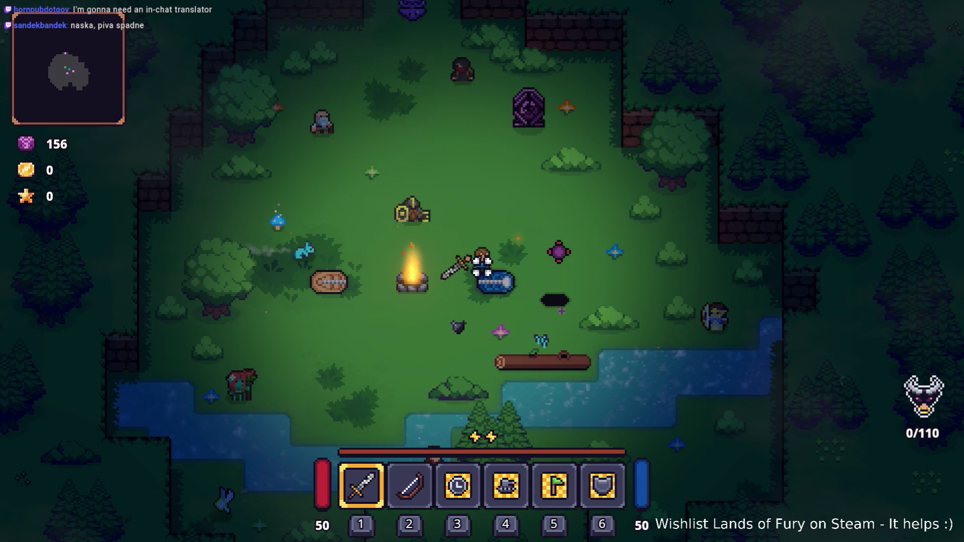
key(w)
key(w)
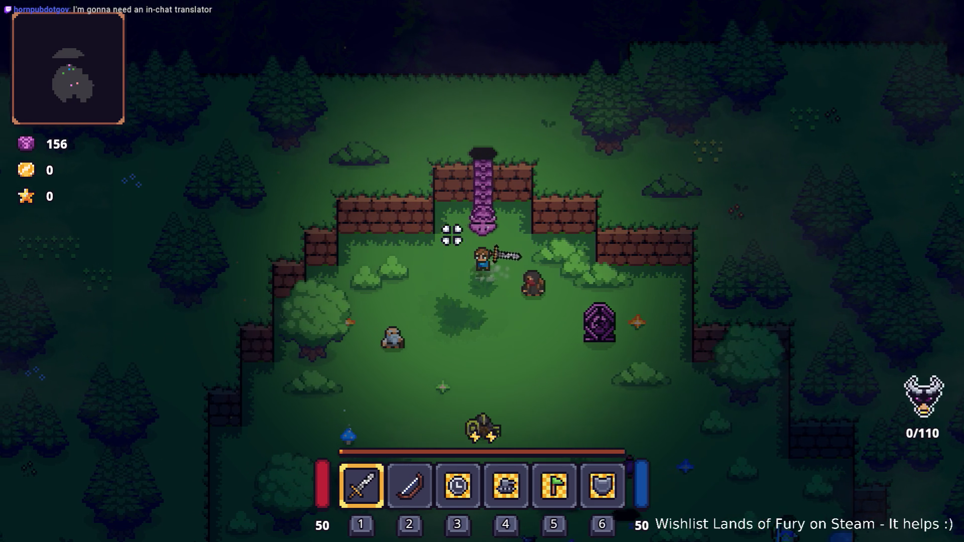
key(e)
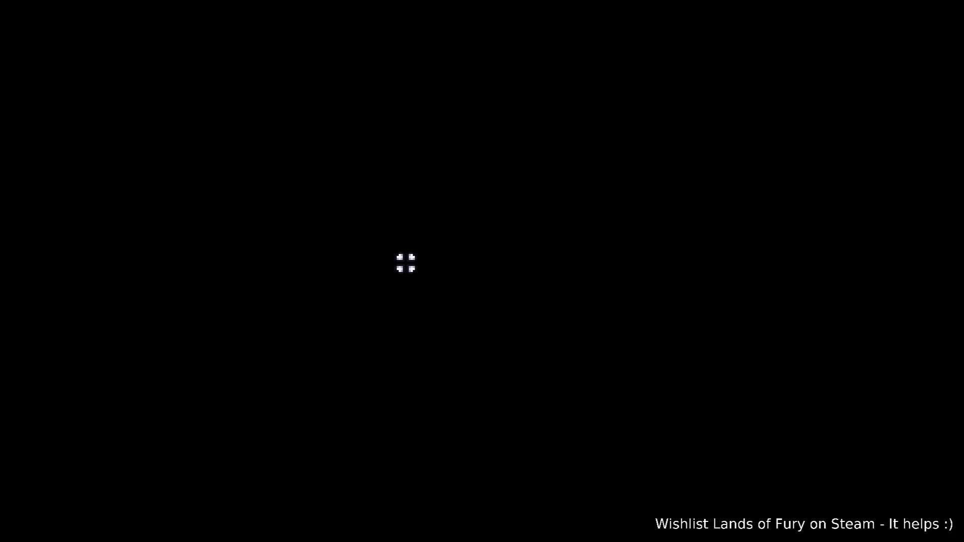
Step: Rerun the AddItem(corn,1) command from the console history
key(grave)
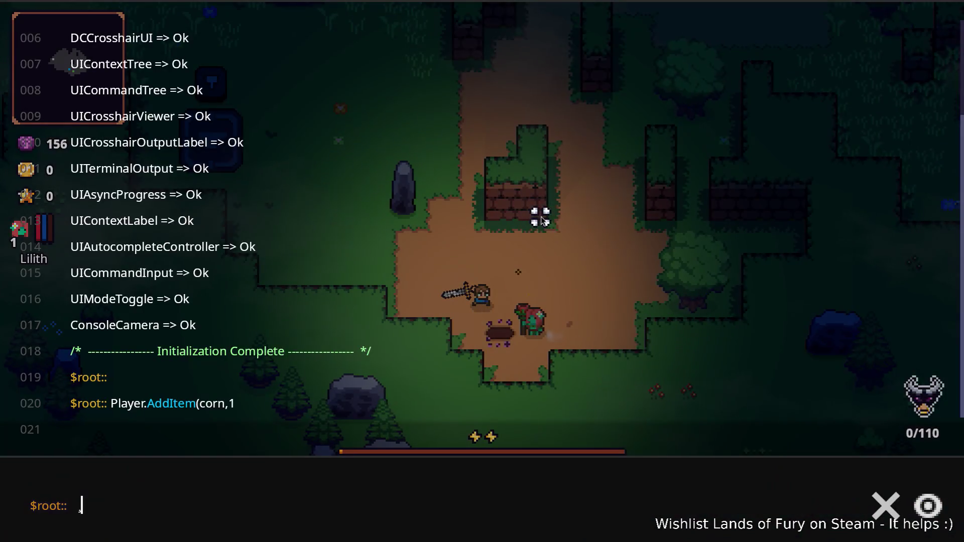
key(Up)
key(Return)
key(grave)
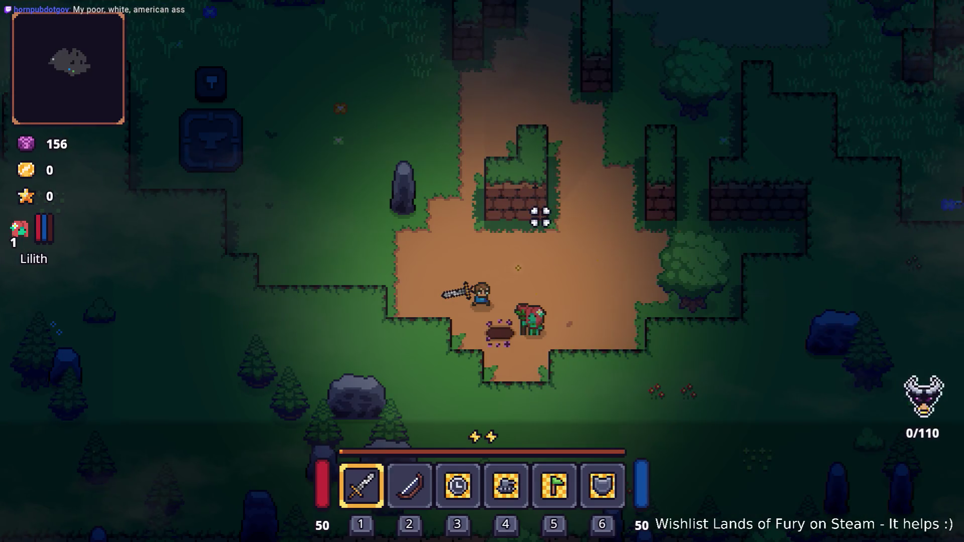
Step: Type and then erase a partial Player. command in the developer console
key(grave)
key(BackSpace)
text(Player.)
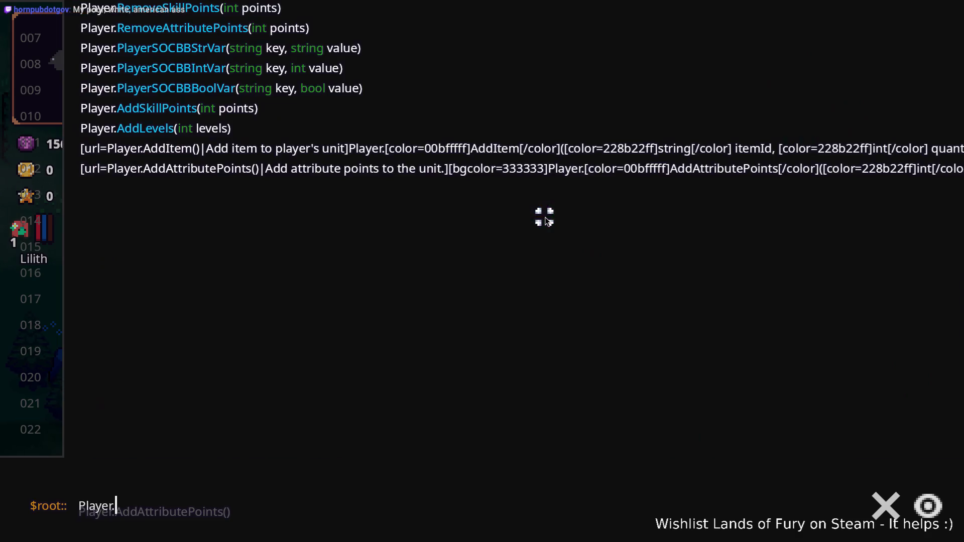
key(BackSpace)
key(BackSpace)
key(BackSpace)
key(grave)
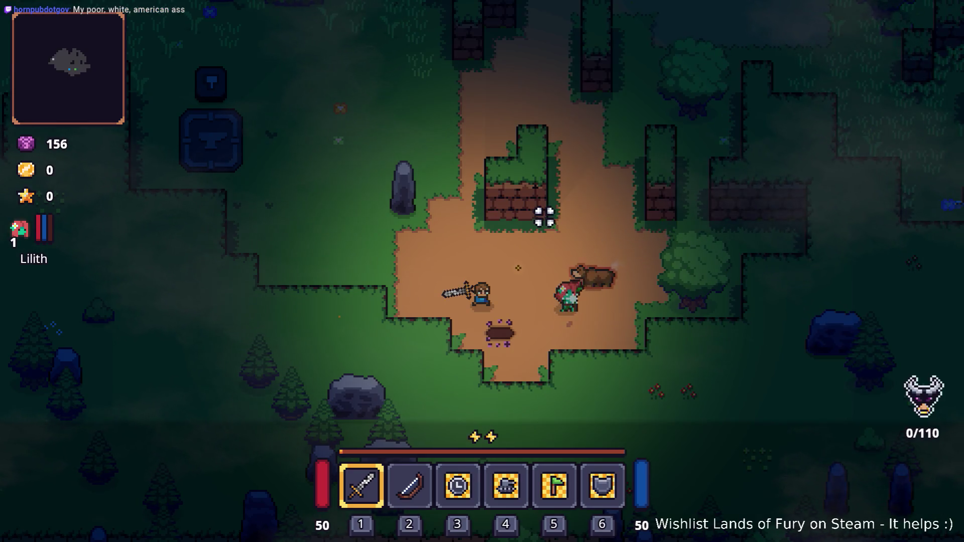
Step: Shoot arrows at the boar with the bow, then switch to the sword and keep attacking
key(2)
click(695, 266)
click(698, 277)
click(698, 276)
click(696, 269)
click(693, 261)
click(693, 262)
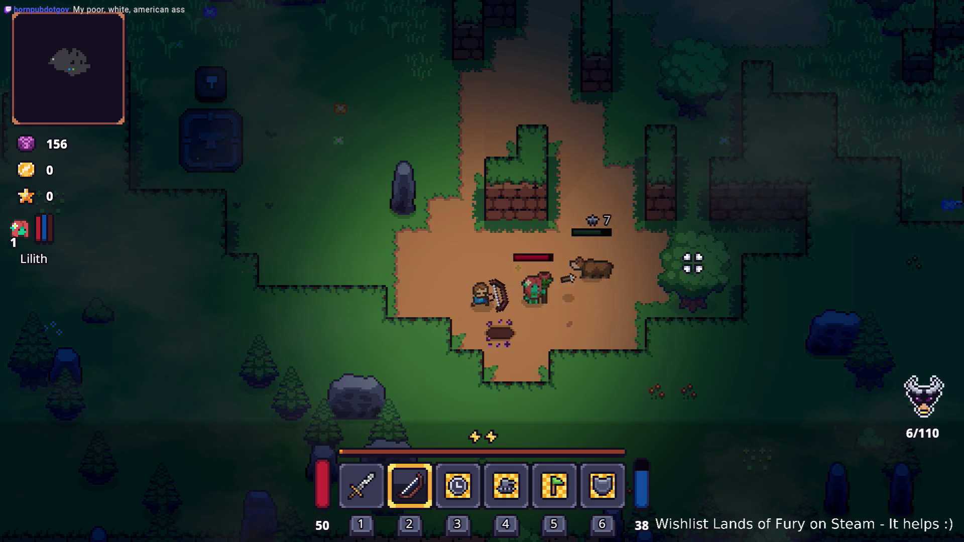
click(693, 263)
click(693, 263)
click(693, 263)
key(d)
key(1)
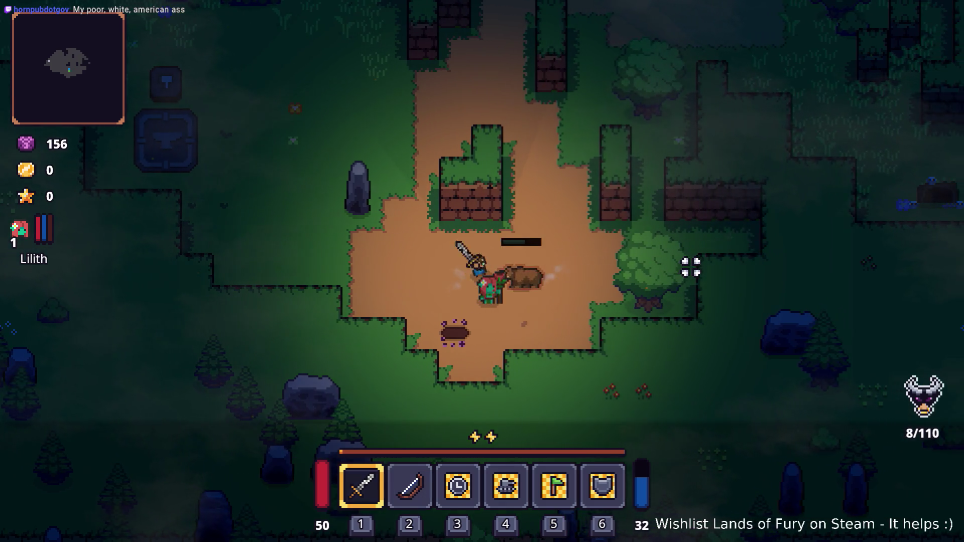
click(693, 273)
click(698, 286)
click(686, 286)
key(d)
click(484, 291)
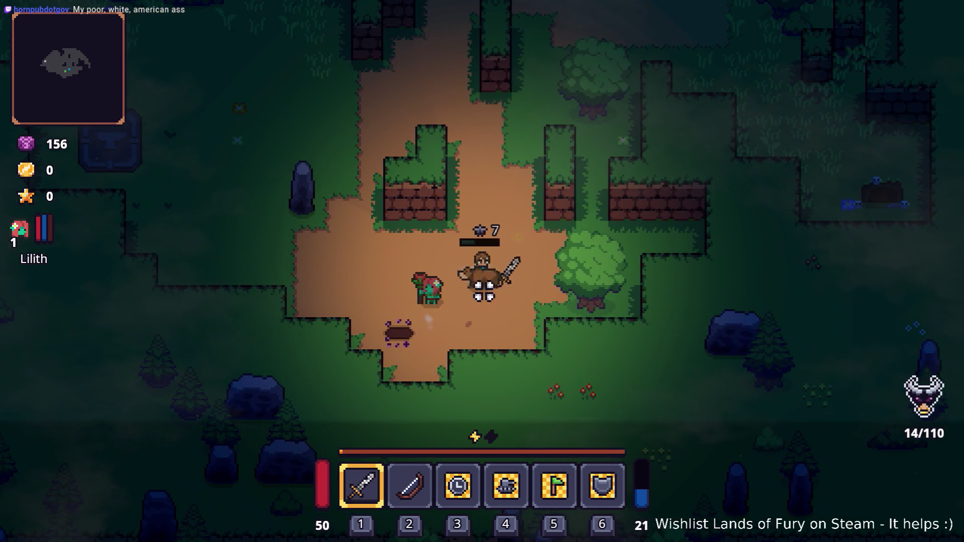
click(613, 296)
key(a)
click(591, 312)
click(466, 311)
click(459, 308)
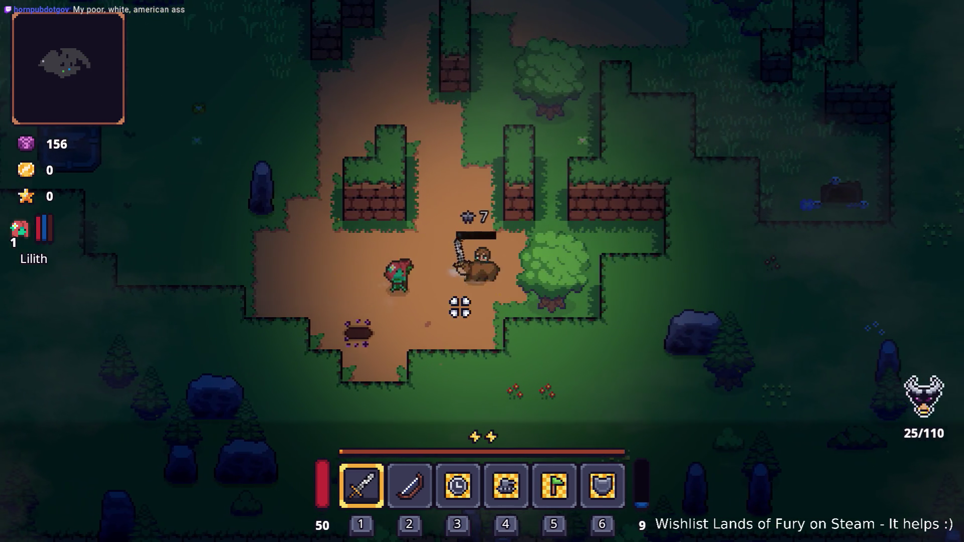
click(411, 308)
click(417, 301)
key(a)
click(514, 282)
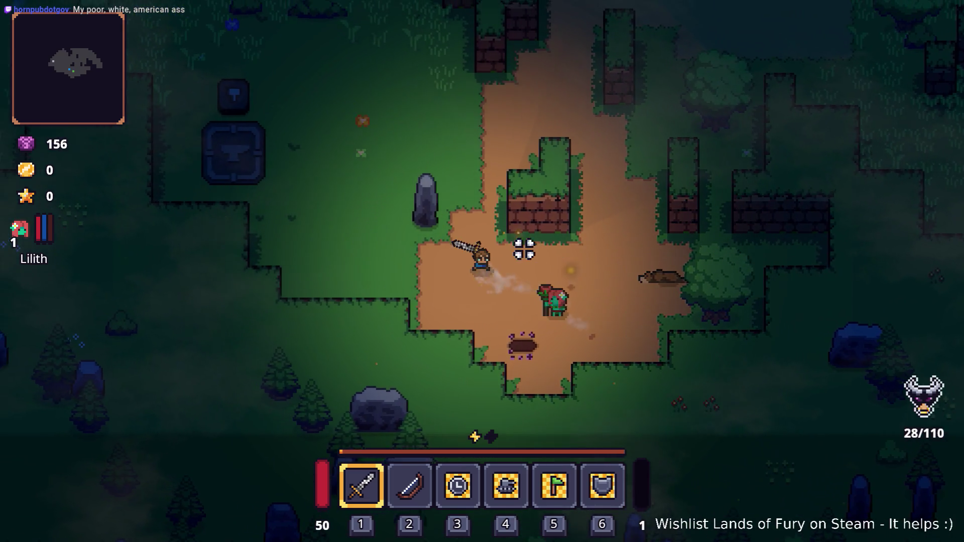
Step: Maneuver, dash and slash around the enemies until the dwarf dies, then collect the dropped gold
key(w)
key(a)
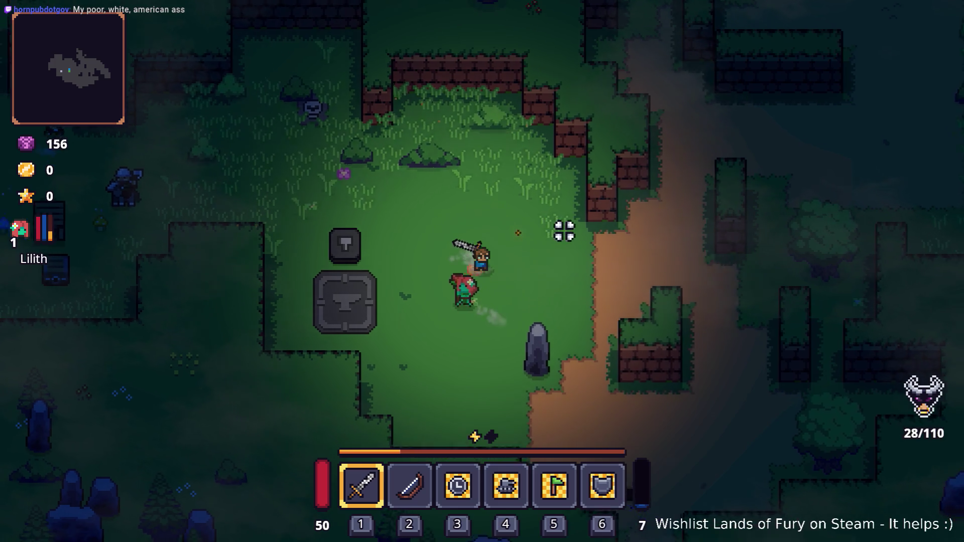
key(s)
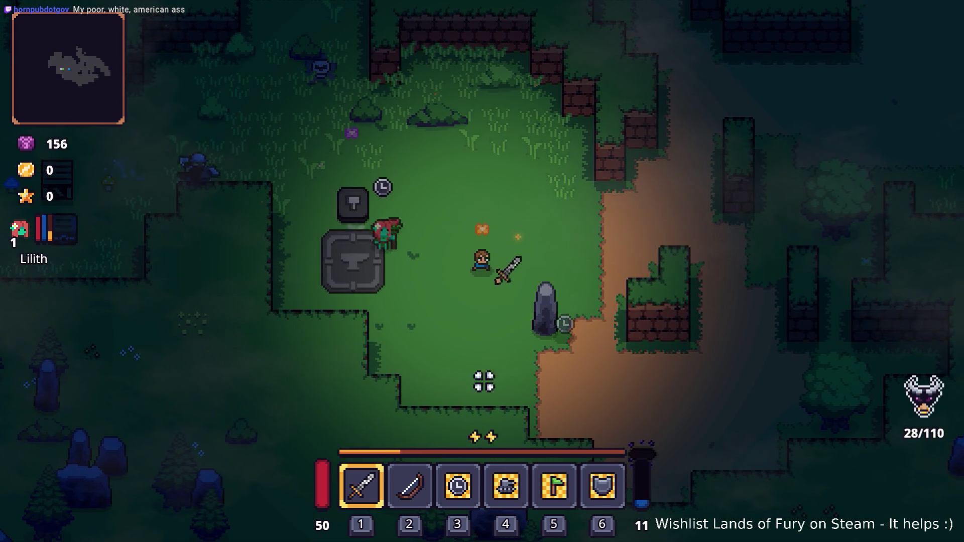
click(484, 381)
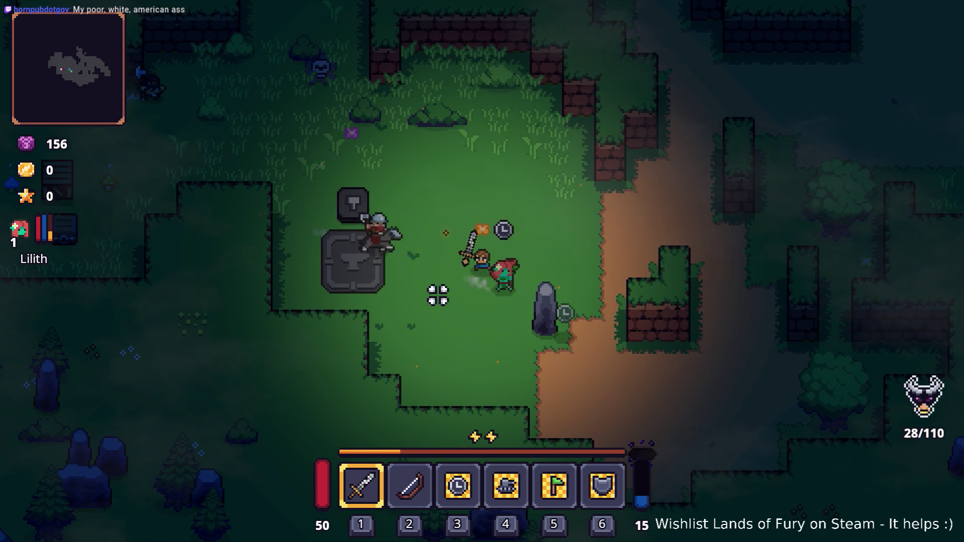
key(d)
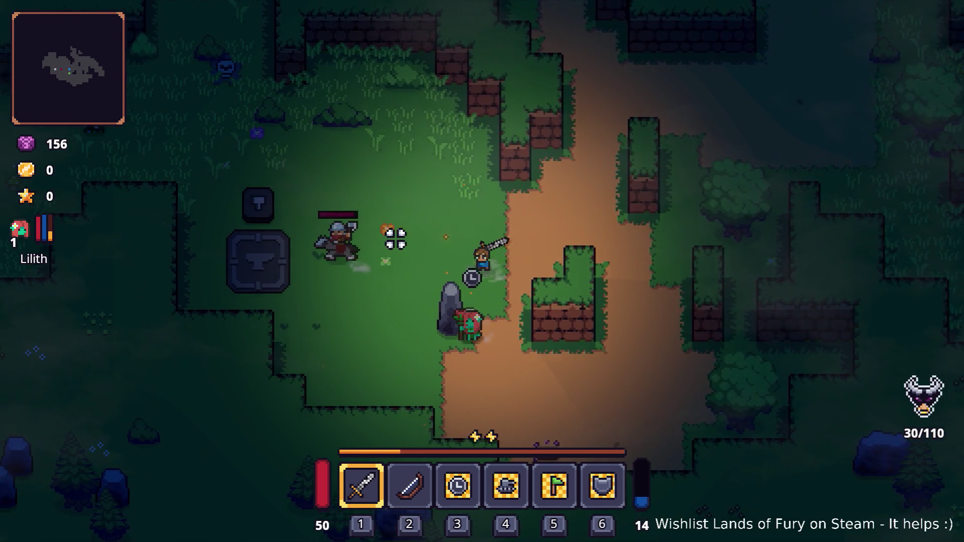
key(s)
key(a)
key(w)
key(space)
click(643, 260)
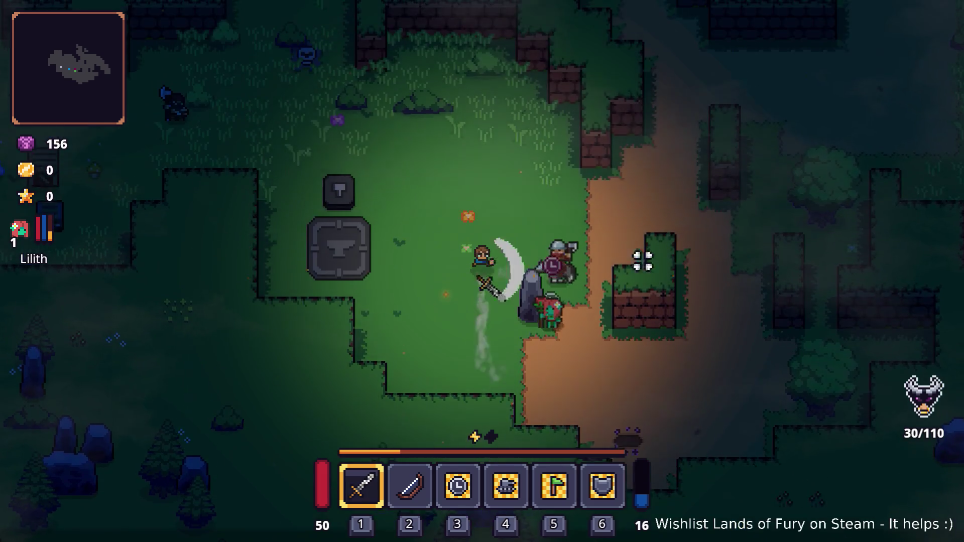
key(d)
click(669, 344)
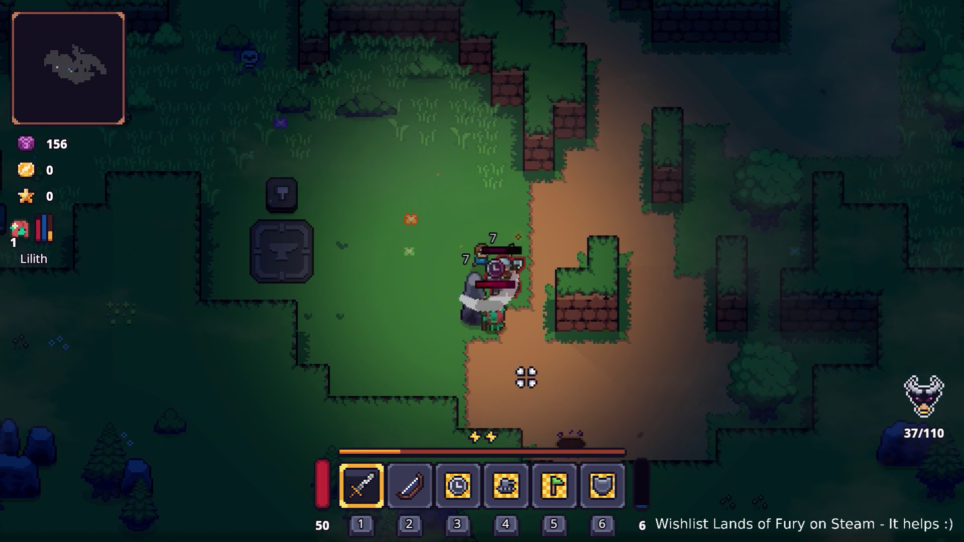
click(526, 315)
key(d)
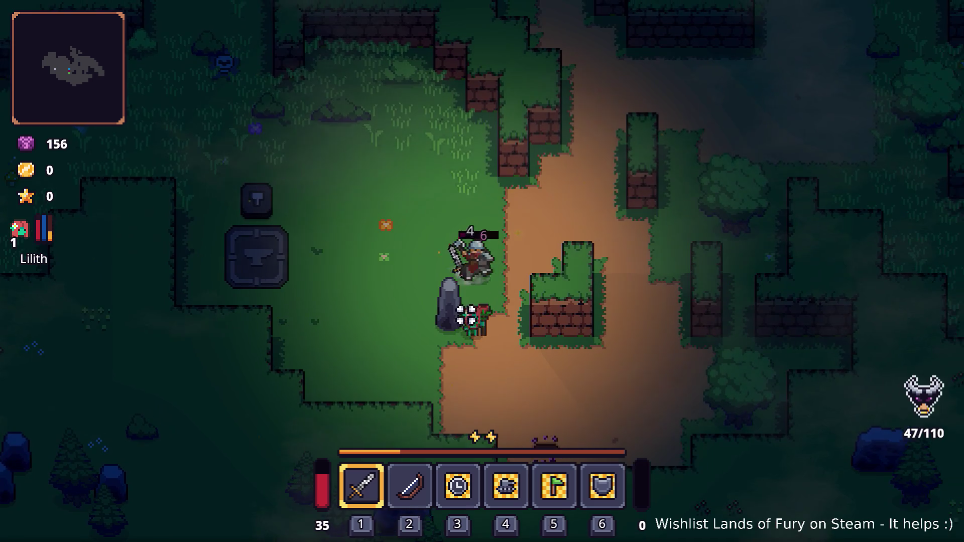
key(s)
key(space)
click(429, 291)
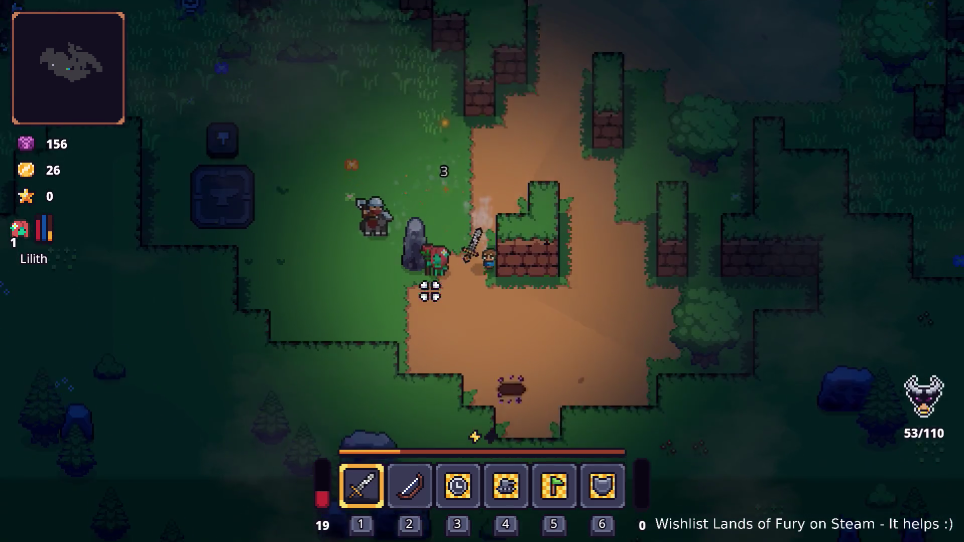
key(s)
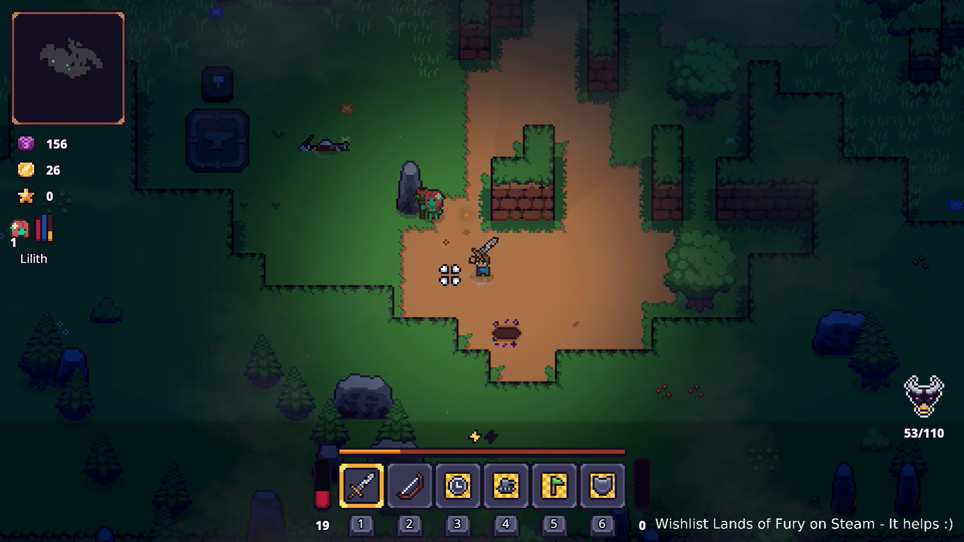
key(a)
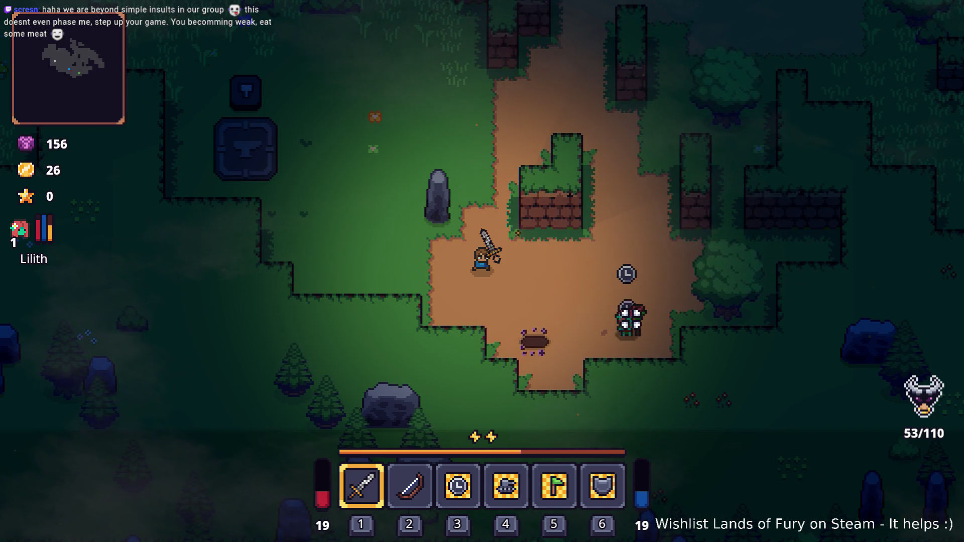
Step: Open the developer console, type a partial Player.Add command, then clear the input
key(grave)
key(grave)
key(grave)
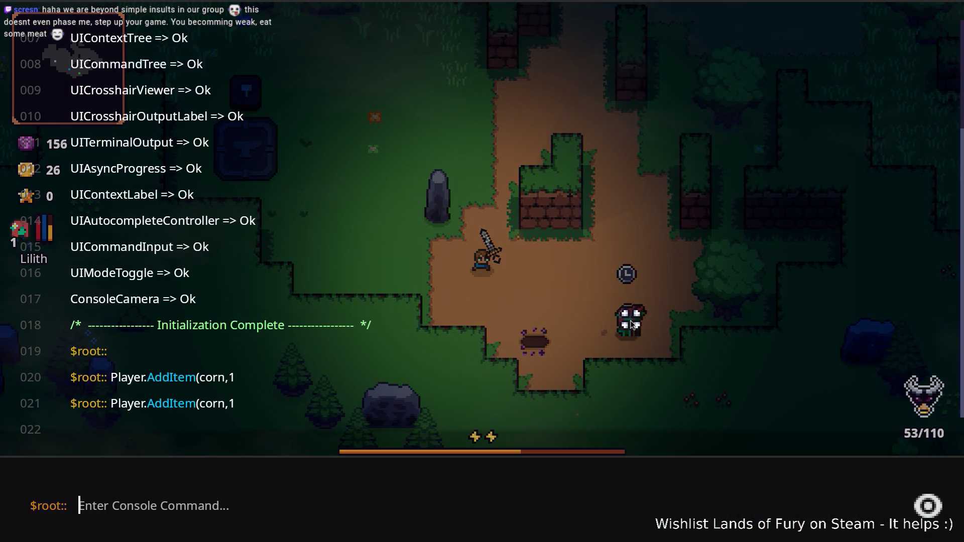
text(Player.a)
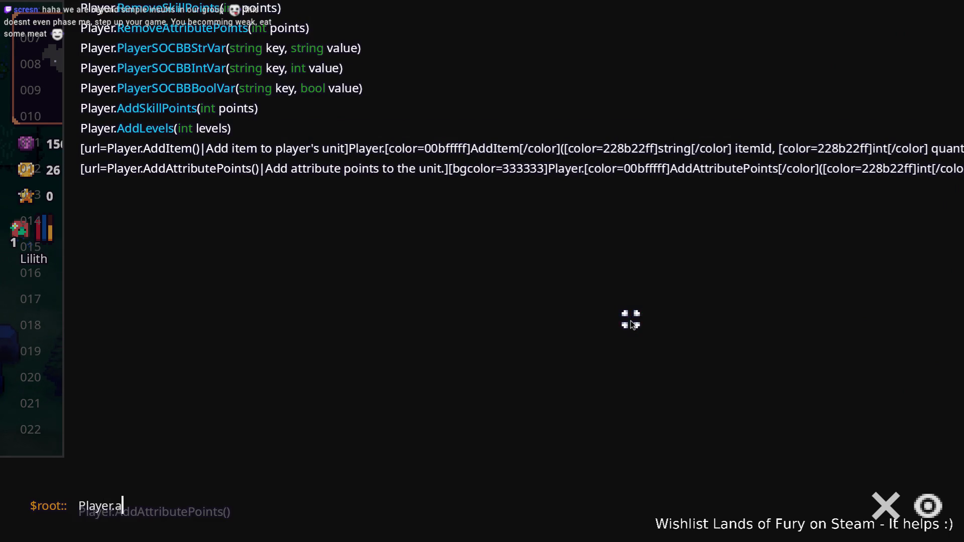
text(dd)
key(BackSpace)
text(d)
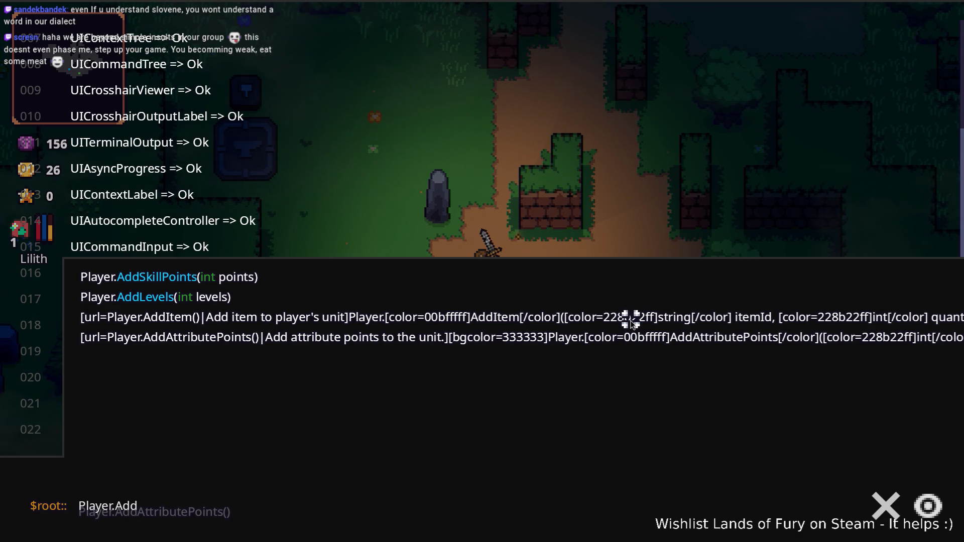
key(BackSpace)
key(BackSpace)
key(BackSpace)
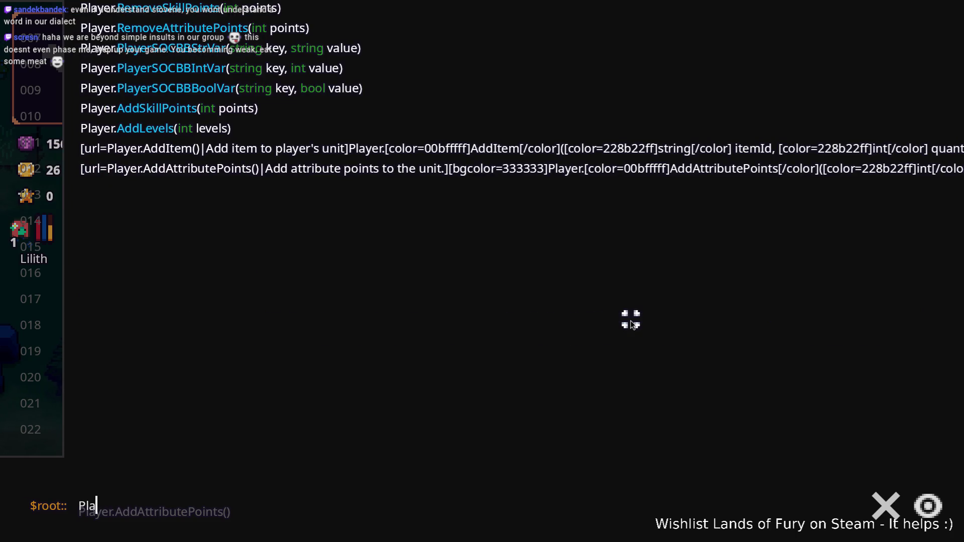
key(BackSpace)
key(BackSpace)
key(BackSpace)
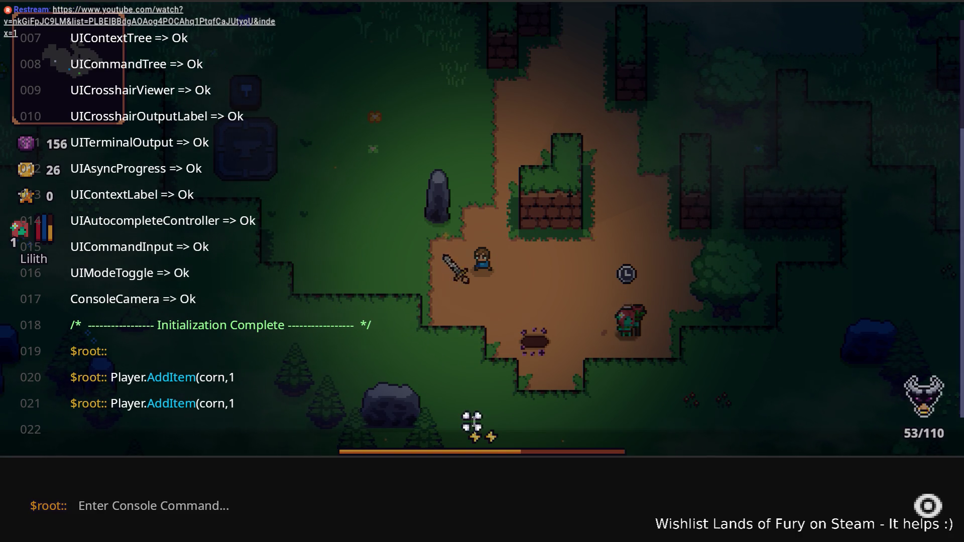
Step: Close the console, walk the hero right, then reopen the console with an empty input
click(498, 508)
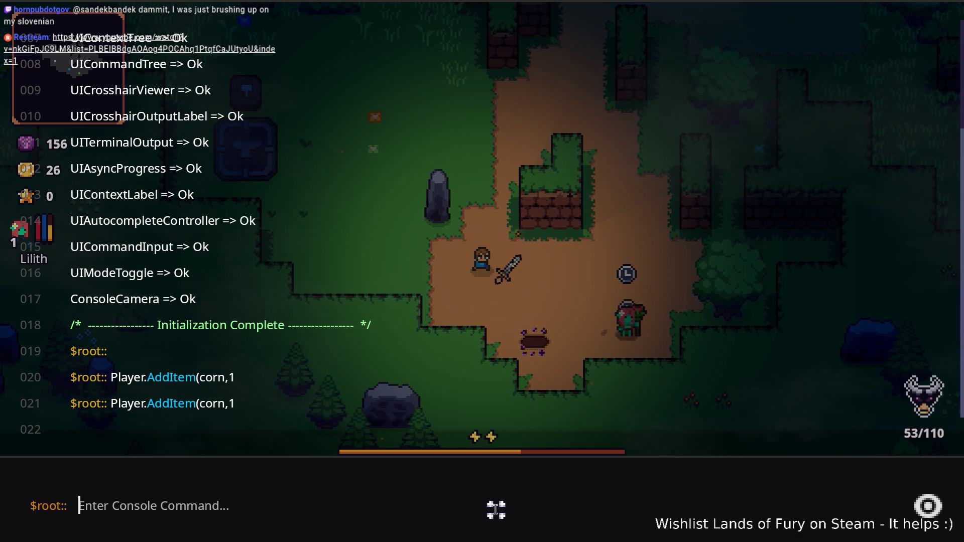
key(Escape)
click(628, 296)
key(d)
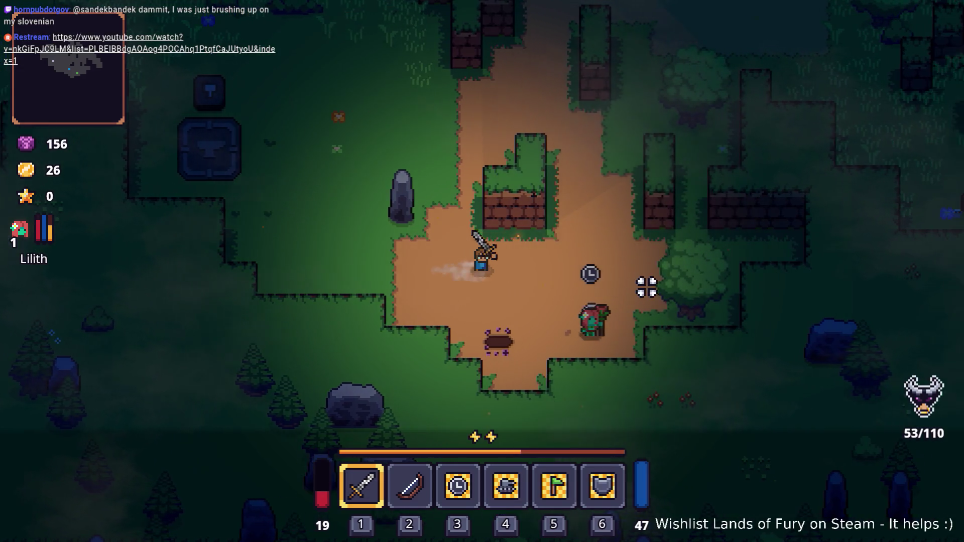
key(grave)
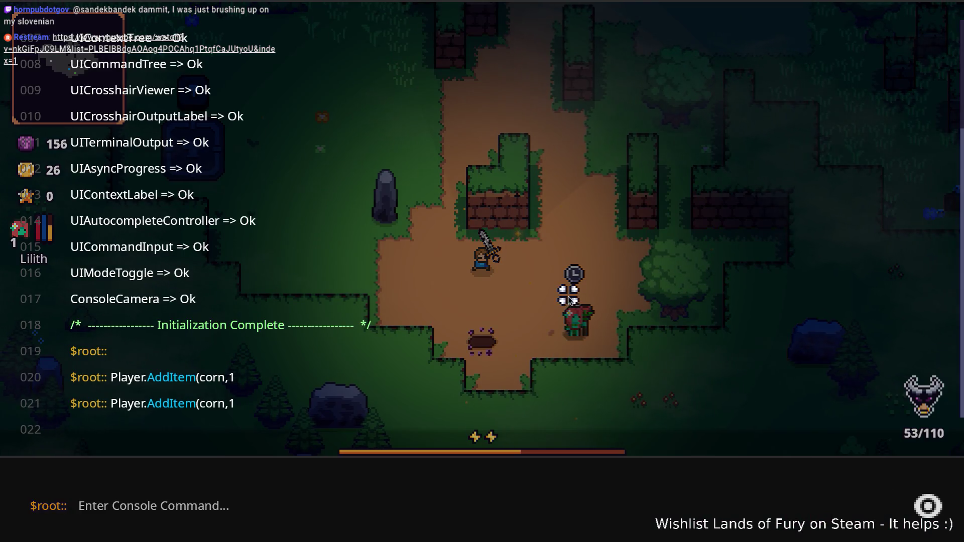
key(Up)
key(Escape)
key(grave)
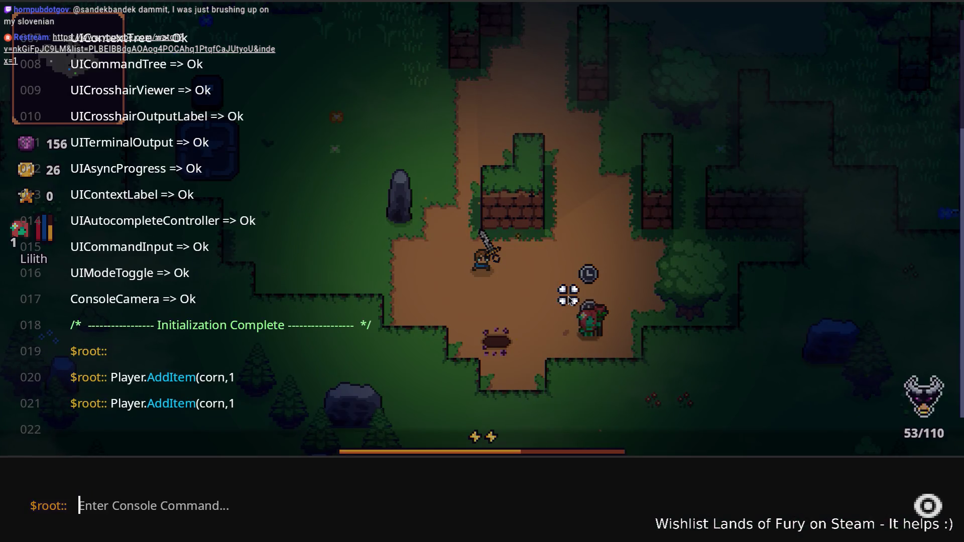
Step: Run Level.SpawnUnit(boar,1,2,80,0) to spawn a boar, then close the console
text(Level.SpawnUnit()
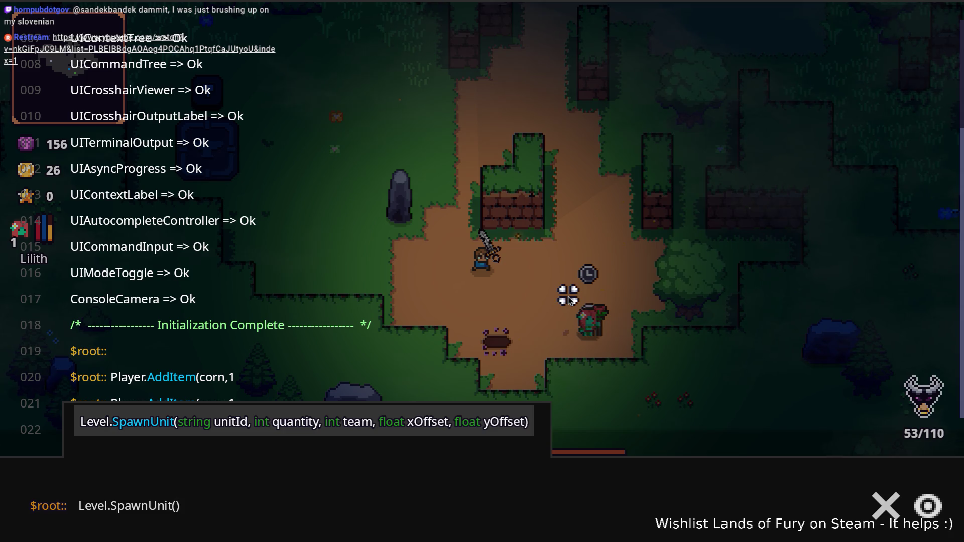
text(boar,1,2,80)
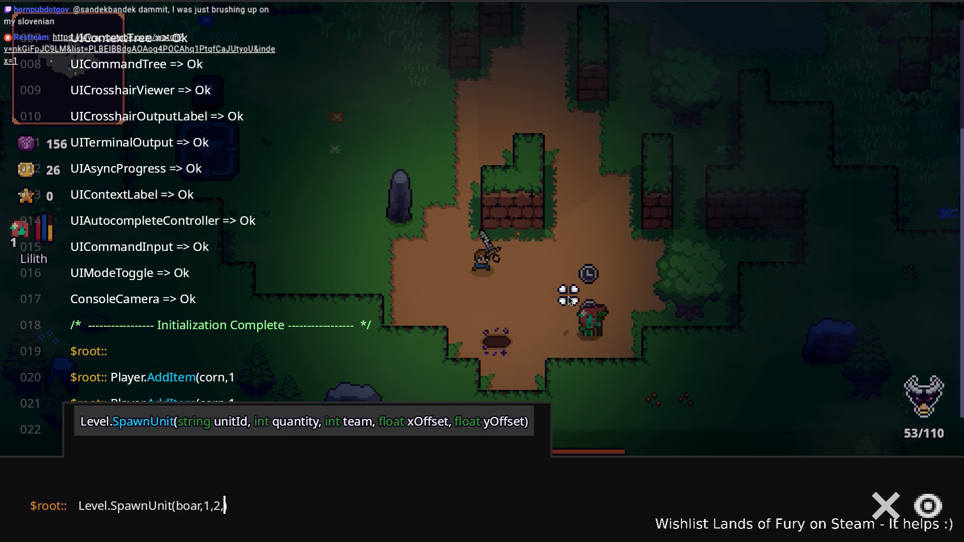
text(,0)
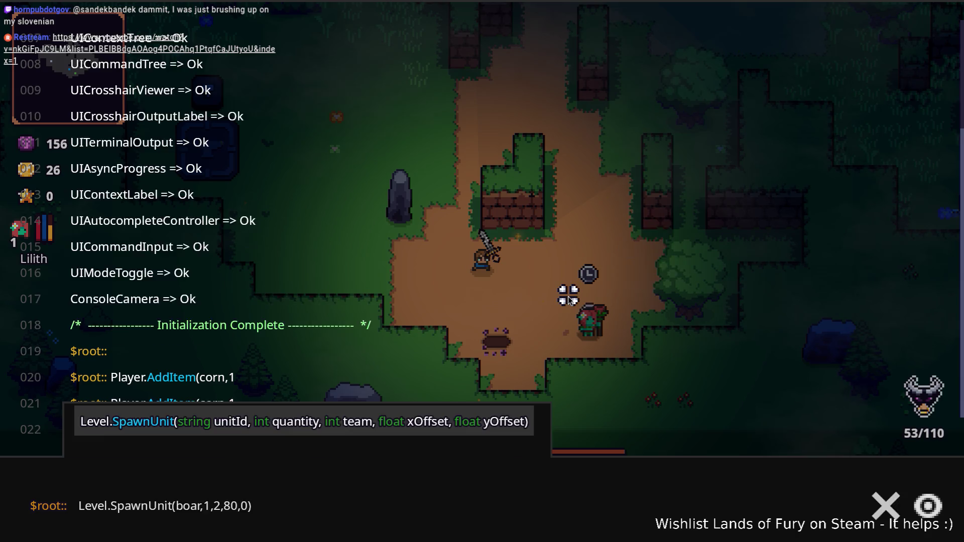
key(Return)
key(grave)
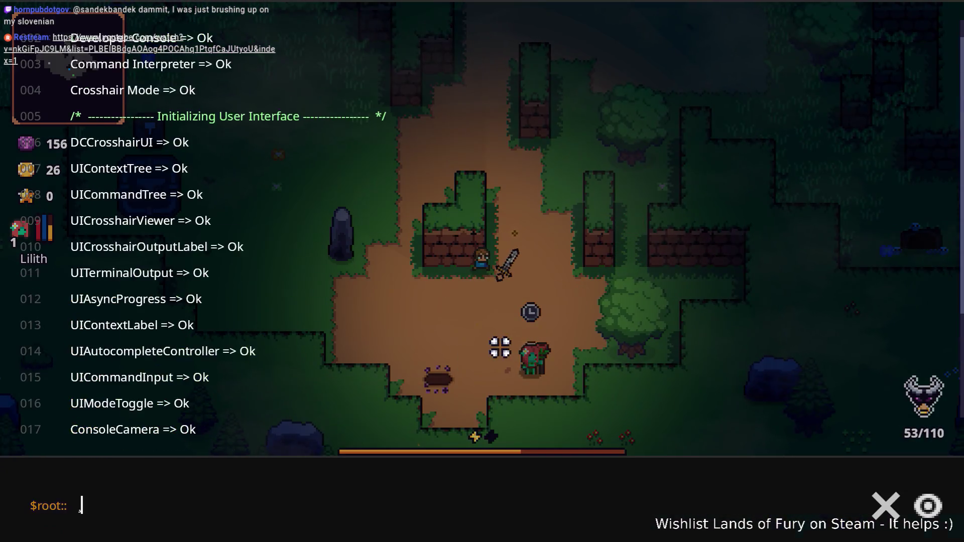
key(grave)
Step: Drop the corn from the inventory onto the ground
key(i)
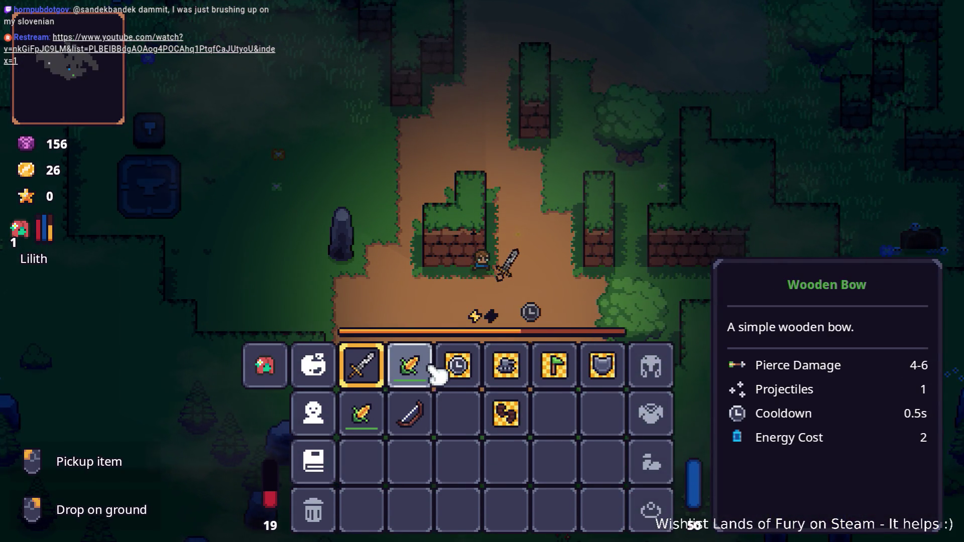
key(i)
key(w)
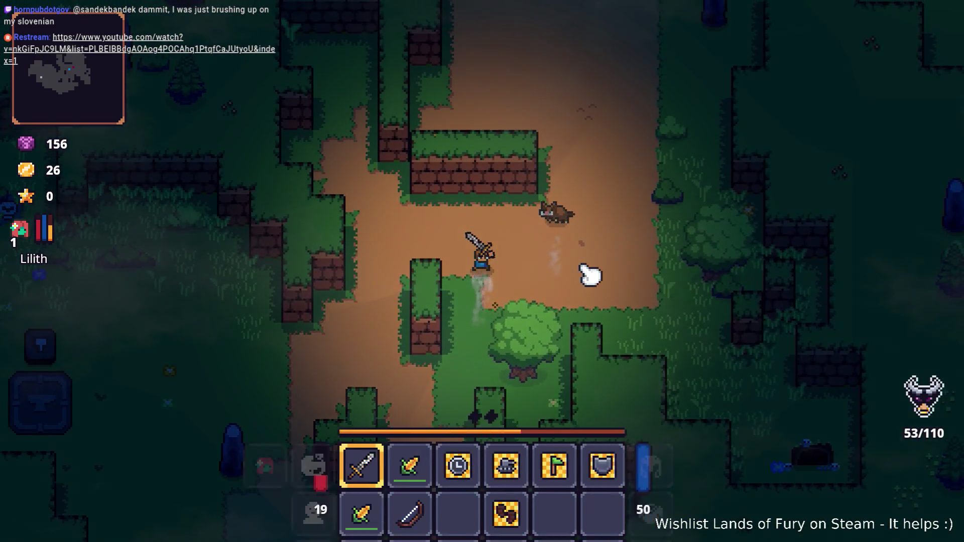
key(i)
right_click(433, 371)
key(i)
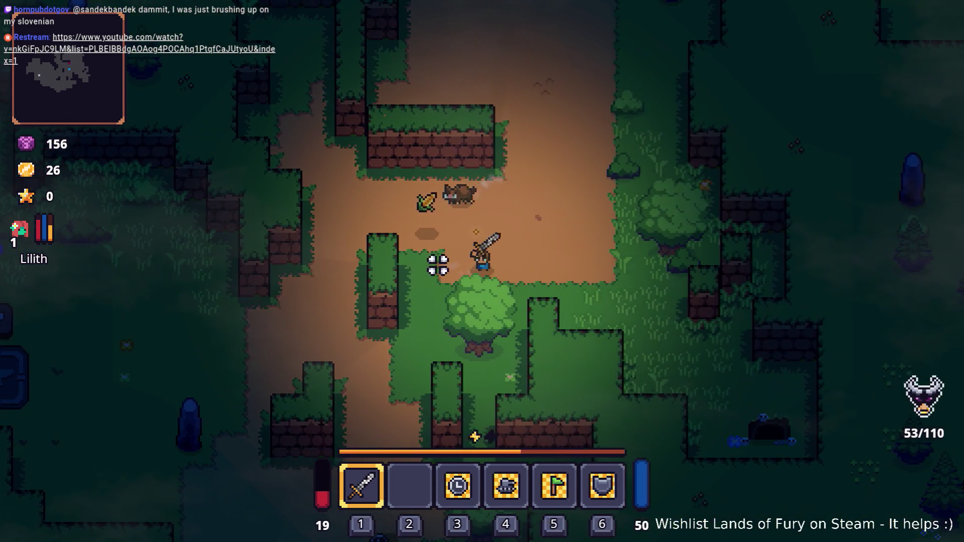
Step: Kill the boar, pick up its raw steaks, and check them in the inventory
key(w)
key(i)
key(i)
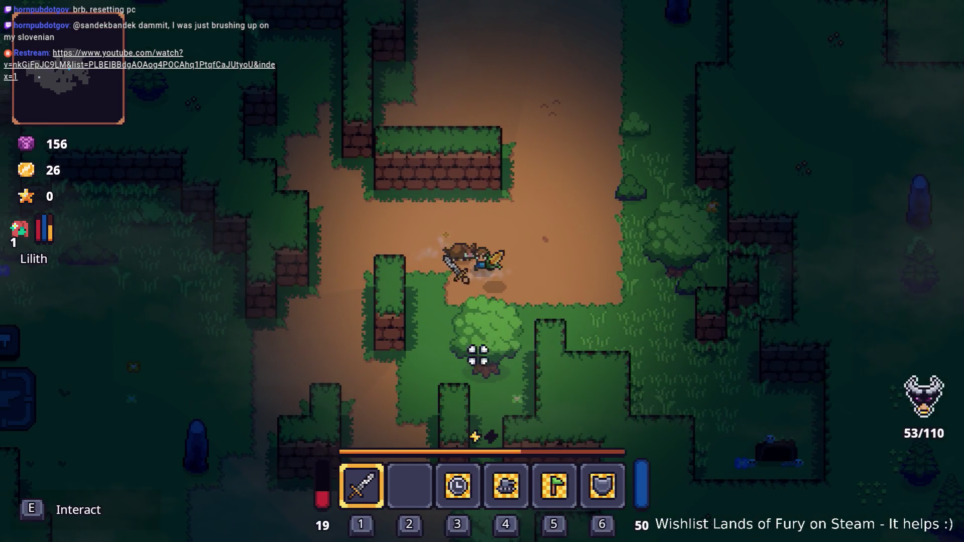
key(w)
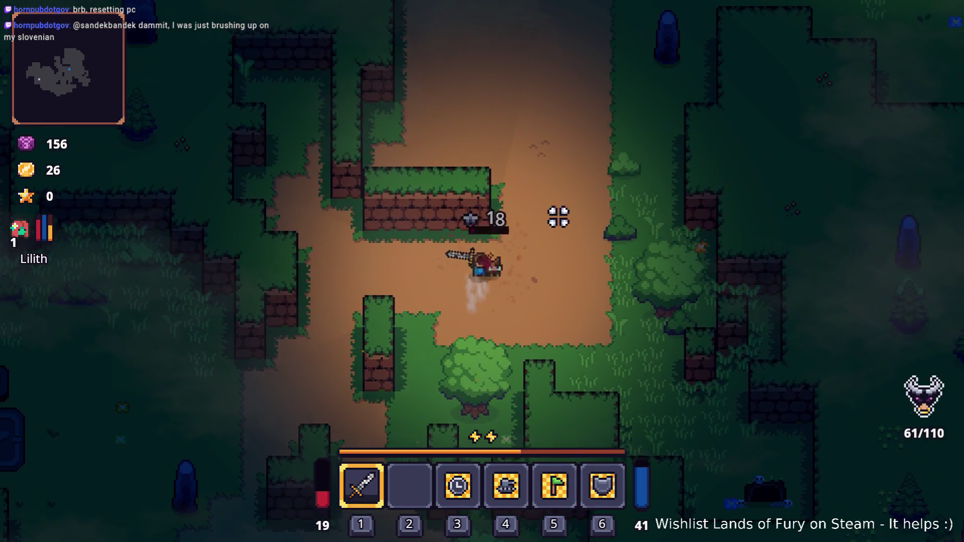
click(522, 221)
key(d)
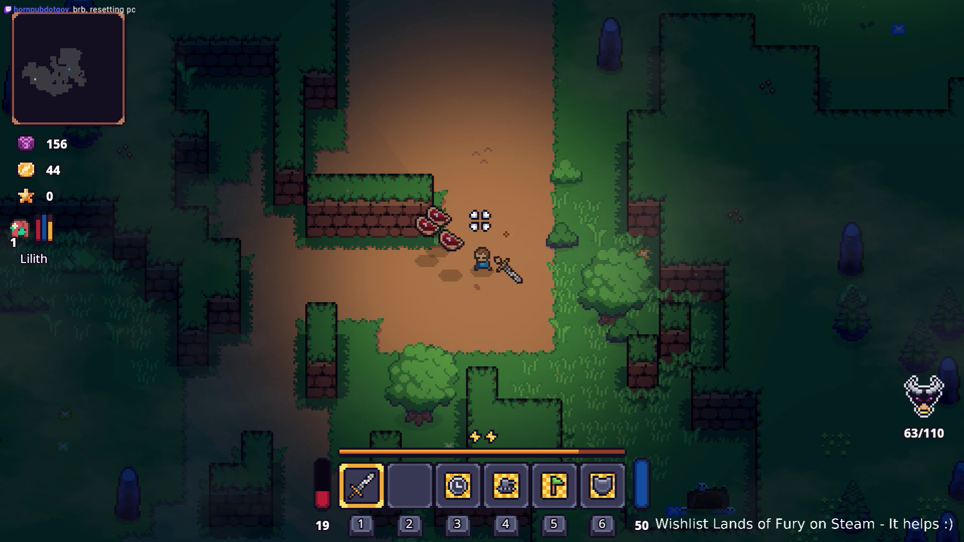
key(a)
key(e)
key(w)
key(Tab)
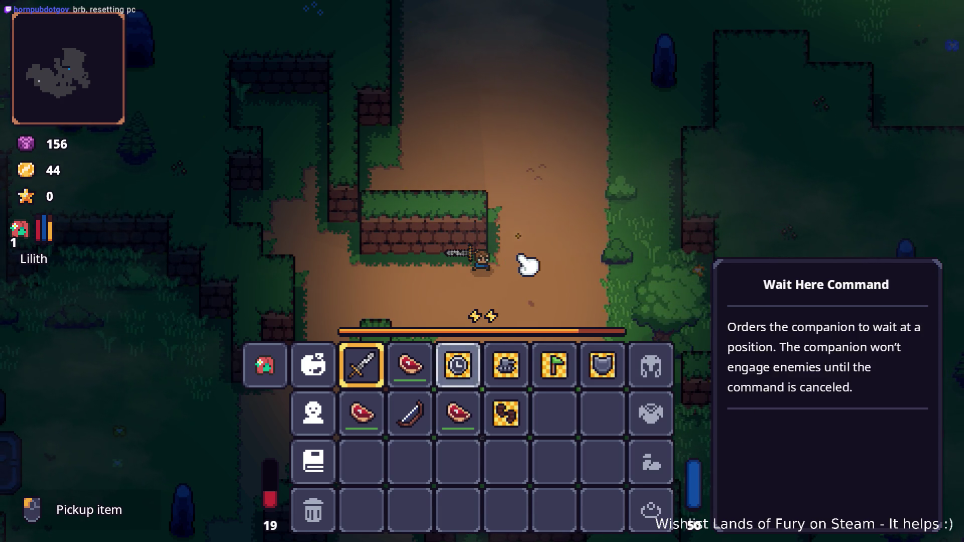
Step: Close the inventory and walk around the dirt clearing, swinging the sword and checking the inventory
key(Tab)
key(d)
key(s)
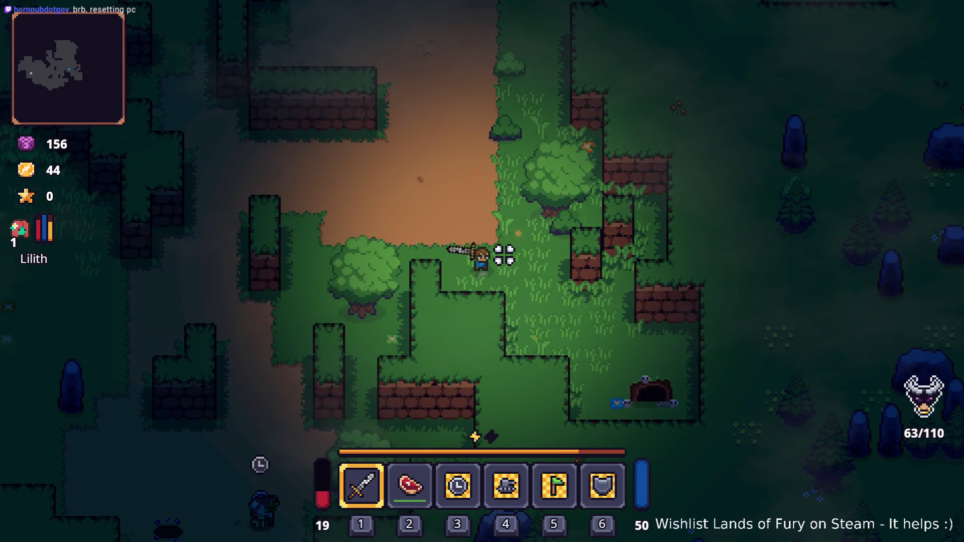
key(a)
key(s)
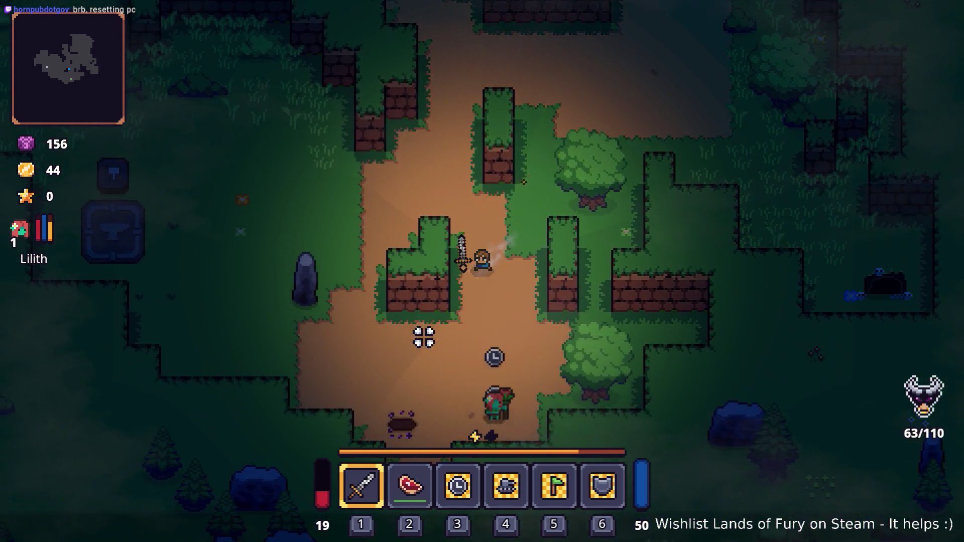
key(s)
click(423, 336)
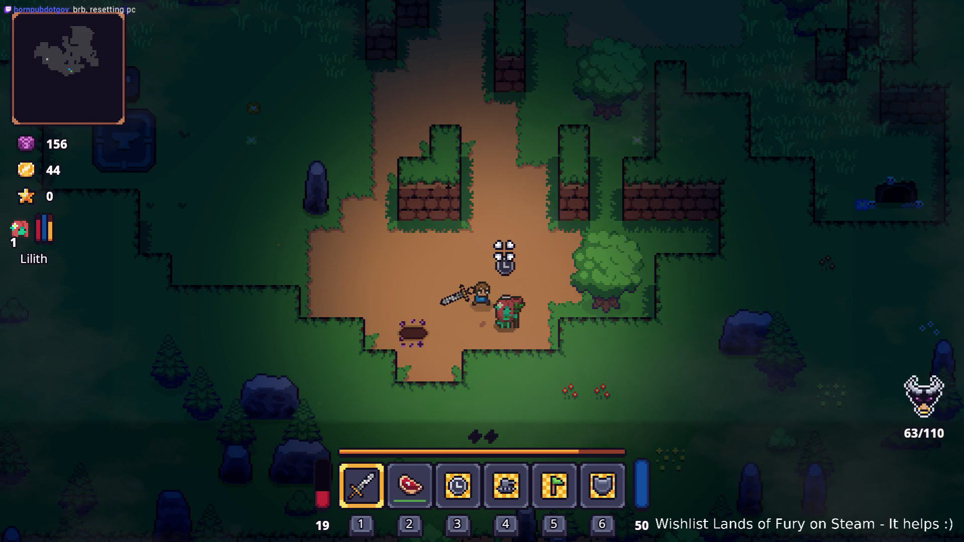
key(a)
key(w)
key(Tab)
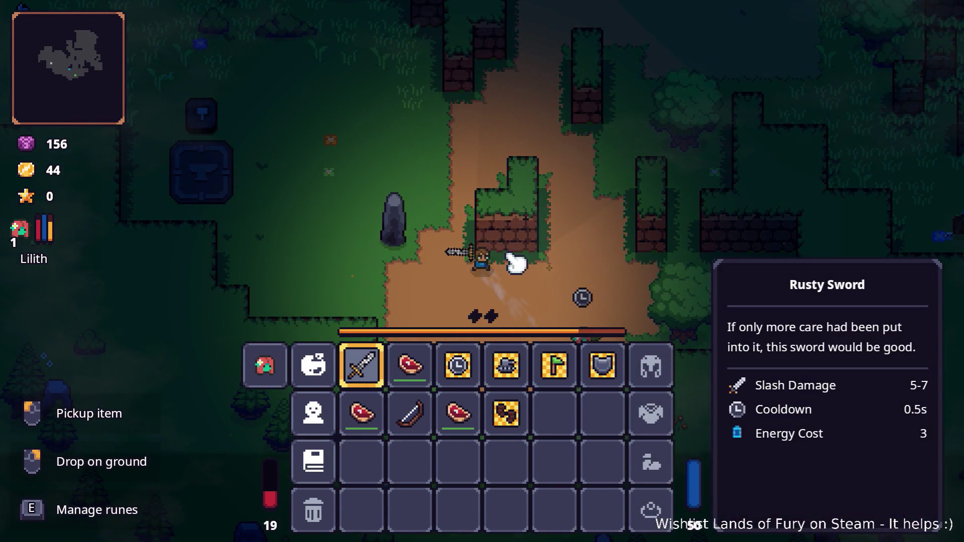
key(Tab)
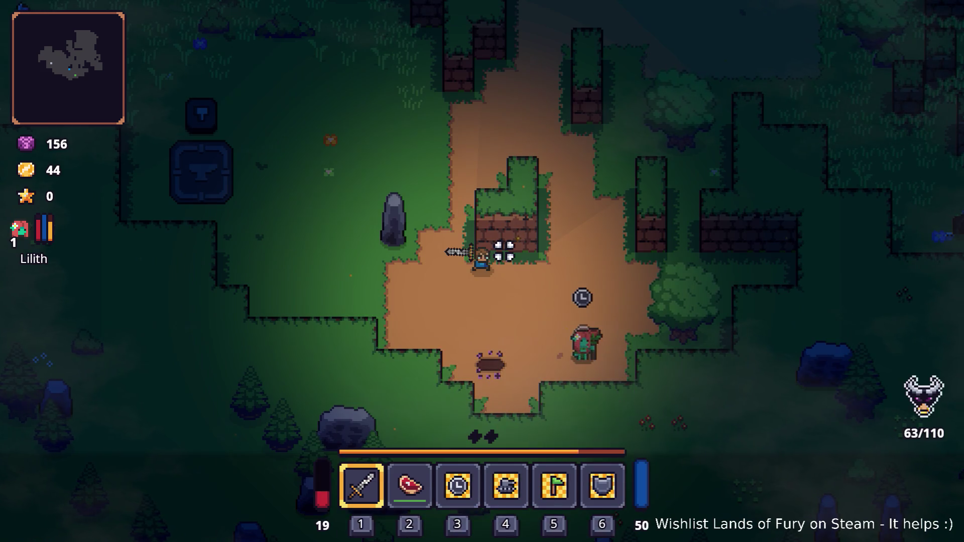
Step: Walk up-right, then open the console and recall Level.SpawnUnit(boar,1,2,80,0)
key(d)
key(w)
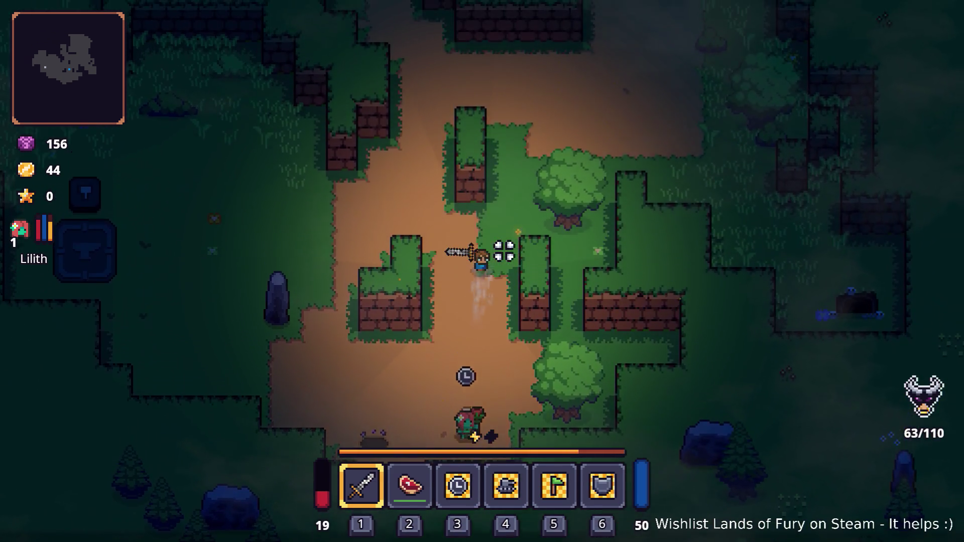
key(Tab)
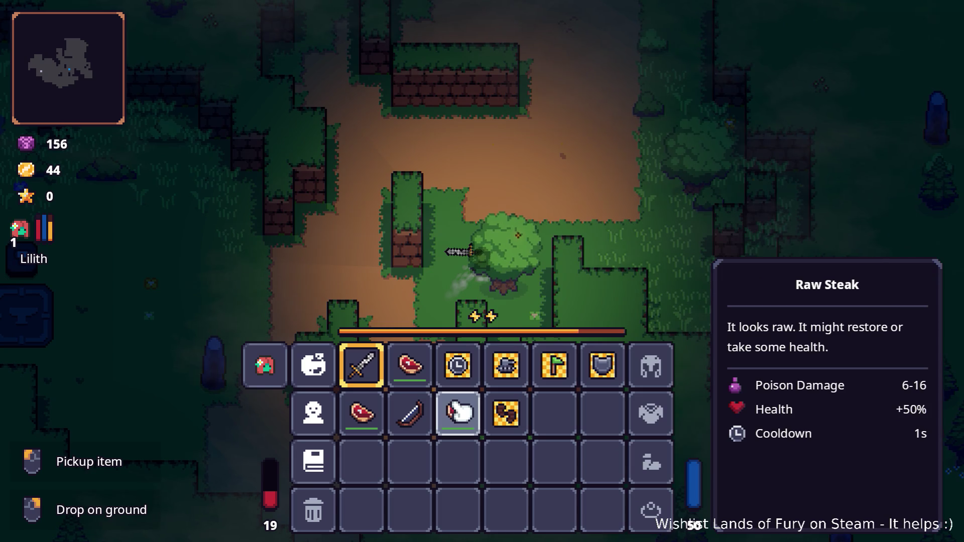
key(grave)
key(Up)
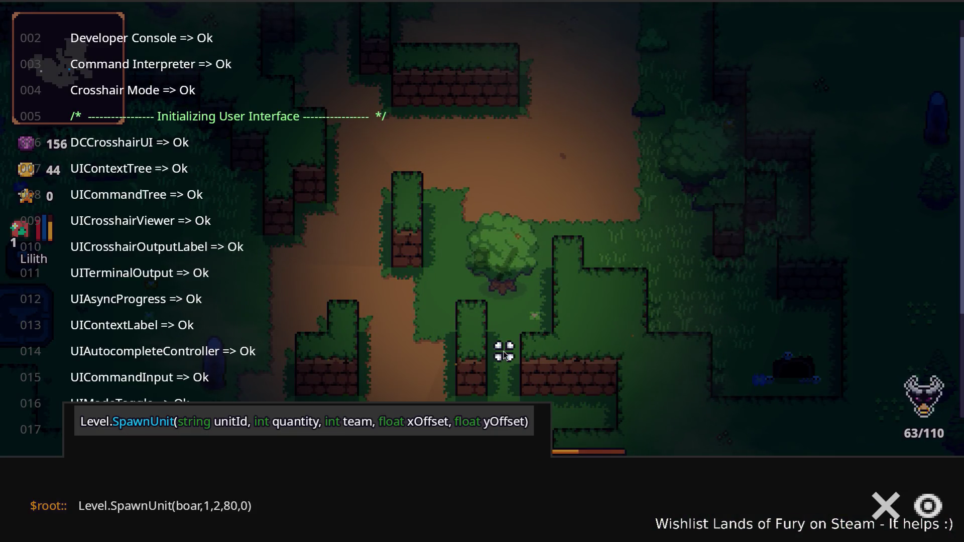
Step: Erase the half-typed developer console command back to 'Level'
key(BackSpace)
key(BackSpace)
key(BackSpace)
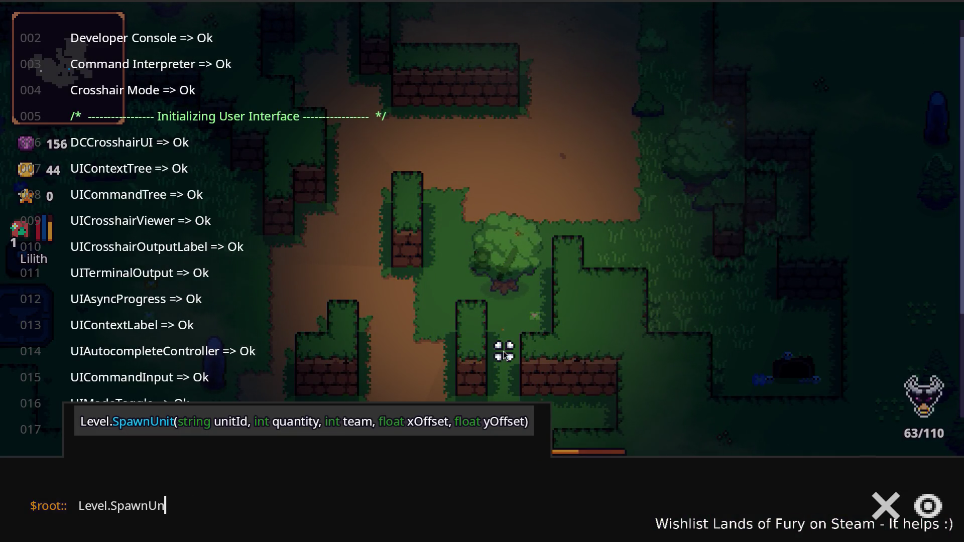
text(ad)
key(BackSpace)
key(BackSpace)
text(play)
key(BackSpace)
key(BackSpace)
key(BackSpace)
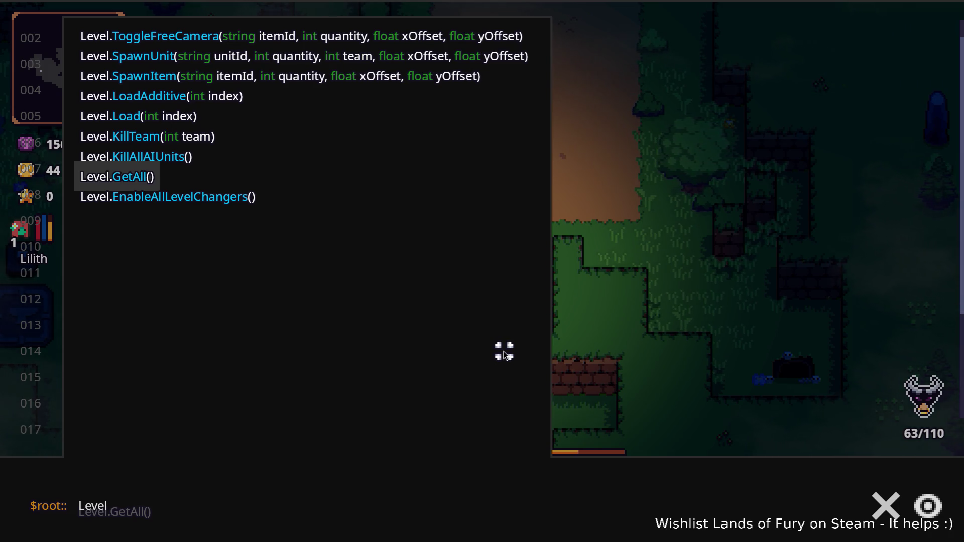
Step: Close the developer console, pause Lands of Fury and quit to the desktop
key(Escape)
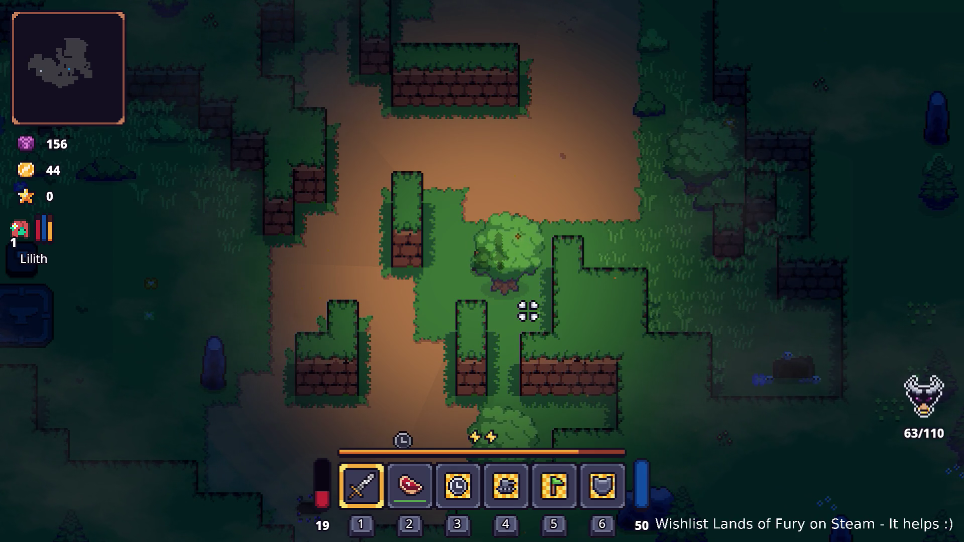
key(Escape)
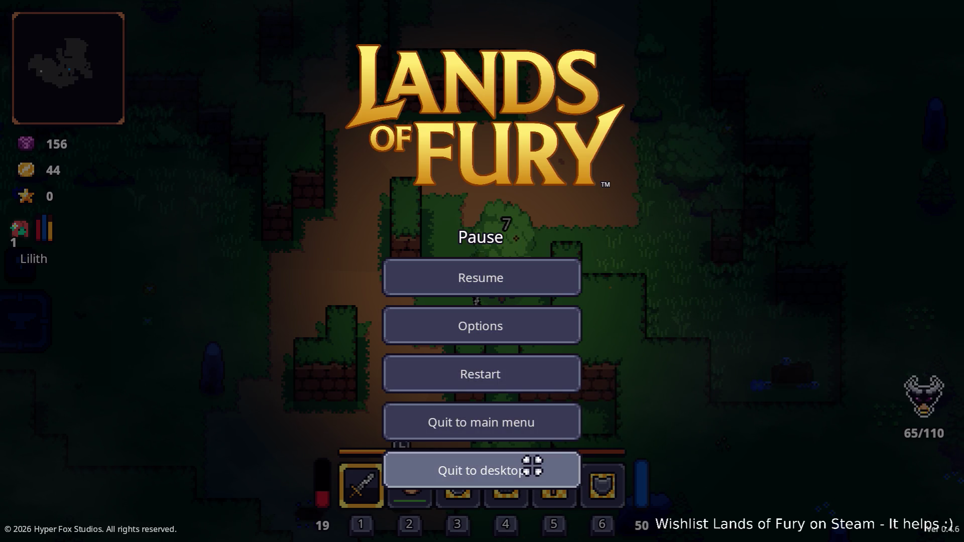
click(533, 466)
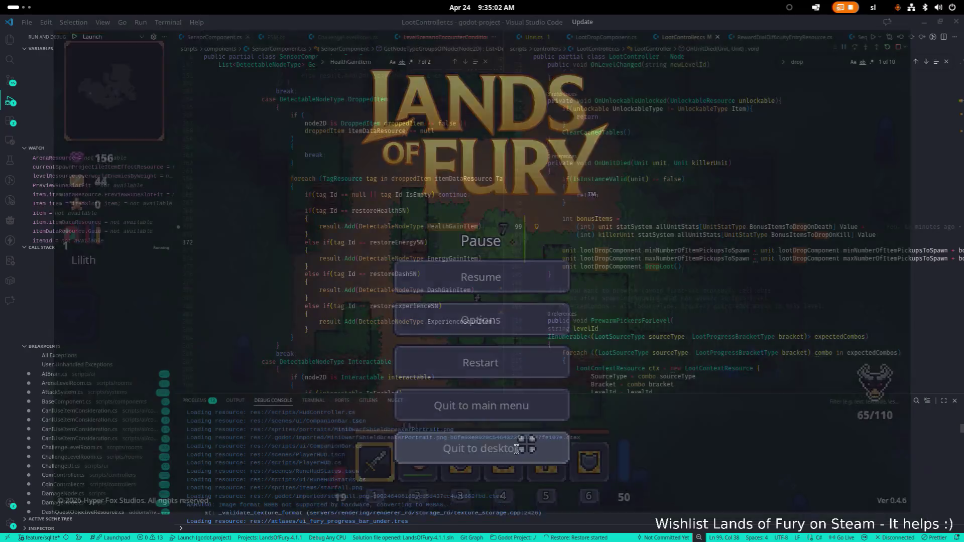
Step: Switch to Aseprite and scroll Items.png to the food row with the carrot
key(alt+Tab)
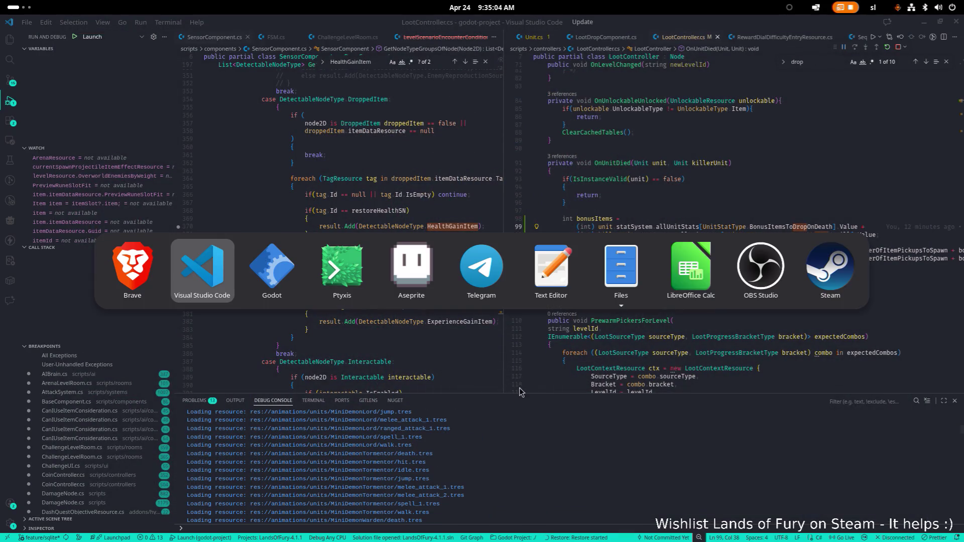
click(411, 269)
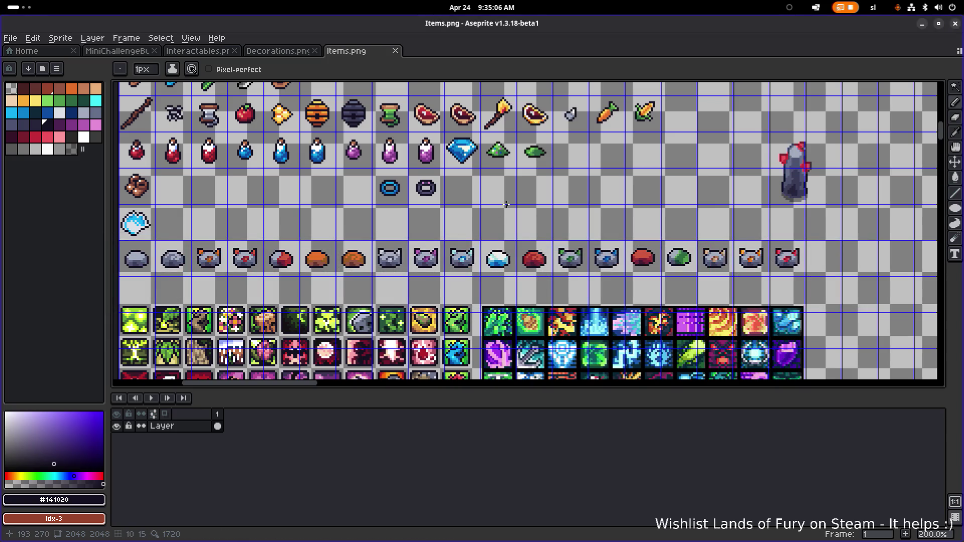
scroll(251, 200, up, 2)
scroll(251, 201, right, 2)
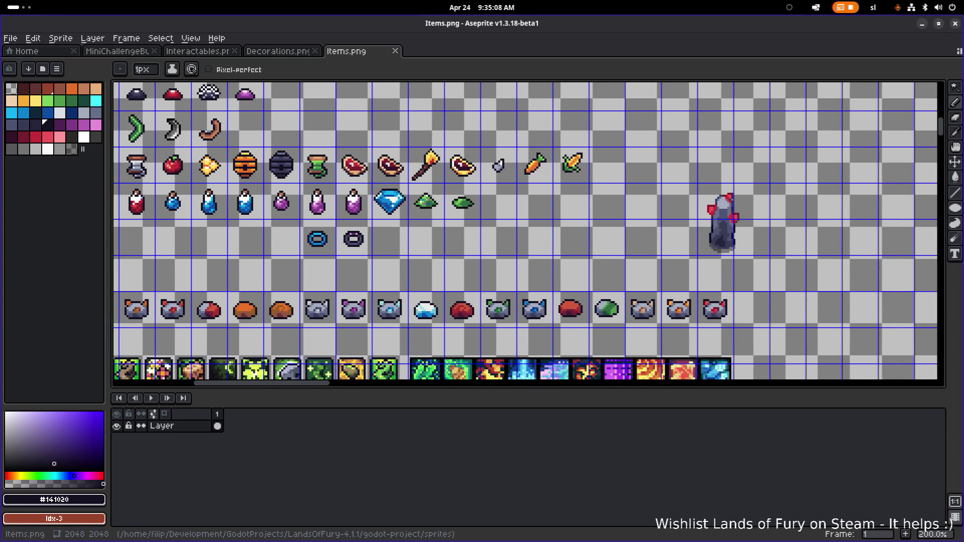
key(alt+Tab)
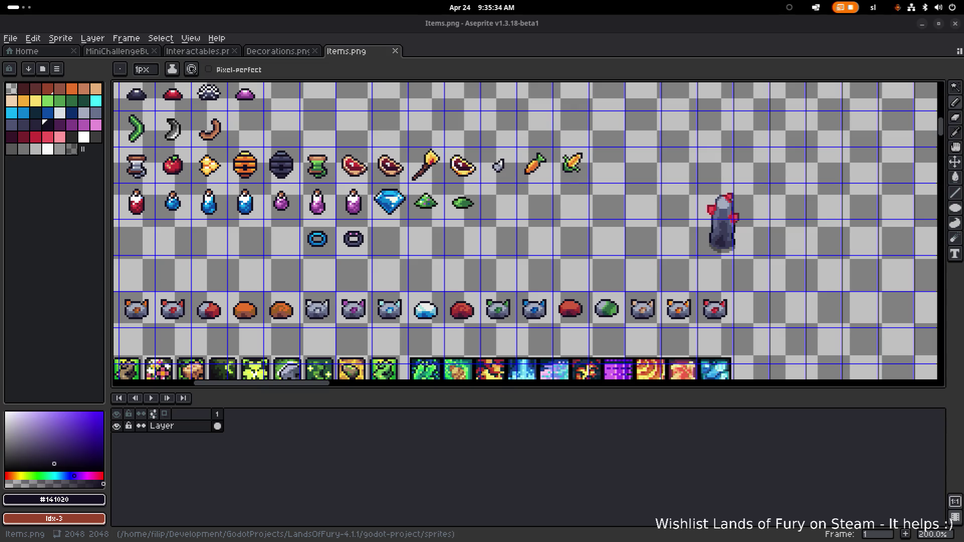
scroll(462, 186, right, 3)
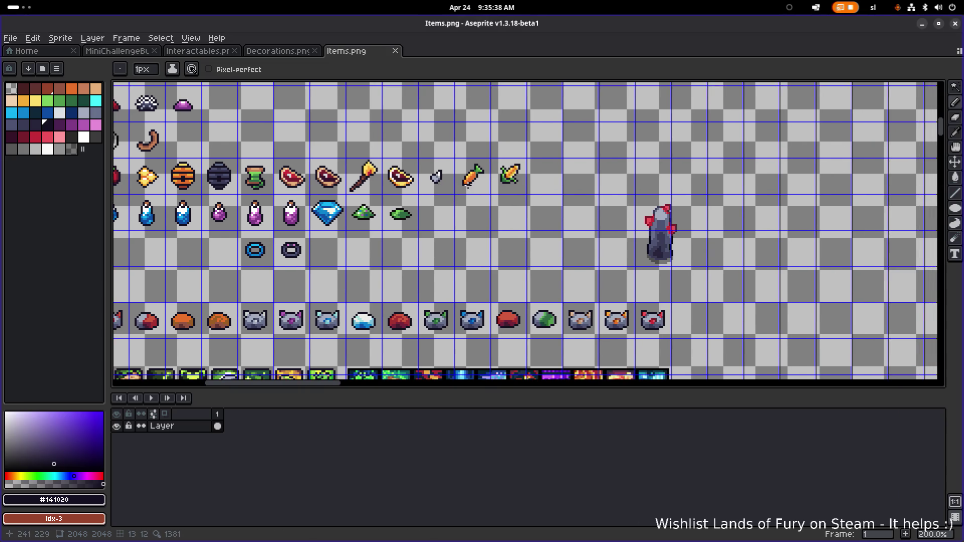
Step: Select the carrot's grid cell in Items.png with the rectangular marquee
key(m)
scroll(433, 163, up, 3)
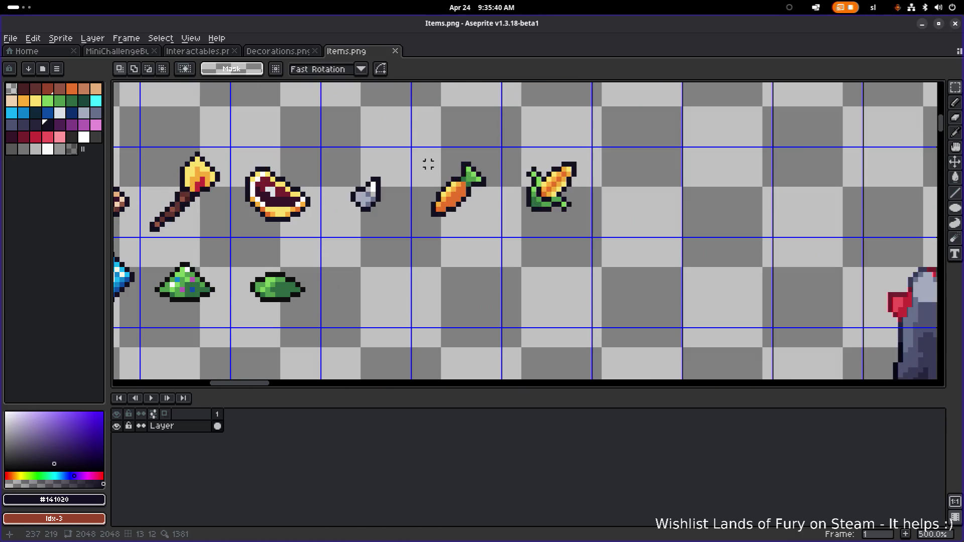
drag(413, 149, 503, 240)
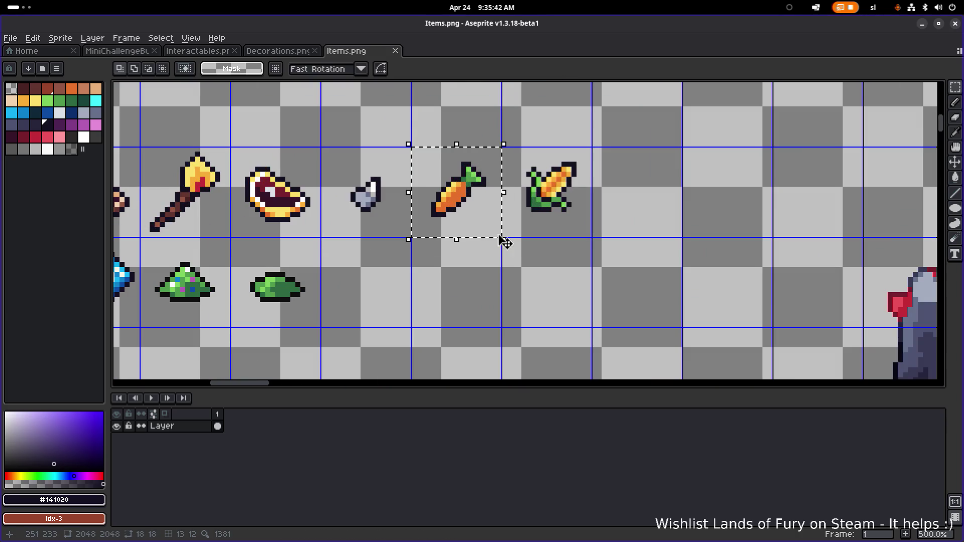
Step: Switch to the Decorations.png sheet and scroll around it looking for empty space
click(278, 50)
scroll(390, 127, down, 3)
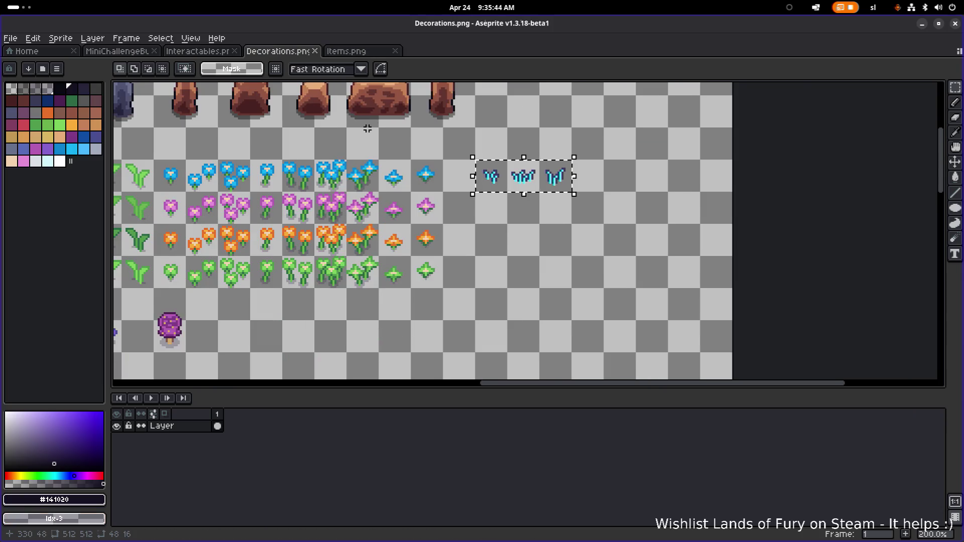
scroll(512, 252, down, 5)
scroll(512, 253, left, 5)
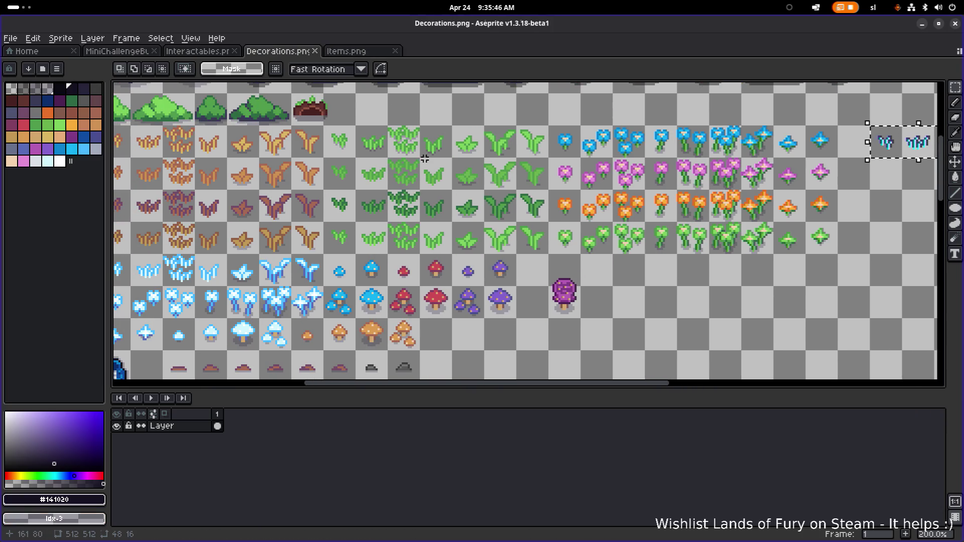
scroll(379, 200, down, 1)
scroll(377, 201, up, 1)
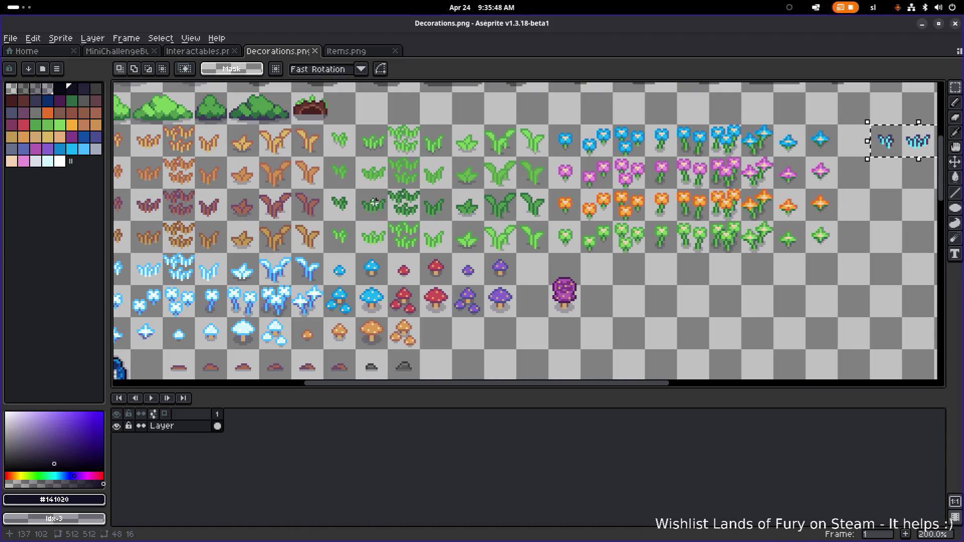
scroll(485, 235, left, 3)
scroll(485, 235, up, 1)
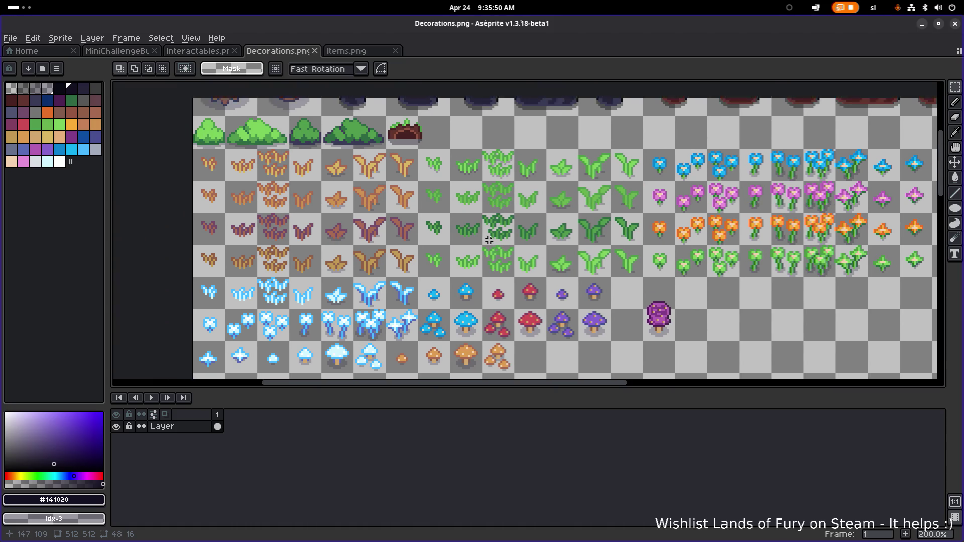
scroll(488, 240, down, 1)
scroll(405, 154, right, 3)
scroll(405, 155, down, 1)
scroll(405, 155, up, 2)
scroll(405, 155, left, 1)
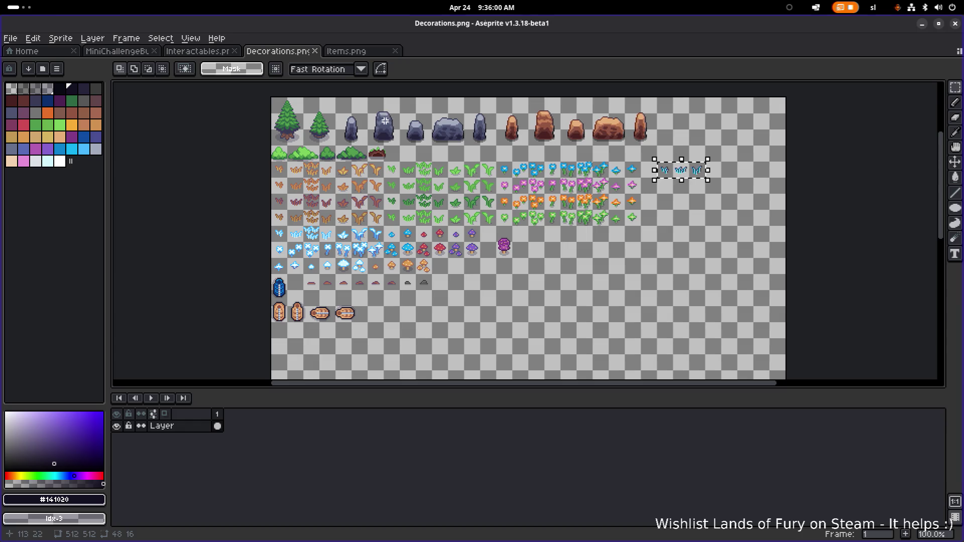
Step: Close Decorations.png and reopen decorations.png from the recent files list
click(315, 50)
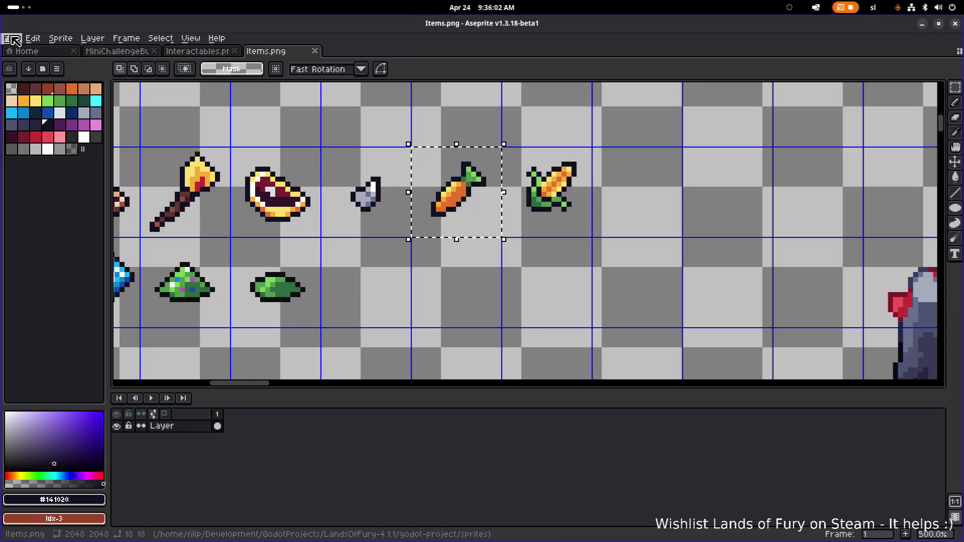
click(13, 39)
mouse_move(60, 74)
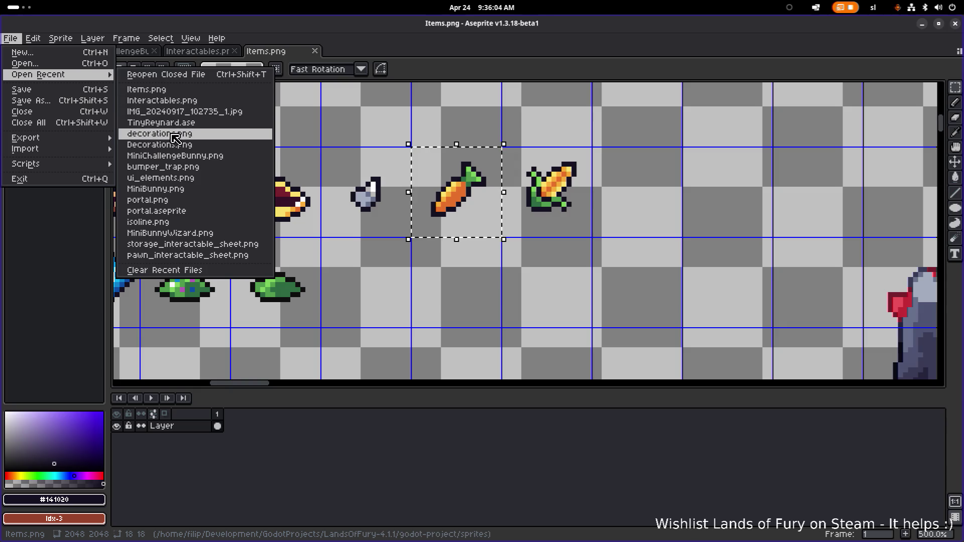
click(175, 136)
Step: Paste the copied carrot into decorations.png and drag it into an empty cell beside the mushrooms
mouse_move(387, 150)
mouse_down()
mouse_move(391, 194)
mouse_move(349, 288)
mouse_up()
drag(399, 242, 396, 282)
scroll(455, 268, up, 1)
scroll(469, 264, down, 2)
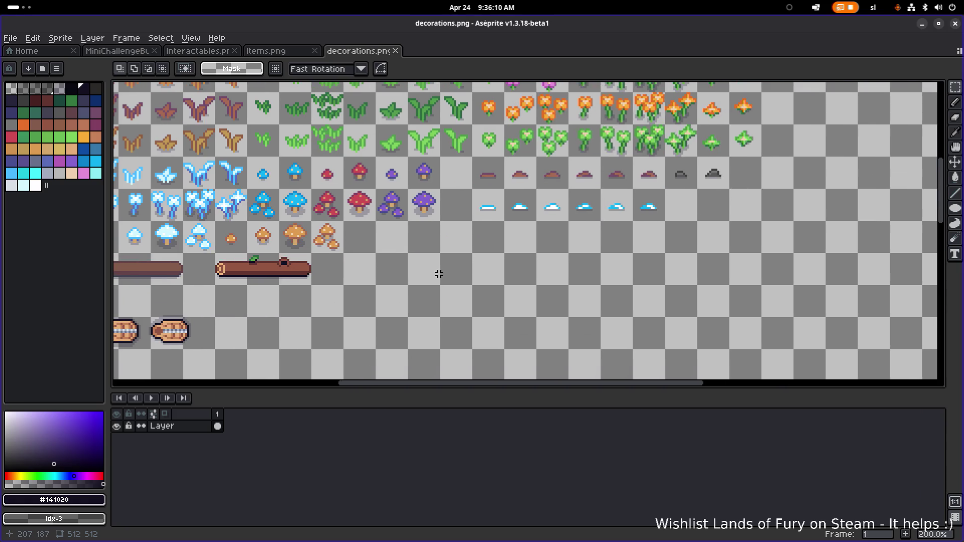
key(ctrl+v)
mouse_move(508, 347)
mouse_down()
mouse_move(431, 245)
mouse_move(500, 321)
mouse_up()
scroll(489, 244, down, 1)
scroll(476, 293, up, 3)
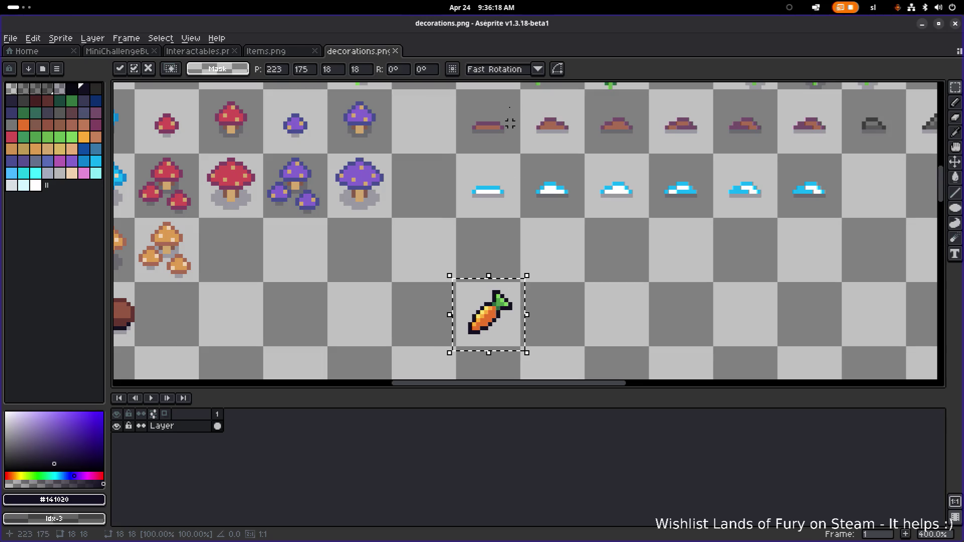
Step: Copy the corn cell from Items.png and paste it beside the carrot in decorations.png
key(ctrl+shift+Tab)
click(583, 144)
mouse_move(588, 149)
mouse_down()
mouse_move(490, 224)
mouse_move(502, 236)
mouse_up()
key(ctrl+Tab)
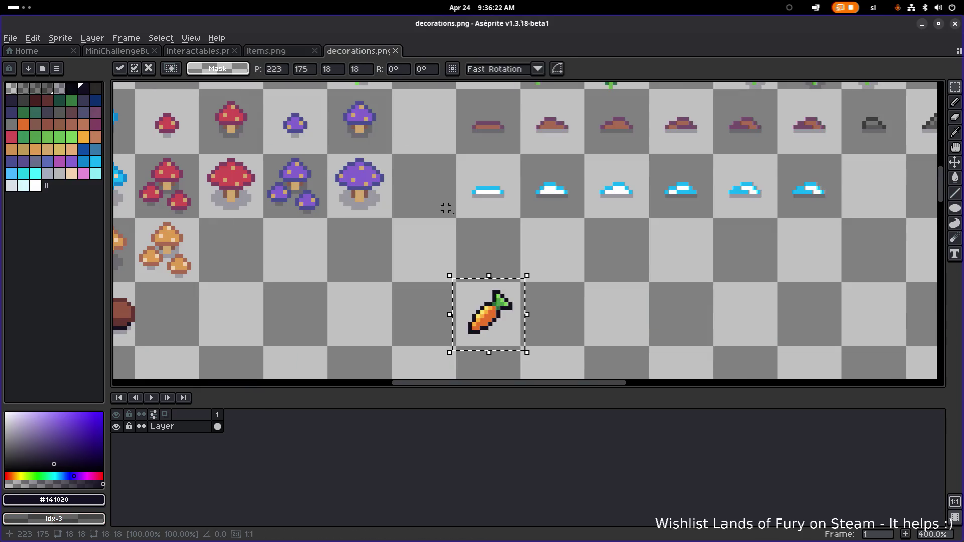
scroll(446, 207, down, 2)
key(ctrl+v)
mouse_move(576, 316)
mouse_down()
mouse_move(472, 226)
mouse_move(477, 238)
mouse_up()
scroll(471, 226, up, 4)
click(642, 206)
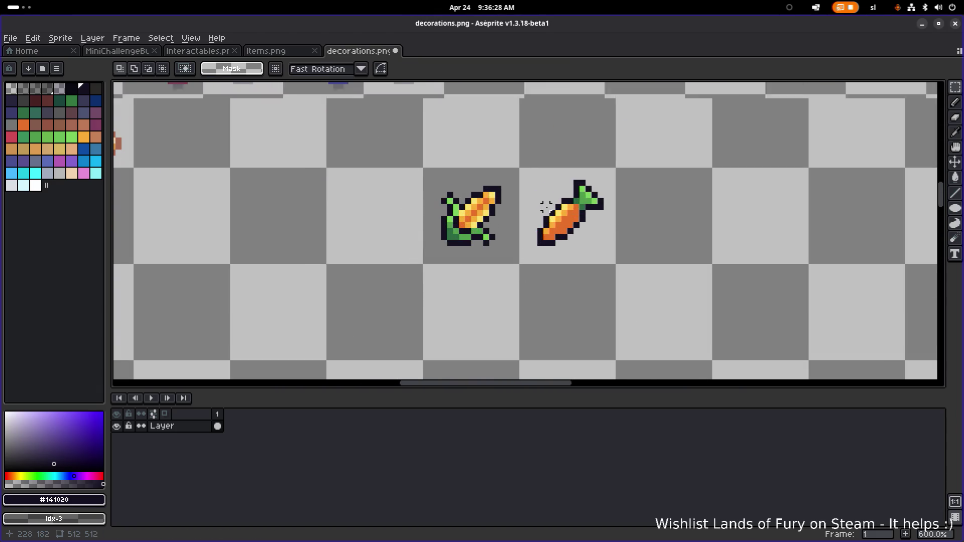
Step: Move the green leaf sprite into the cell next to the carrot and select the carrot's lower body
scroll(546, 206, down, 4)
scroll(476, 167, up, 2)
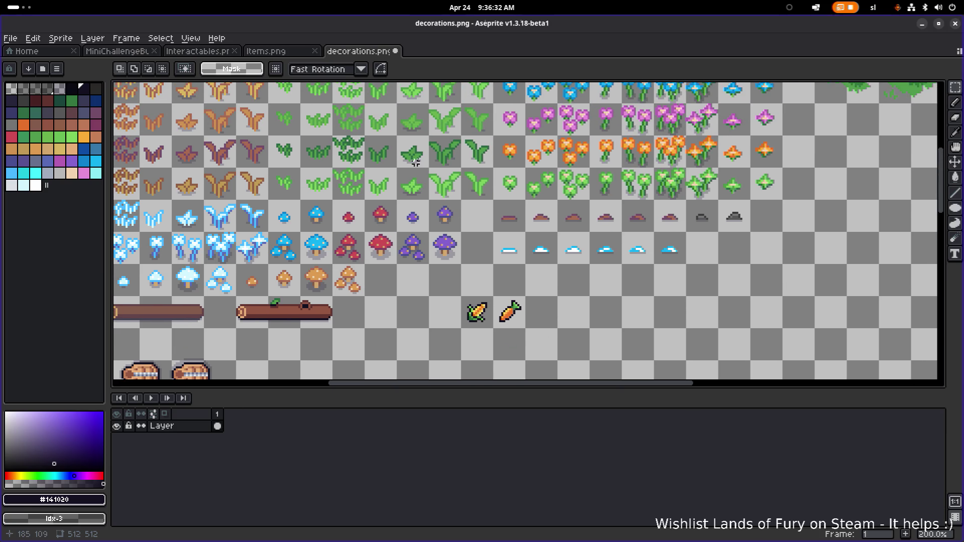
scroll(427, 166, down, 1)
scroll(410, 156, up, 3)
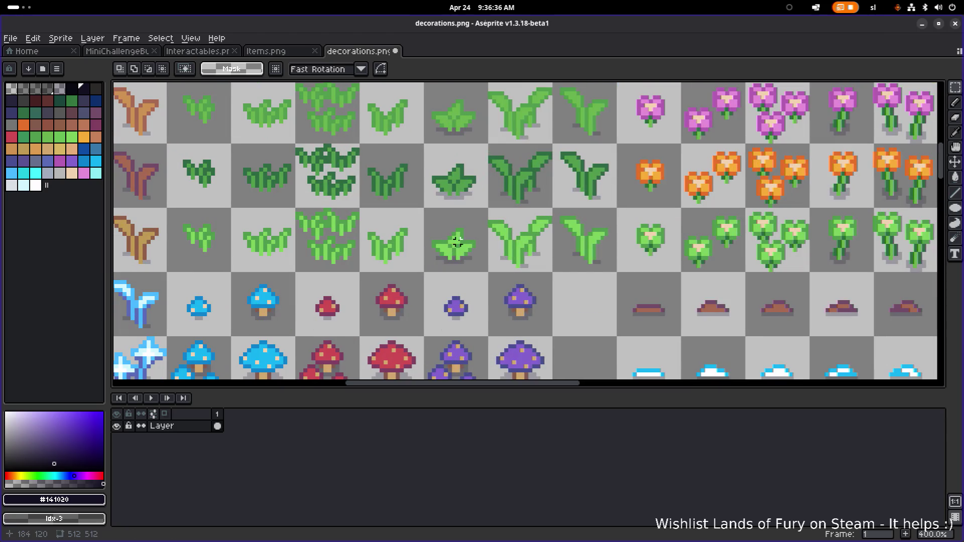
scroll(466, 233, down, 3)
mouse_move(441, 218)
mouse_down()
mouse_move(552, 268)
mouse_move(452, 209)
mouse_move(475, 200)
mouse_up()
scroll(553, 269, up, 3)
scroll(552, 271, up, 2)
click(508, 295)
drag(455, 260, 496, 212)
mouse_move(321, 340)
mouse_down()
mouse_move(373, 280)
mouse_move(480, 244)
mouse_up()
scroll(371, 291, down, 1)
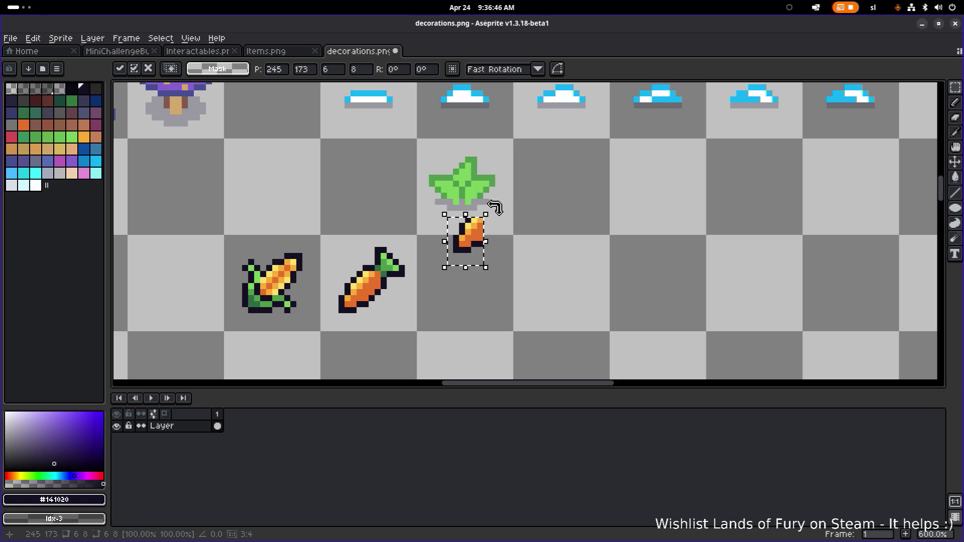
Step: Rotate the carrot piece 45° and move it up two pixels under the leaves
drag(494, 206, 475, 204)
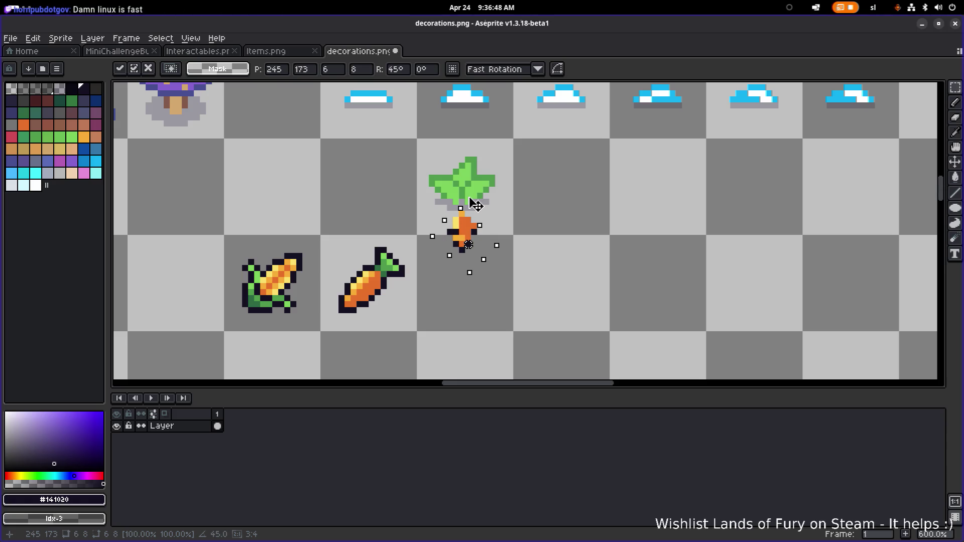
click(510, 201)
scroll(490, 222, up, 4)
mouse_move(492, 324)
mouse_down()
mouse_move(372, 235)
mouse_move(355, 188)
mouse_up()
drag(420, 233, 417, 203)
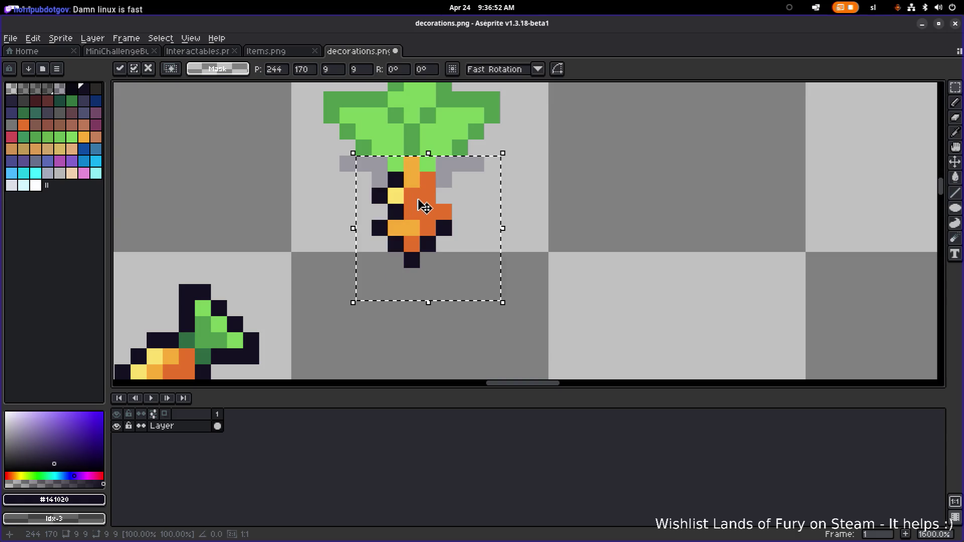
click(508, 161)
scroll(508, 161, down, 1)
scroll(434, 242, up, 1)
Step: Pencil dark outline pixels along the carrot's top and right side
key(i)
key(b)
click(430, 265)
click(500, 246)
key(ctrl+z)
click(430, 235)
click(462, 234)
key(ctrl+z)
click(494, 234)
click(494, 251)
click(494, 266)
click(430, 299)
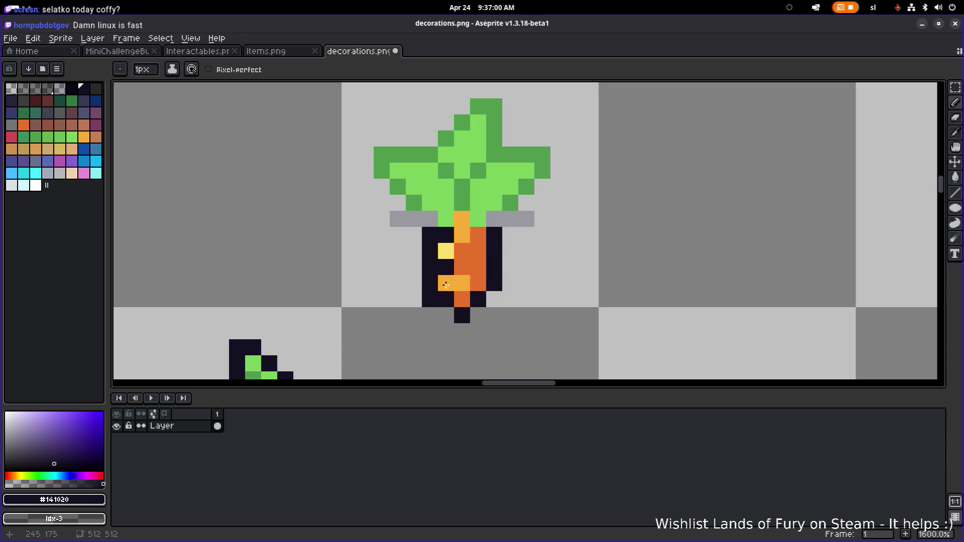
key(ctrl+z)
Step: Recolor the carrot's top, upper-left outline and highlight pixels with the sampled orange
key(i)
click(467, 250)
key(b)
click(445, 234)
click(460, 282)
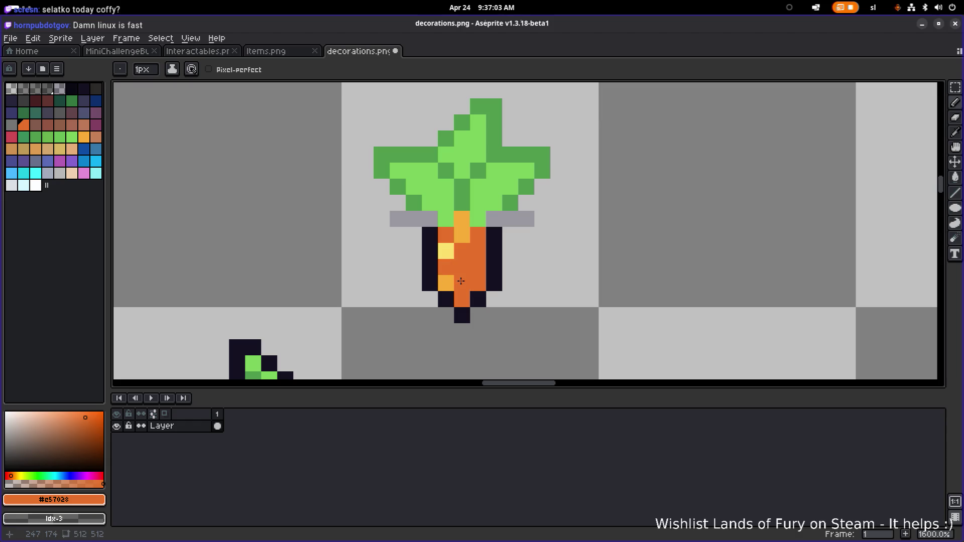
scroll(461, 281, down, 6)
scroll(494, 267, up, 5)
click(462, 262)
key(ctrl+z)
click(458, 255)
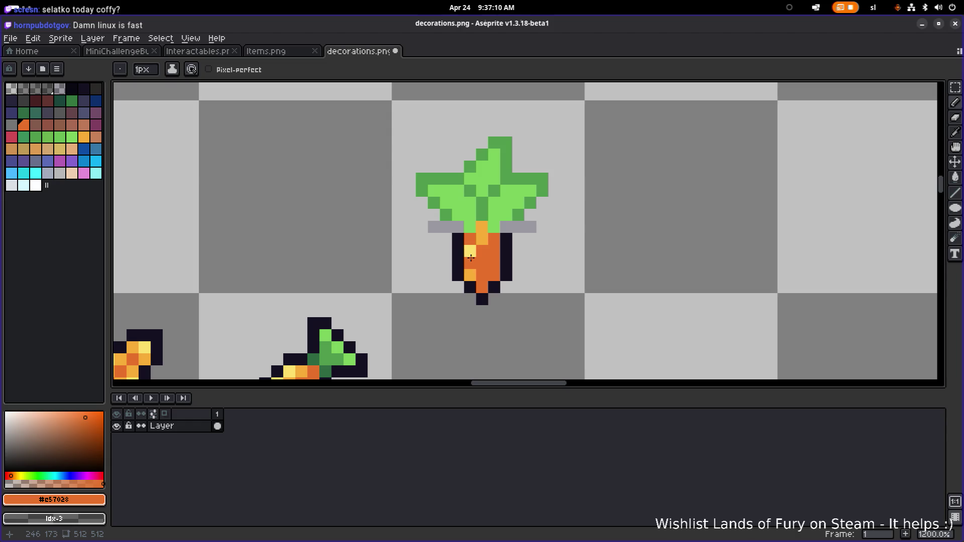
click(470, 256)
Step: Erase the grey bar left of the carrot top and add dark outline pixels beside it
key(e)
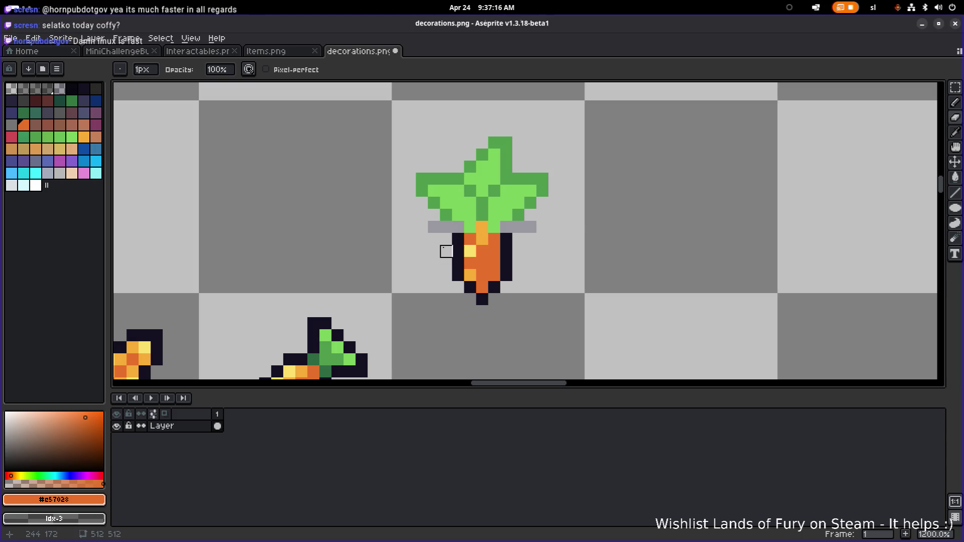
drag(457, 227, 432, 226)
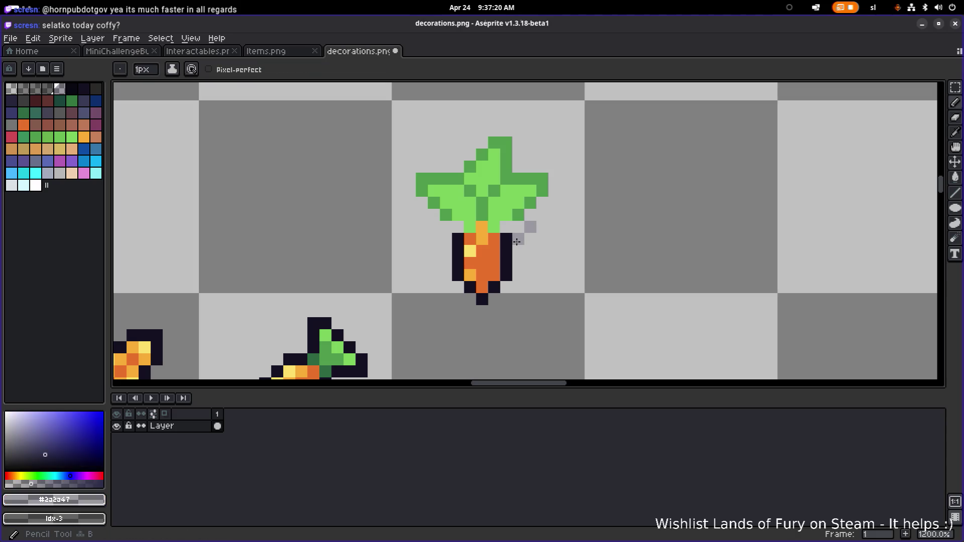
alt+click(507, 236)
click(506, 227)
click(457, 227)
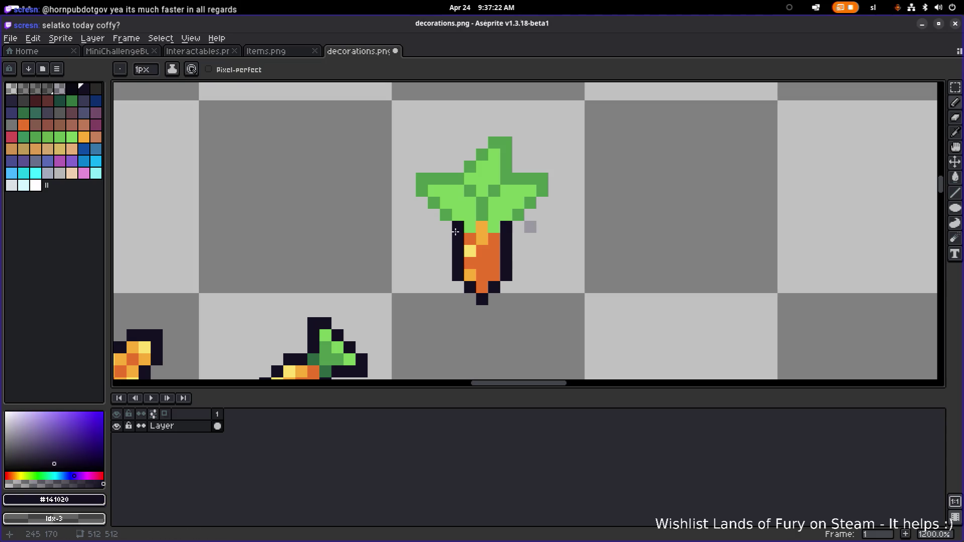
Step: Erase the carrot body's lower rows and draw a dark bottom outline row
key(e)
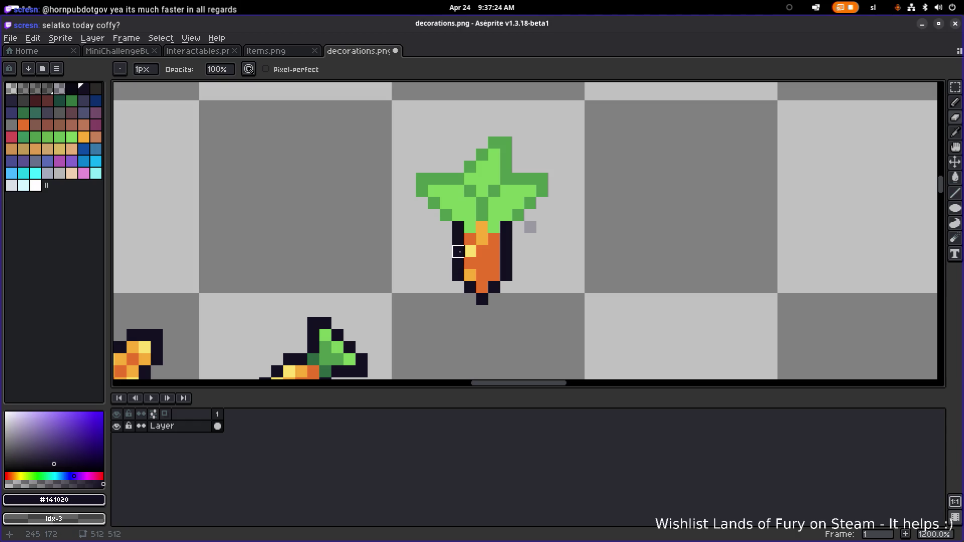
mouse_move(458, 252)
mouse_down()
mouse_move(458, 264)
mouse_move(506, 263)
mouse_move(446, 275)
mouse_move(481, 299)
mouse_up()
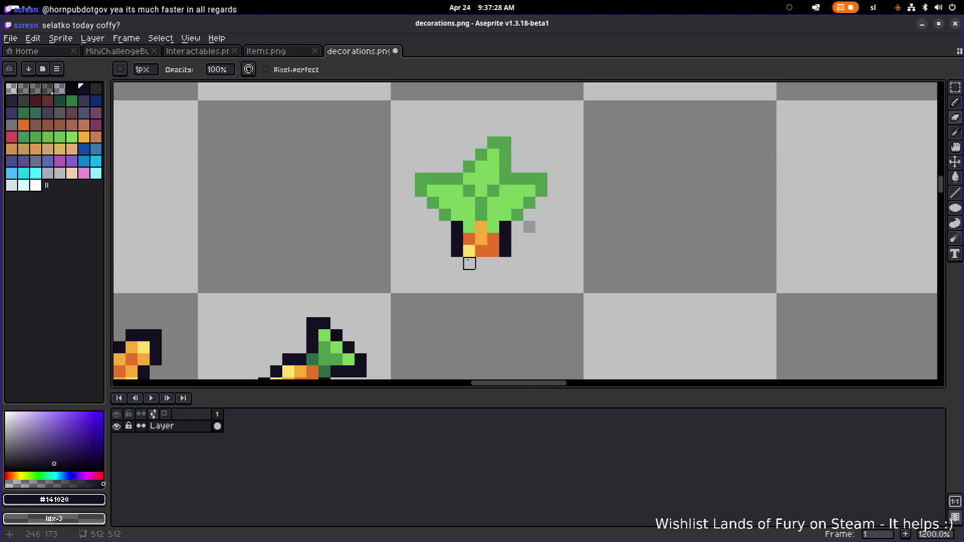
scroll(467, 258, down, 1)
scroll(489, 249, up, 3)
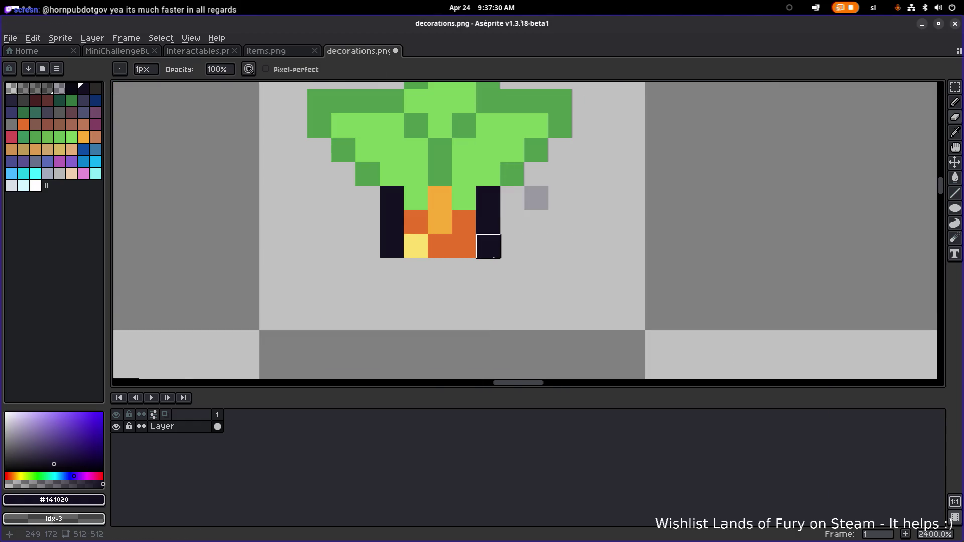
click(428, 266)
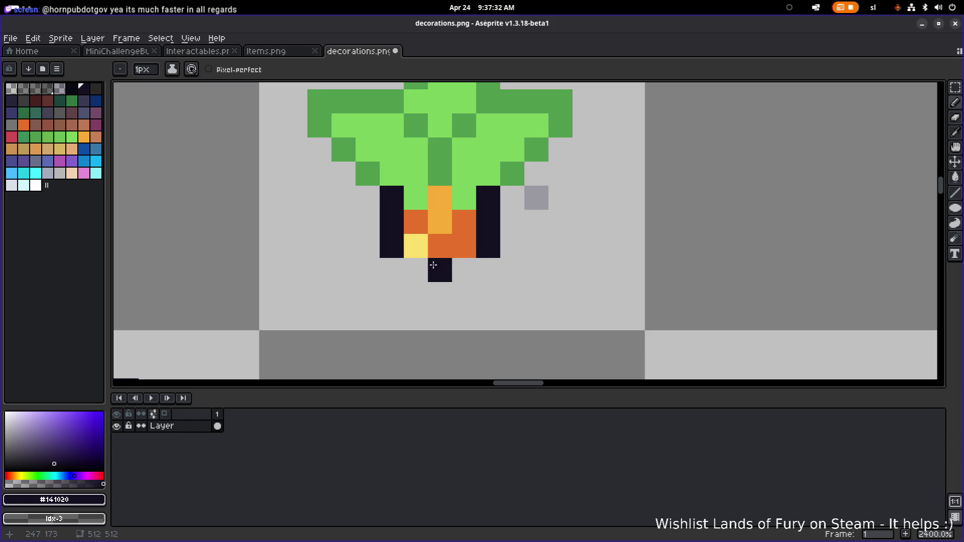
drag(417, 270, 456, 262)
scroll(456, 263, down, 5)
scroll(493, 258, up, 3)
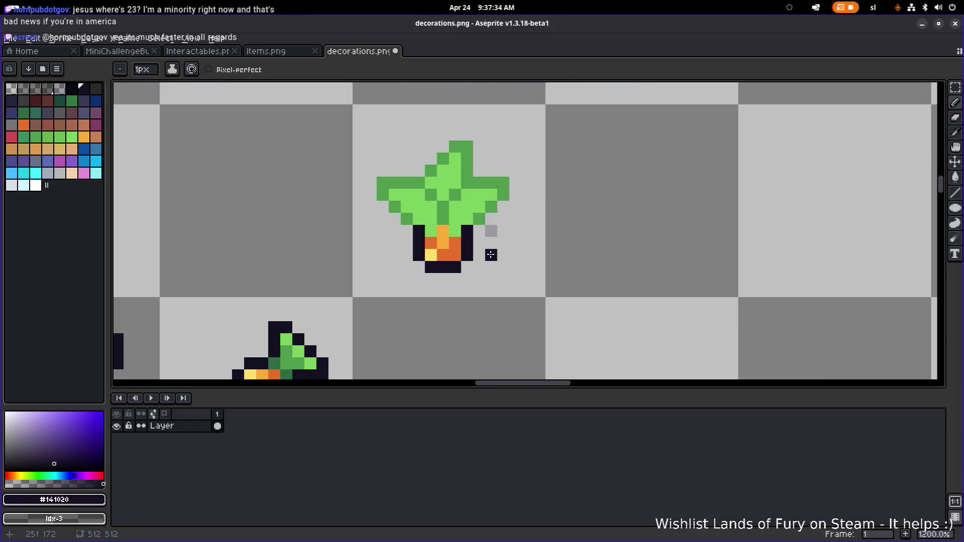
Step: Paint a grey shadow under the carrot base and erase the stray grey pixel beside the leaves
alt+click(491, 231)
mouse_move(467, 266)
mouse_down()
mouse_move(454, 279)
mouse_move(425, 270)
mouse_up()
key(e)
click(491, 231)
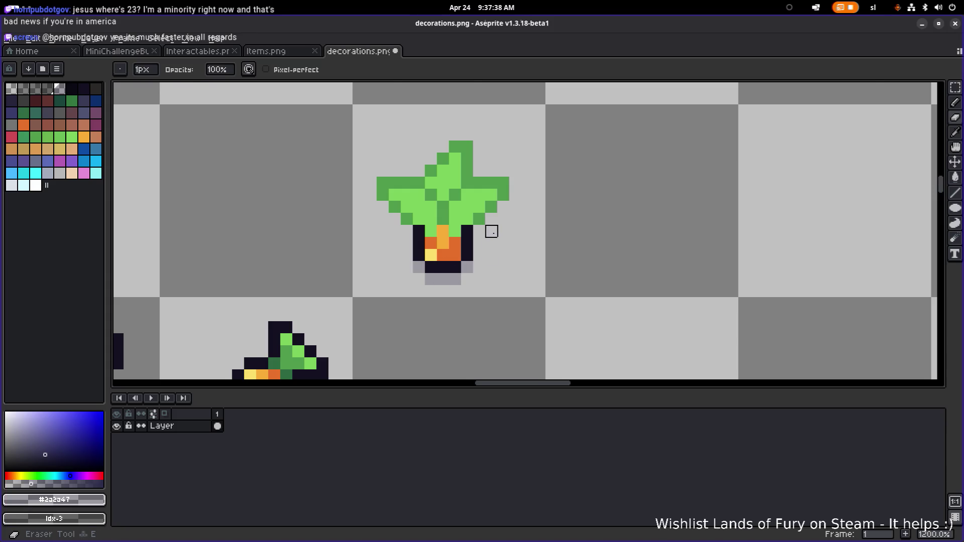
scroll(505, 234, down, 5)
Step: Select the planted carrot sprite's cell and nudge it one pixel left
key(m)
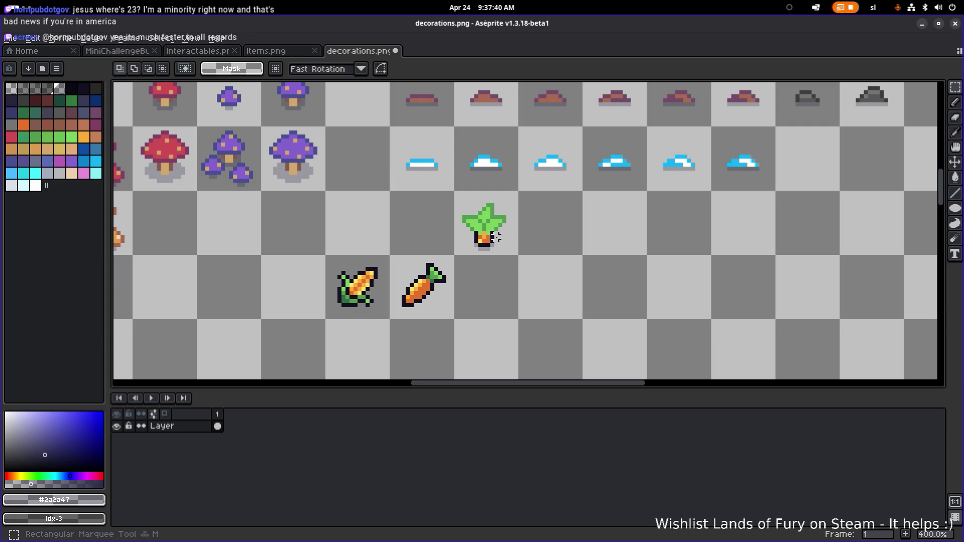
scroll(492, 261, down, 1)
scroll(487, 271, up, 3)
drag(475, 263, 496, 255)
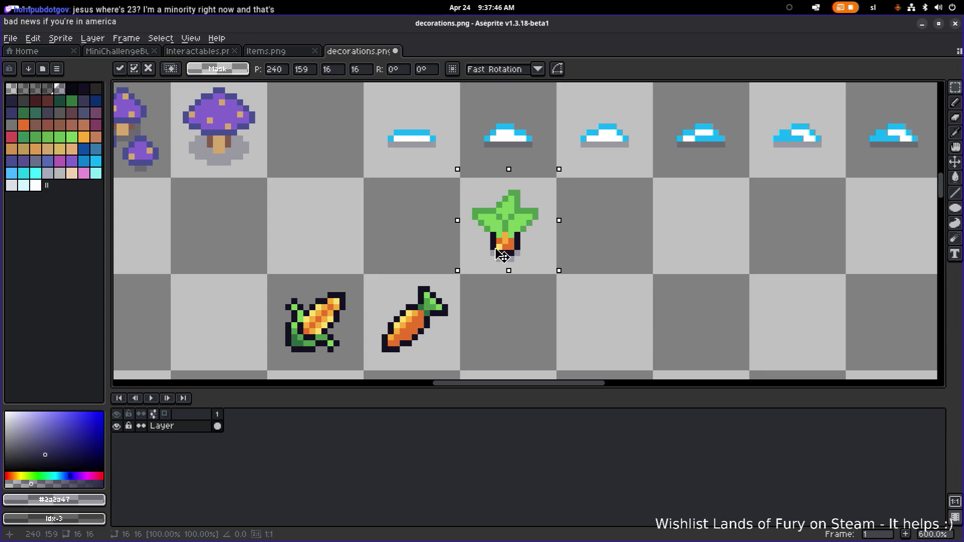
key(ctrl+d)
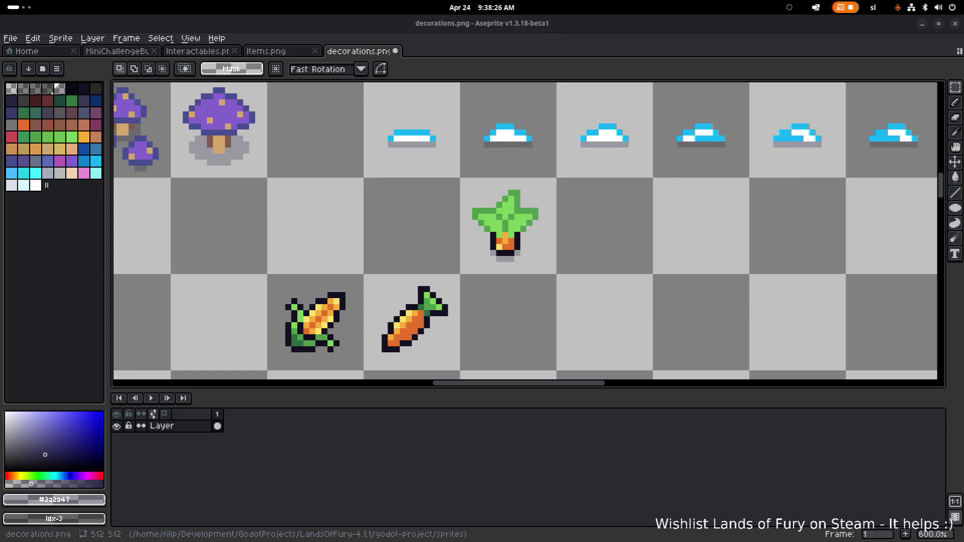
scroll(597, 216, down, 1)
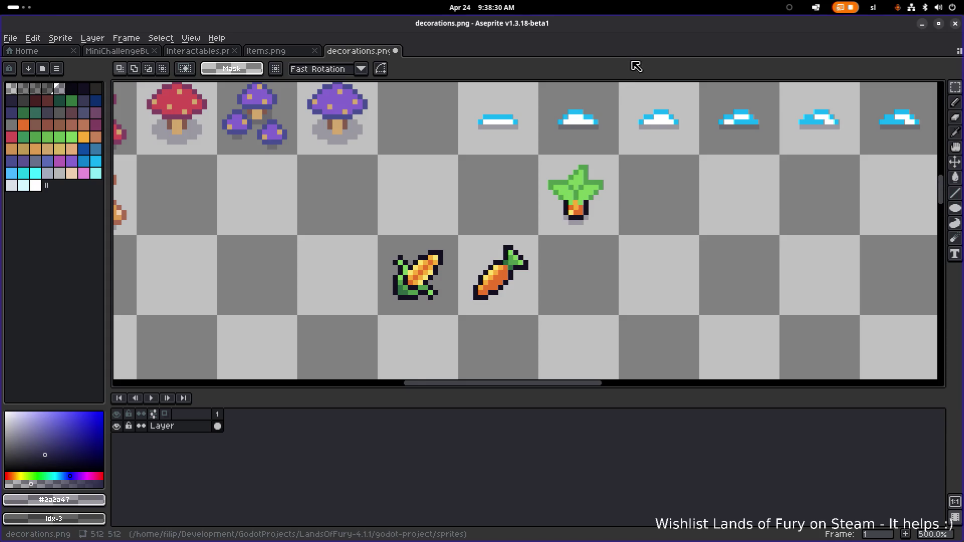
scroll(581, 176, up, 1)
Step: Reselect the planted carrot's cell, try it one cell up-left, then return it to its original cell
key(m)
mouse_move(570, 176)
mouse_down()
mouse_move(558, 172)
mouse_move(656, 162)
mouse_move(615, 186)
mouse_up()
scroll(621, 187, down, 3)
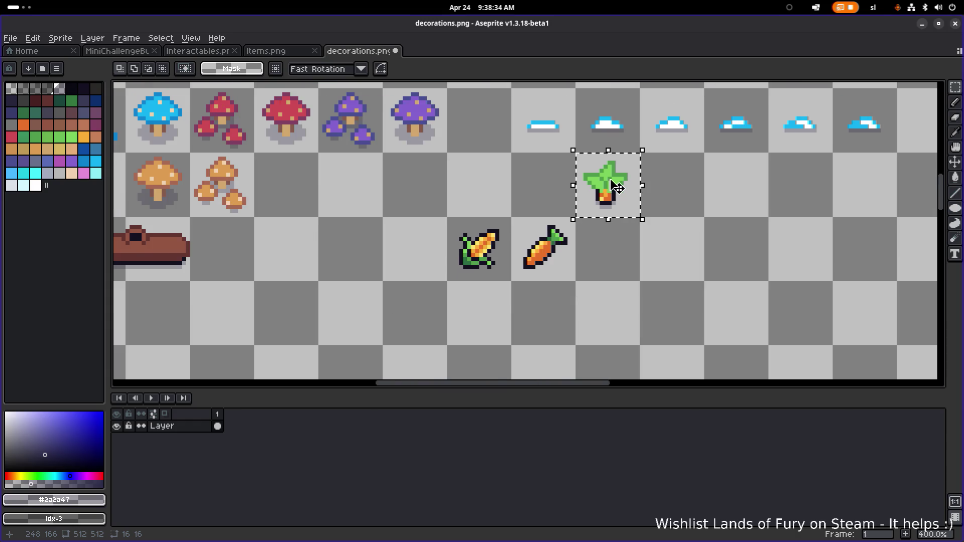
scroll(607, 210, down, 4)
scroll(605, 240, up, 3)
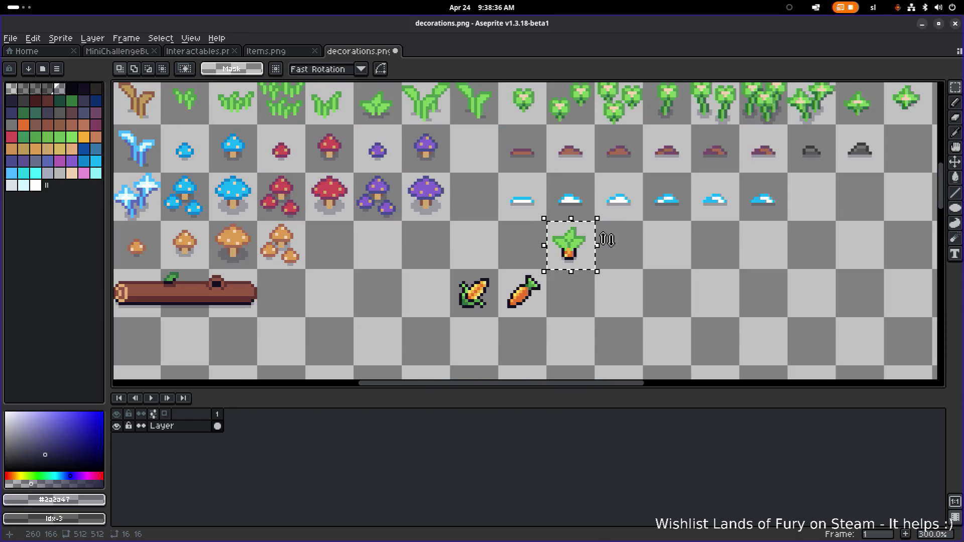
mouse_move(585, 258)
mouse_down()
mouse_move(490, 164)
mouse_move(501, 147)
mouse_up()
scroll(500, 147, down, 1)
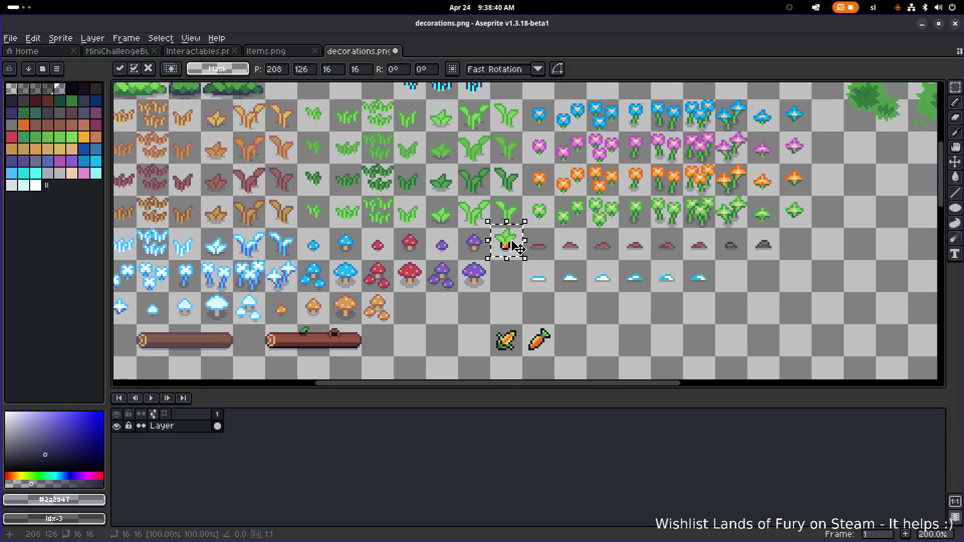
drag(515, 248, 586, 330)
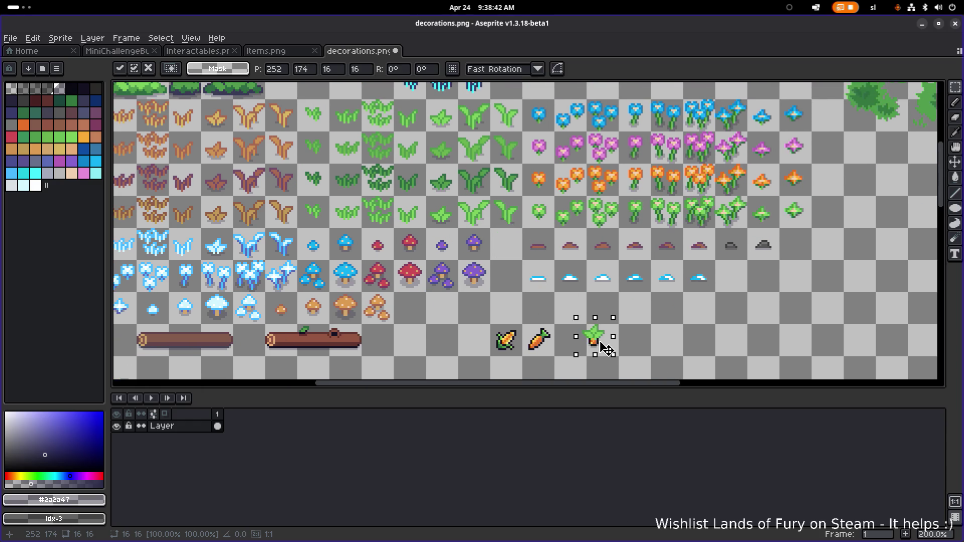
scroll(585, 329, up, 4)
drag(626, 232, 590, 161)
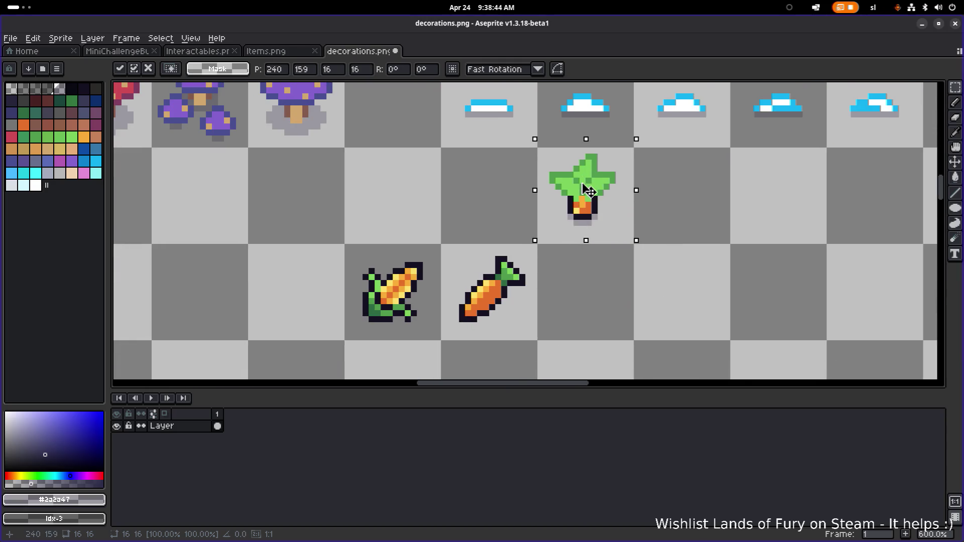
click(673, 208)
Step: Sample the carrot's orange and paint the first pot pixels, undoing the stray ones
scroll(472, 303, up, 1)
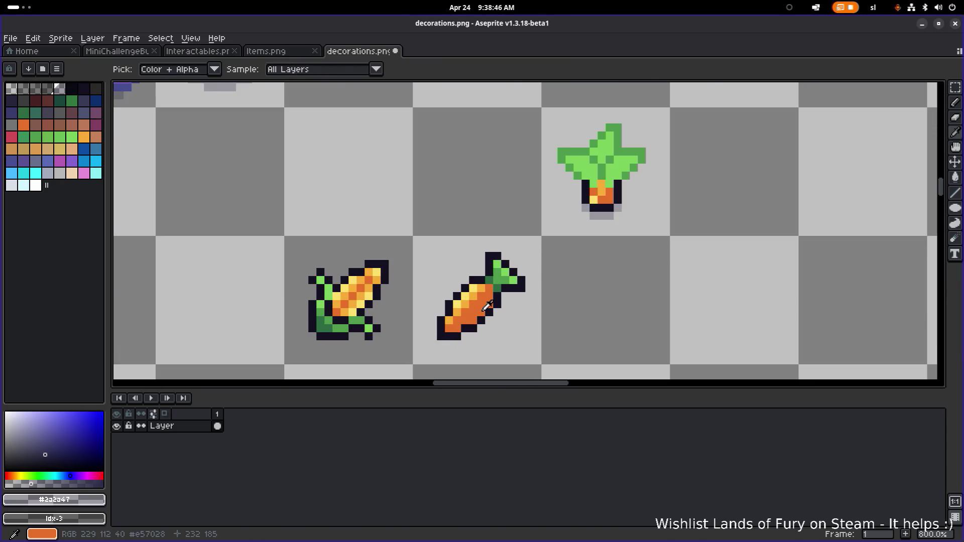
alt+click(472, 303)
scroll(597, 186, up, 5)
alt+click(552, 152)
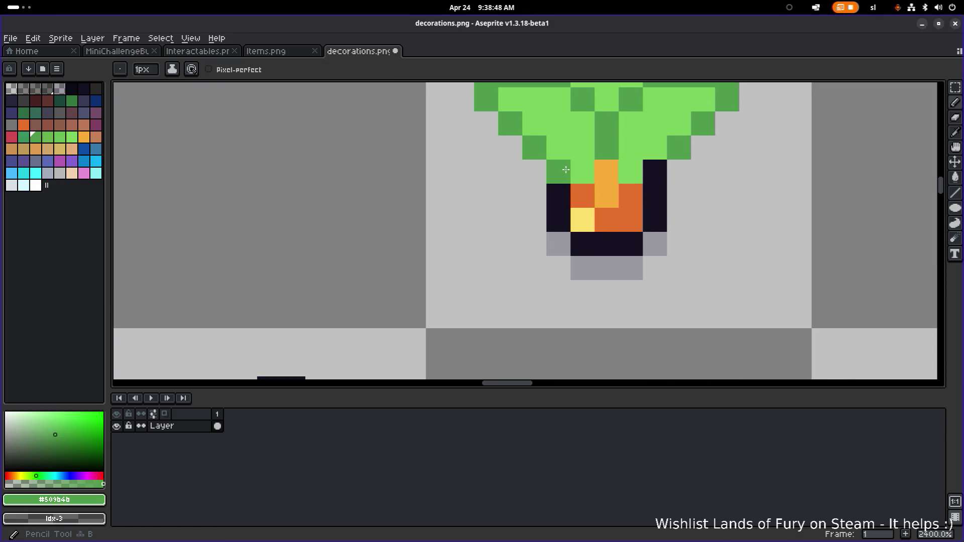
scroll(605, 196, down, 5)
scroll(635, 183, up, 5)
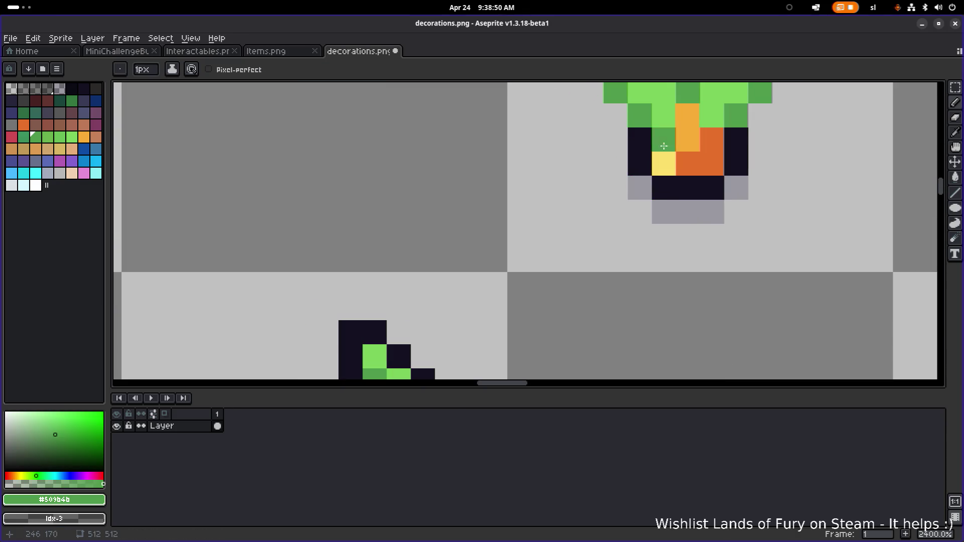
alt+click(641, 142)
click(640, 164)
key(ctrl+z)
click(685, 143)
key(ctrl+z)
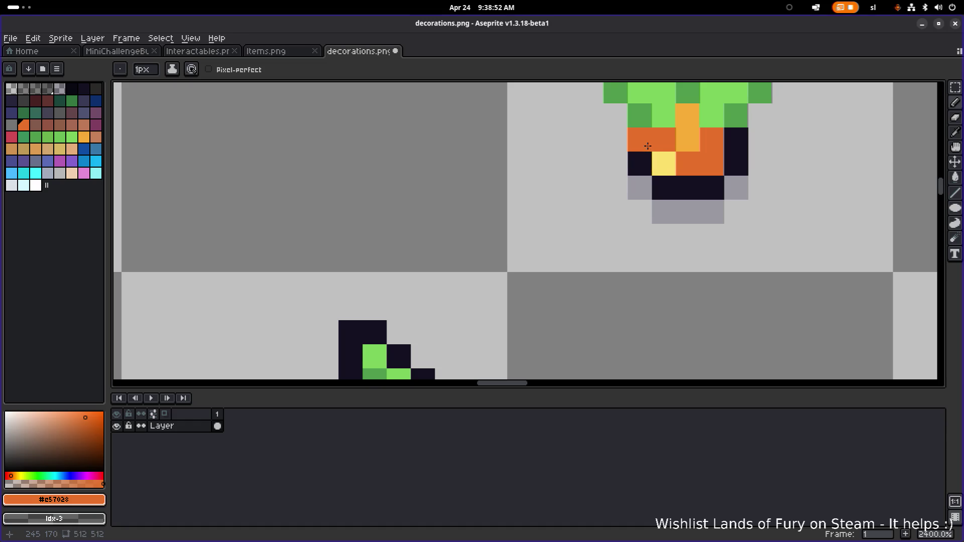
Step: Turn the yellow pot pixel and the dark left pot pixel orange, comparing with undo/redo
drag(642, 149, 614, 194)
click(633, 211)
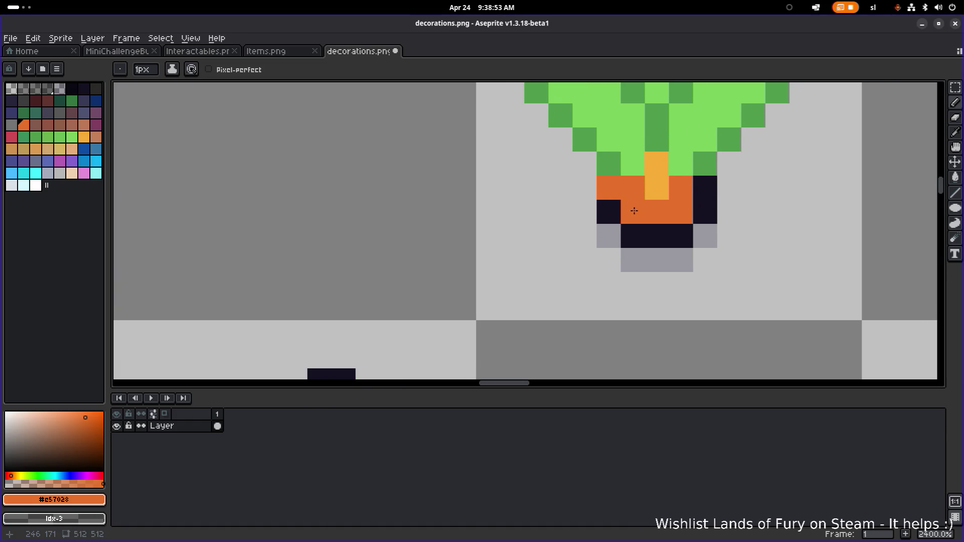
click(610, 201)
key(ctrl+z)
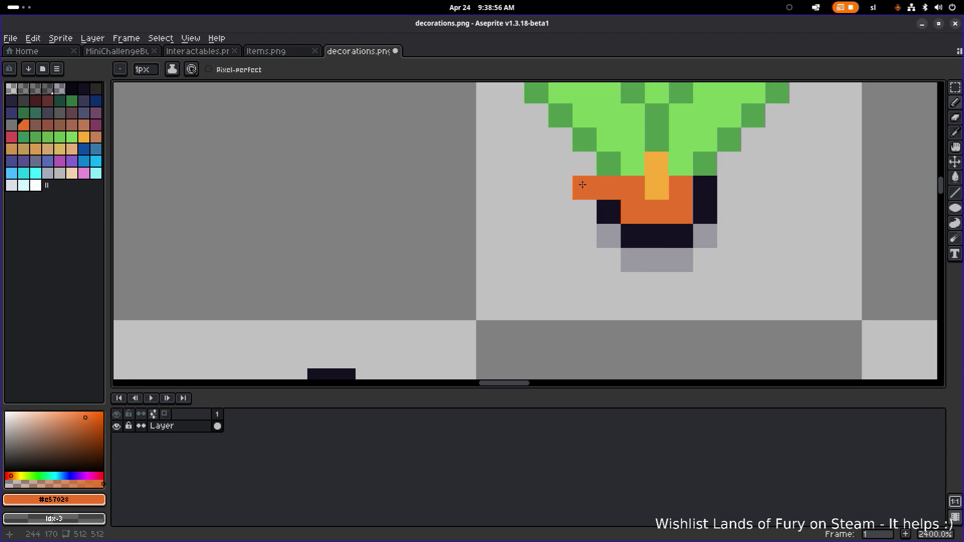
key(ctrl+y)
key(ctrl+z)
key(ctrl+y)
Step: Paint the pot's dark bottom row and right side orange
mouse_move(612, 203)
mouse_down()
mouse_move(633, 235)
mouse_move(681, 228)
mouse_move(703, 209)
mouse_up()
scroll(749, 205, down, 5)
scroll(726, 208, up, 6)
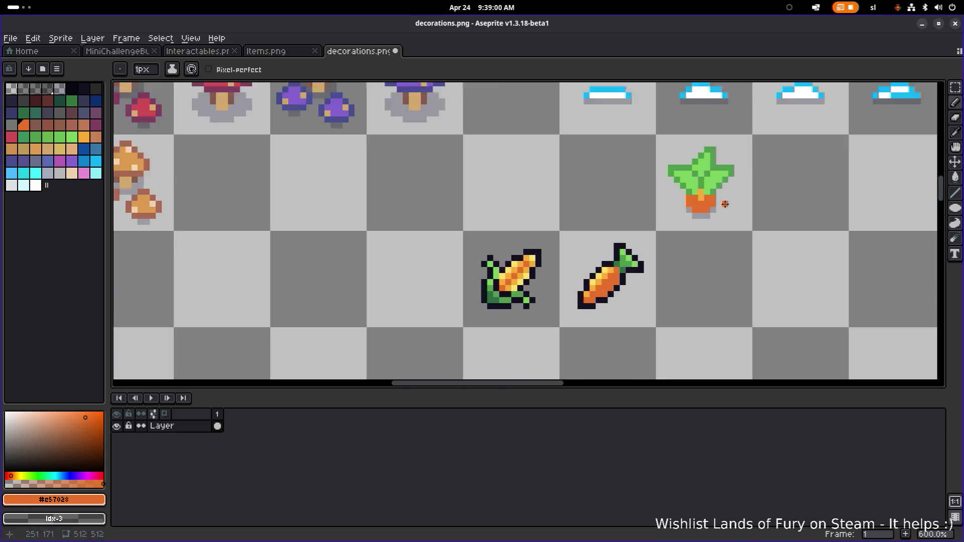
scroll(634, 191, down, 4)
scroll(634, 191, up, 3)
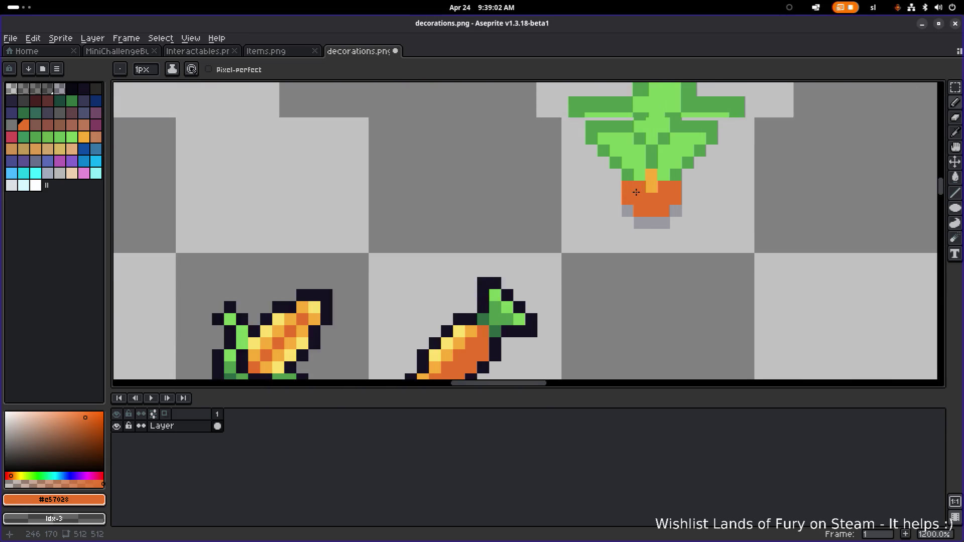
click(57, 68)
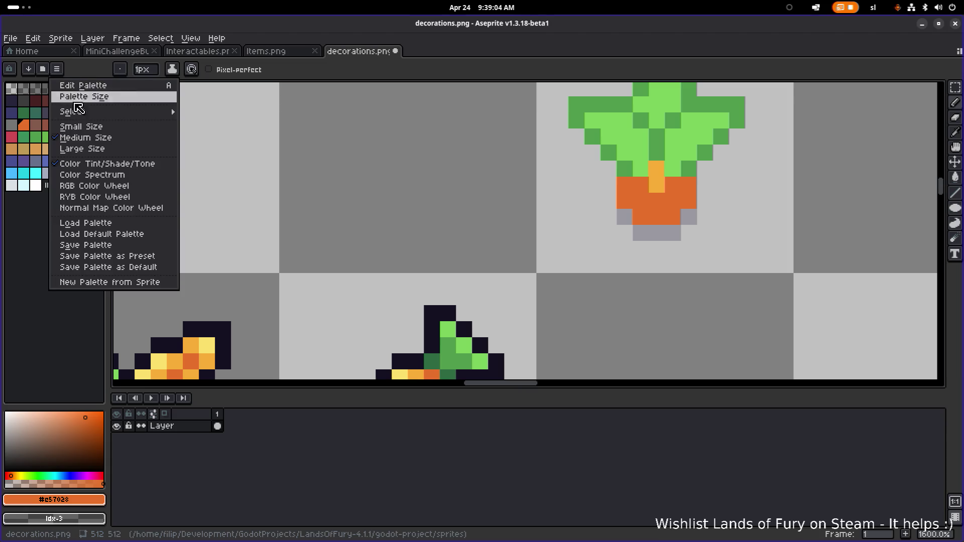
Step: Load the default palette and select its yellow-orange swatch
click(122, 235)
click(72, 88)
click(24, 101)
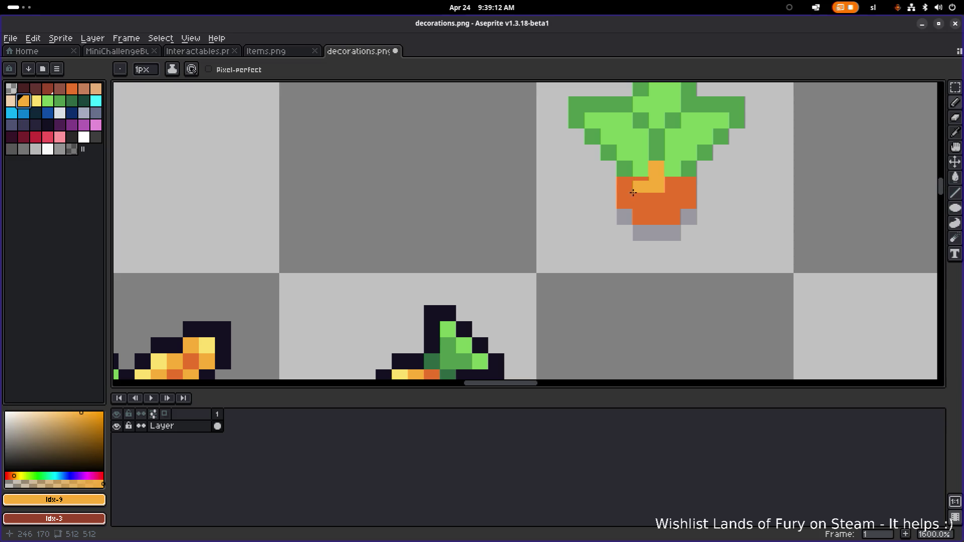
Step: Paint the carrot base's centre pixels yellow-orange, leaving the orange edges
click(640, 201)
click(673, 201)
click(672, 185)
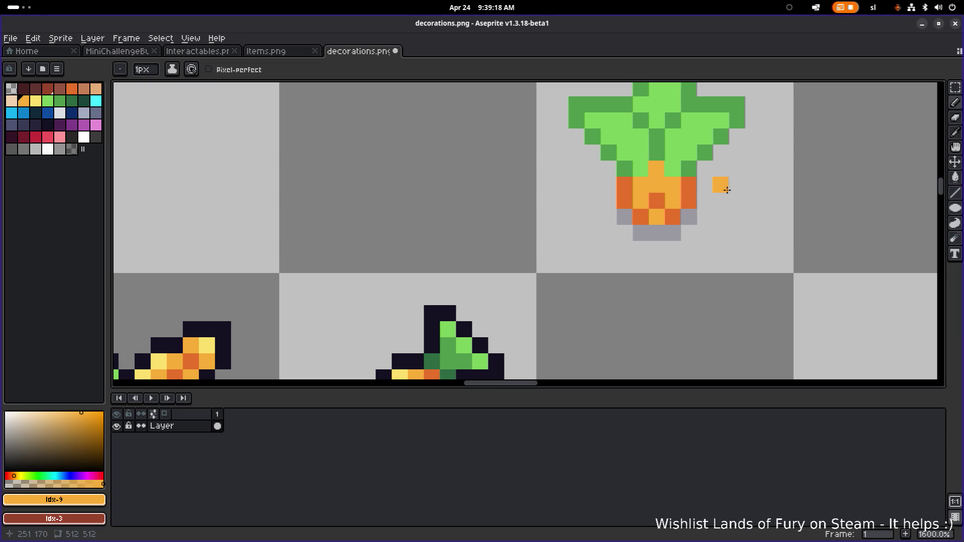
scroll(727, 190, down, 5)
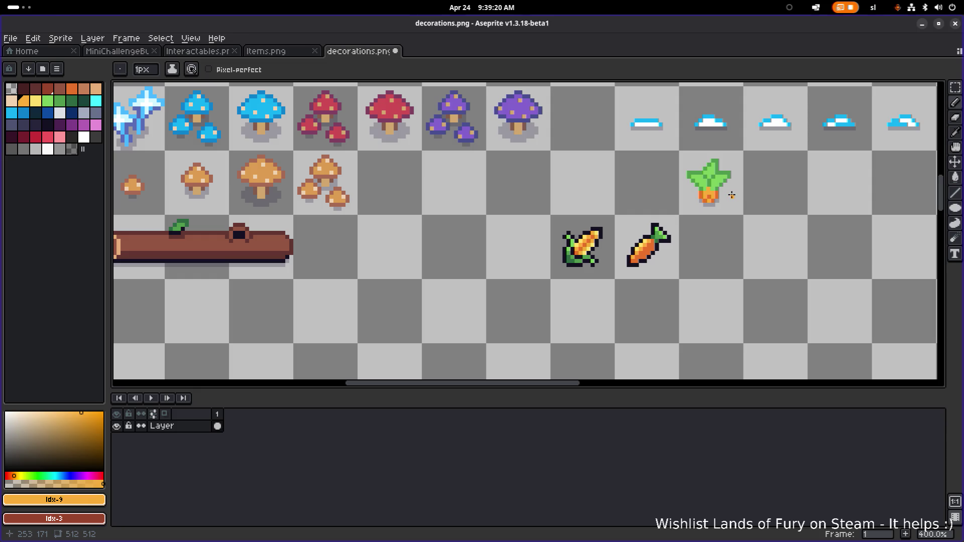
scroll(733, 195, up, 5)
scroll(728, 192, up, 3)
key(v)
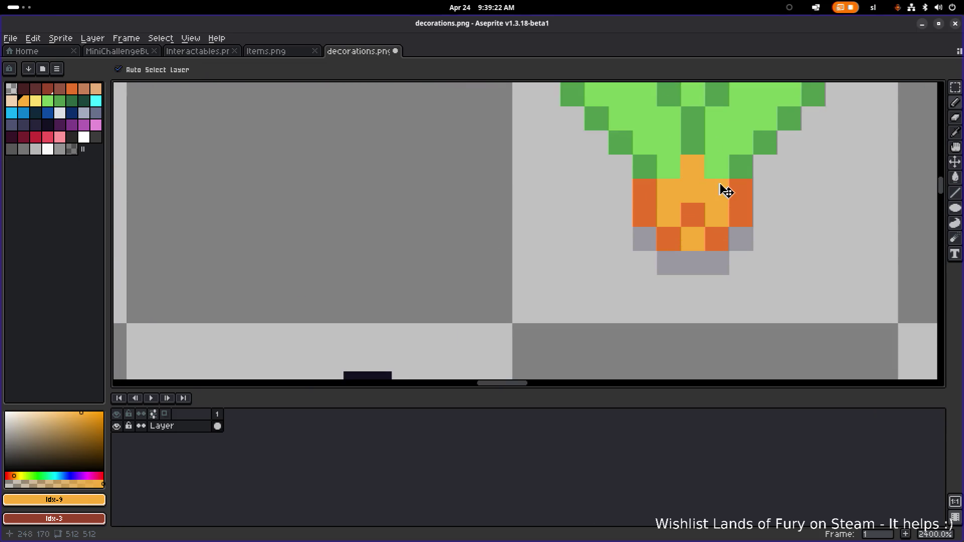
key(b)
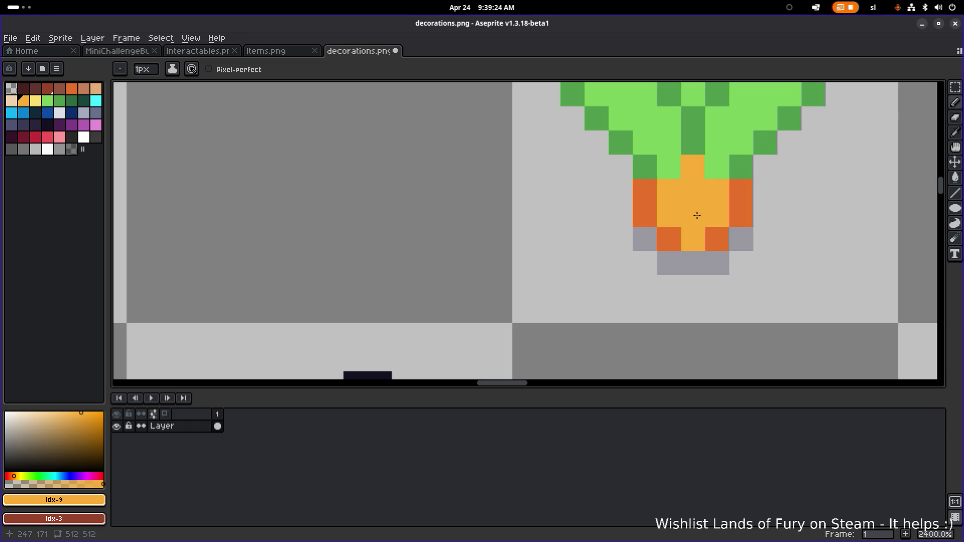
scroll(697, 215, down, 6)
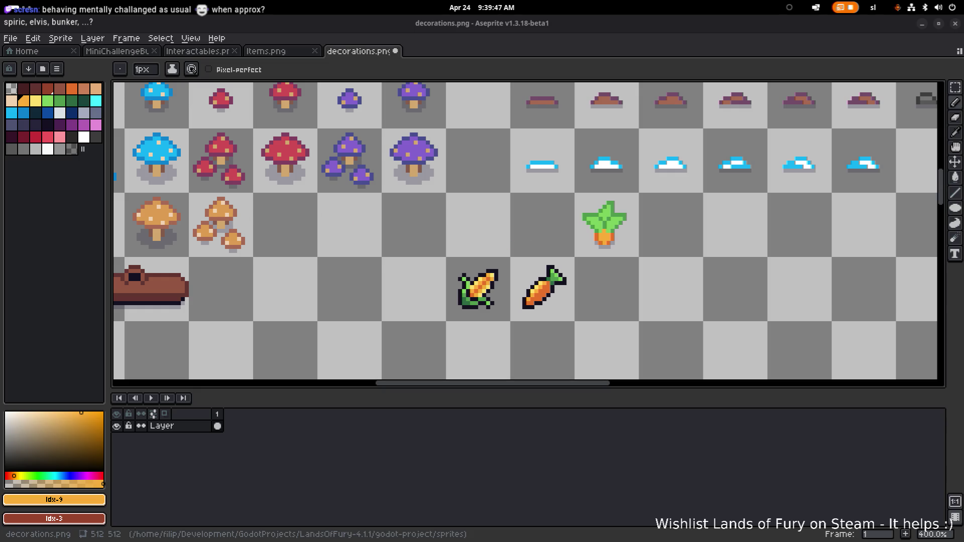
Step: Zoom out and dot a pale yellow highlight pixel onto the carrot
scroll(635, 244, up, 3)
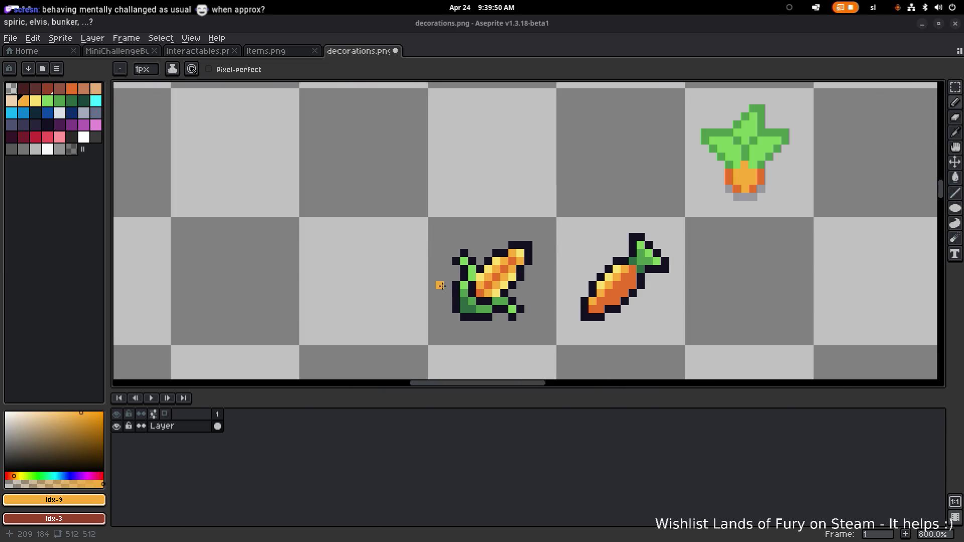
key(minus)
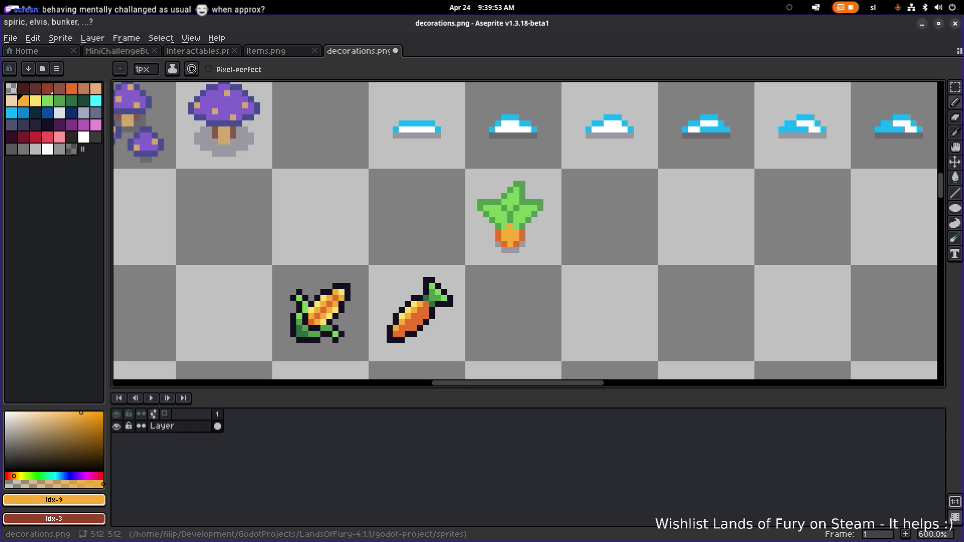
scroll(509, 227, down, 2)
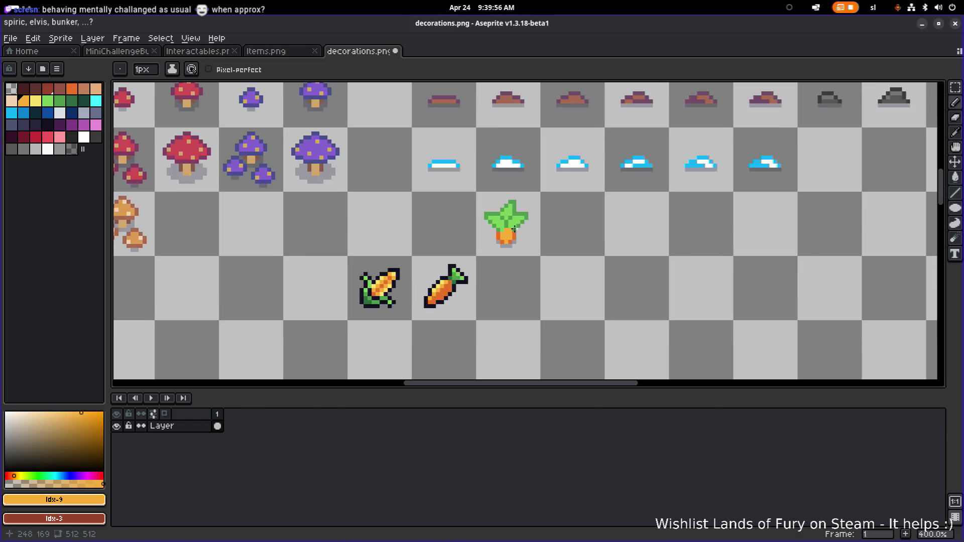
scroll(510, 229, down, 2)
scroll(522, 230, up, 5)
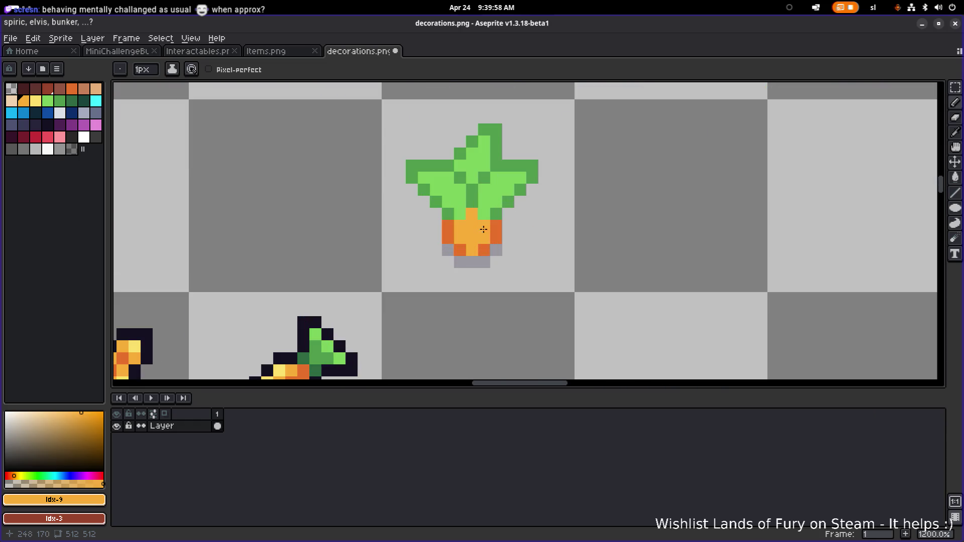
scroll(472, 253, down, 3)
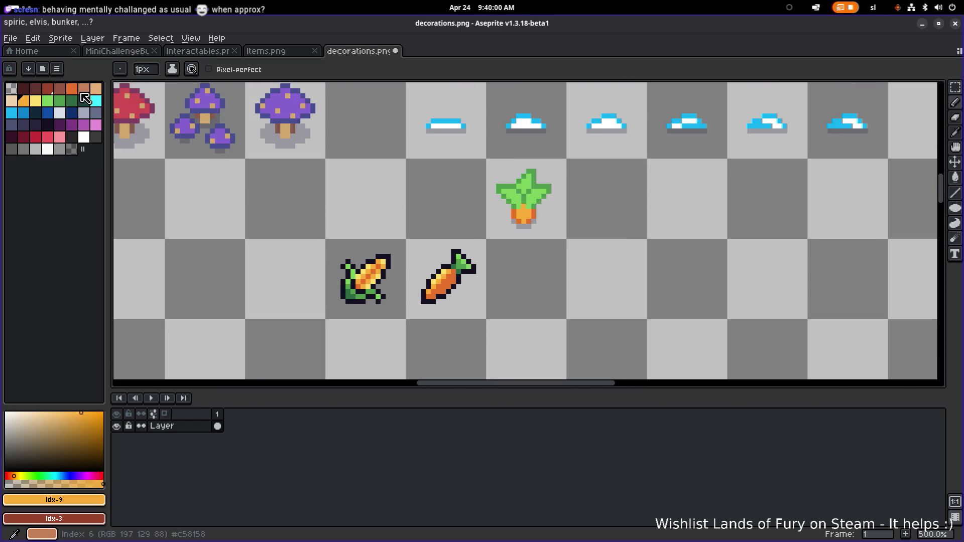
click(35, 100)
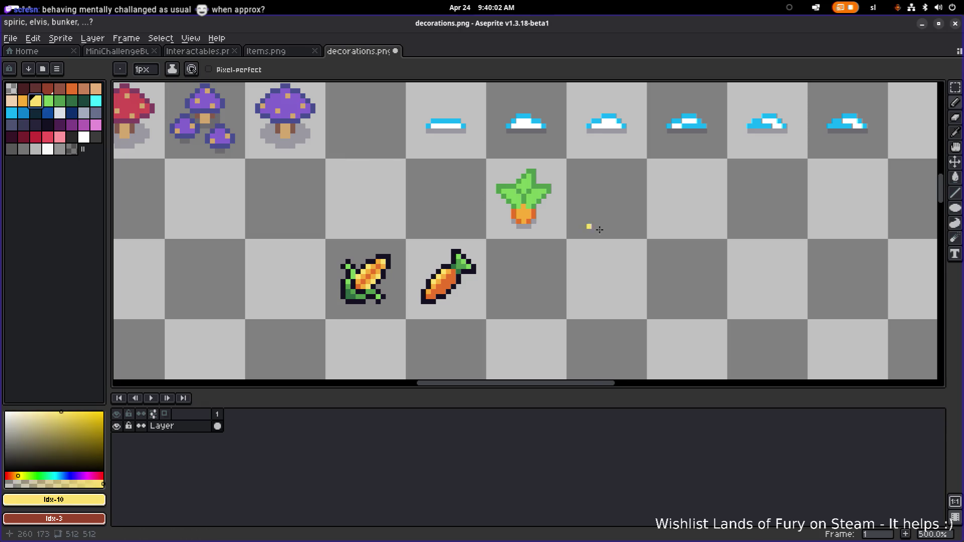
scroll(557, 216, up, 4)
click(450, 186)
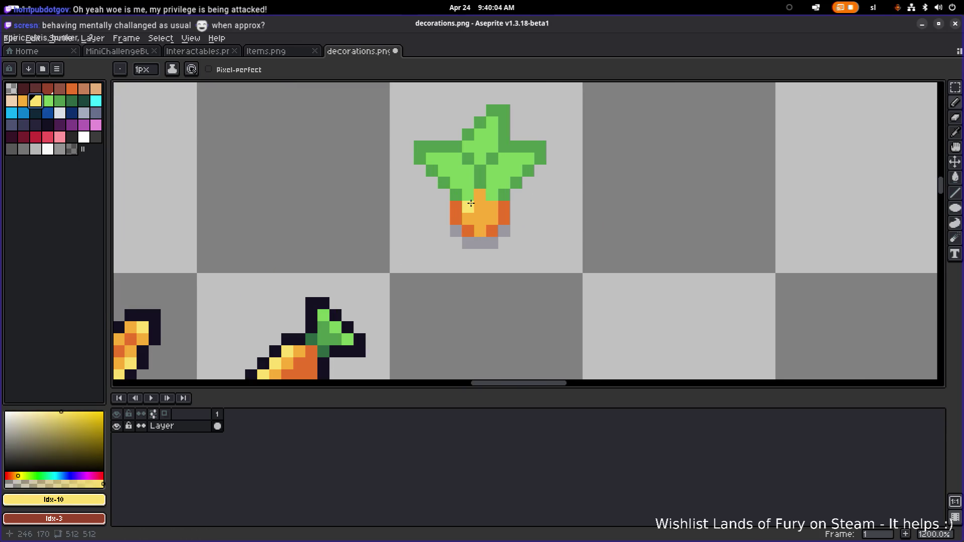
Step: Sample the dark green and light green from the carrot's leaves
scroll(468, 206, down, 2)
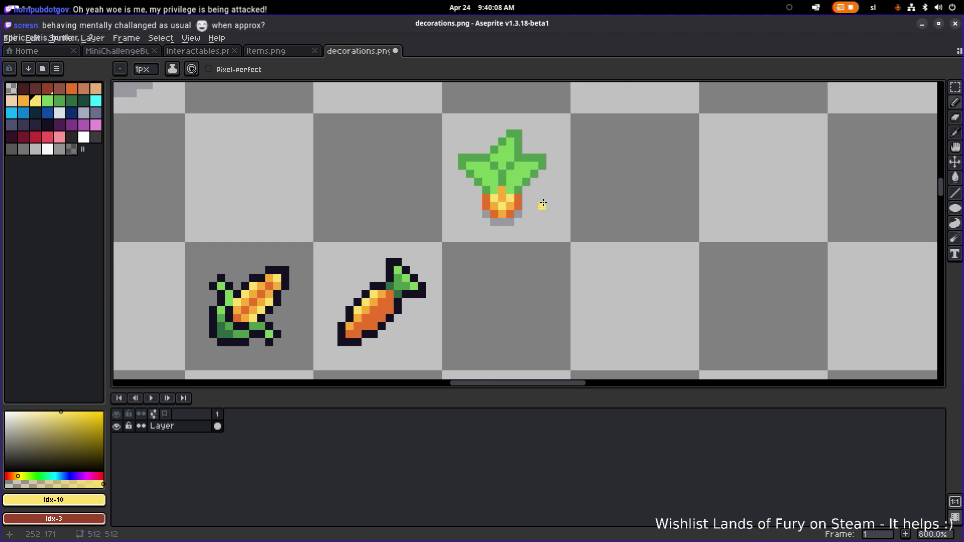
scroll(545, 200, down, 4)
scroll(574, 210, down, 1)
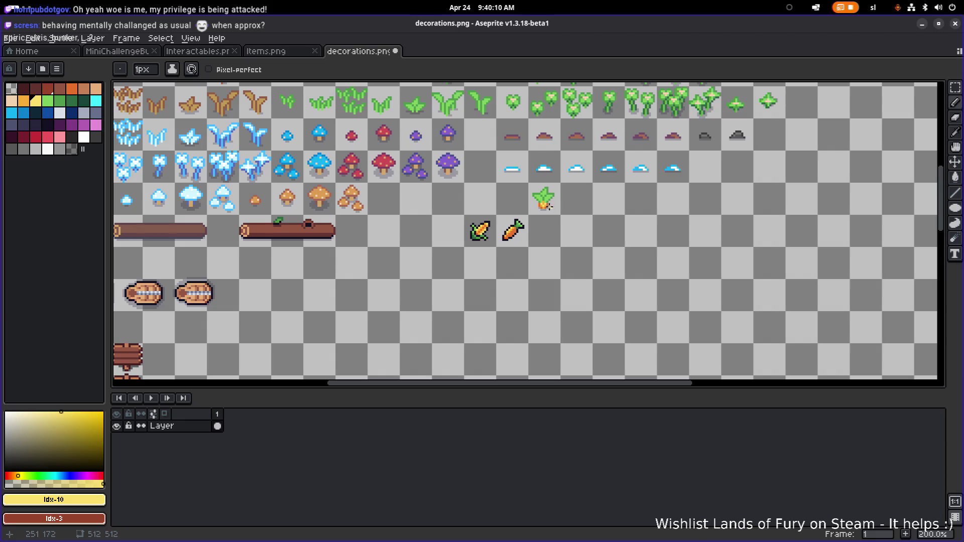
scroll(551, 207, up, 7)
key(alt)
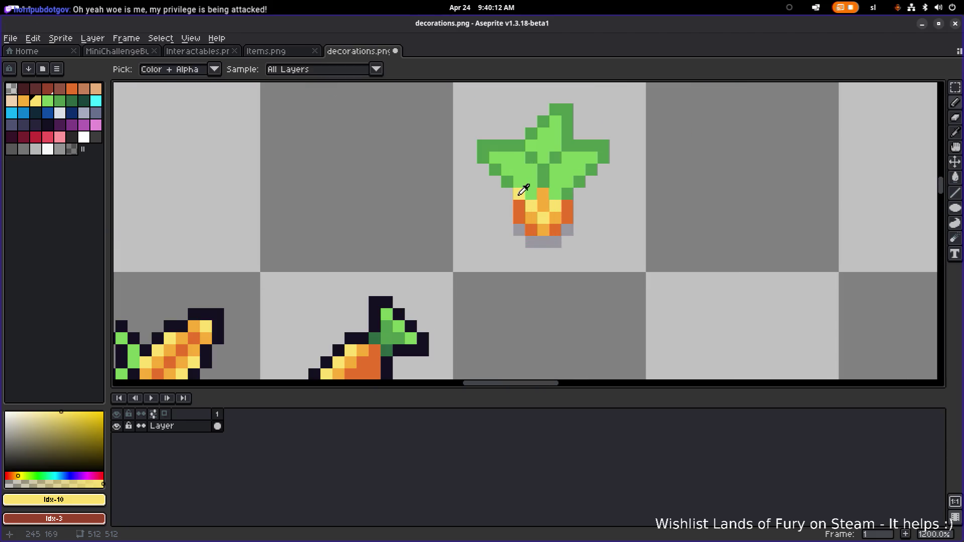
alt+click(520, 193)
scroll(574, 192, down, 4)
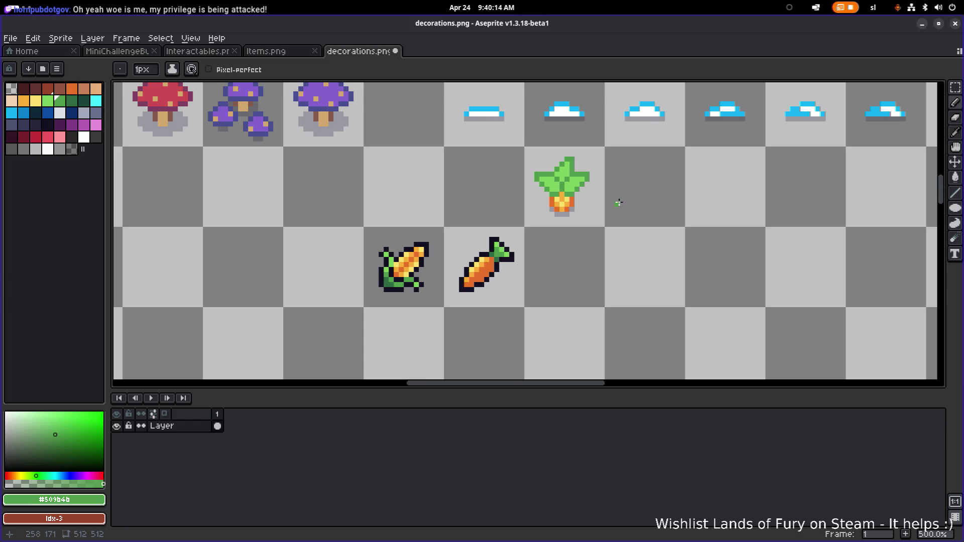
scroll(618, 202, down, 4)
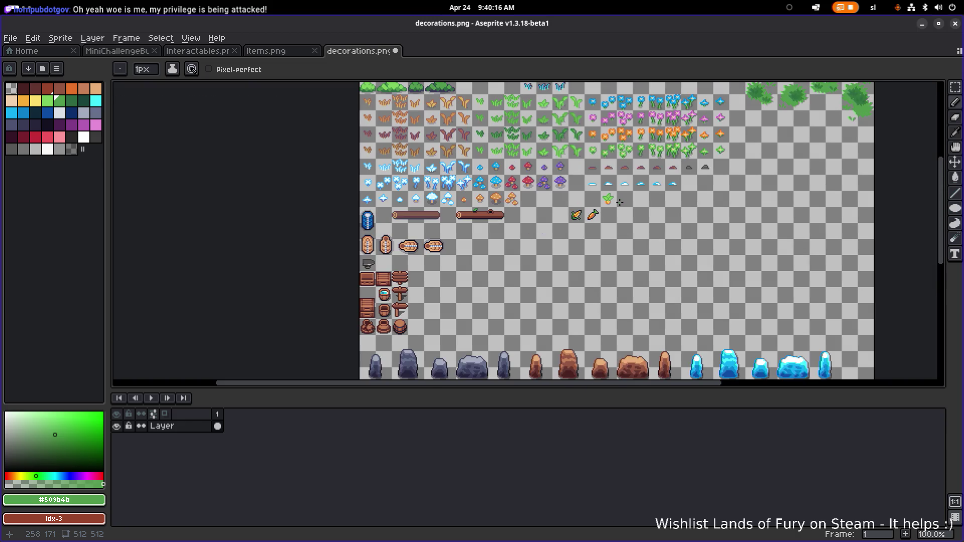
scroll(619, 202, up, 1)
drag(620, 202, 609, 238)
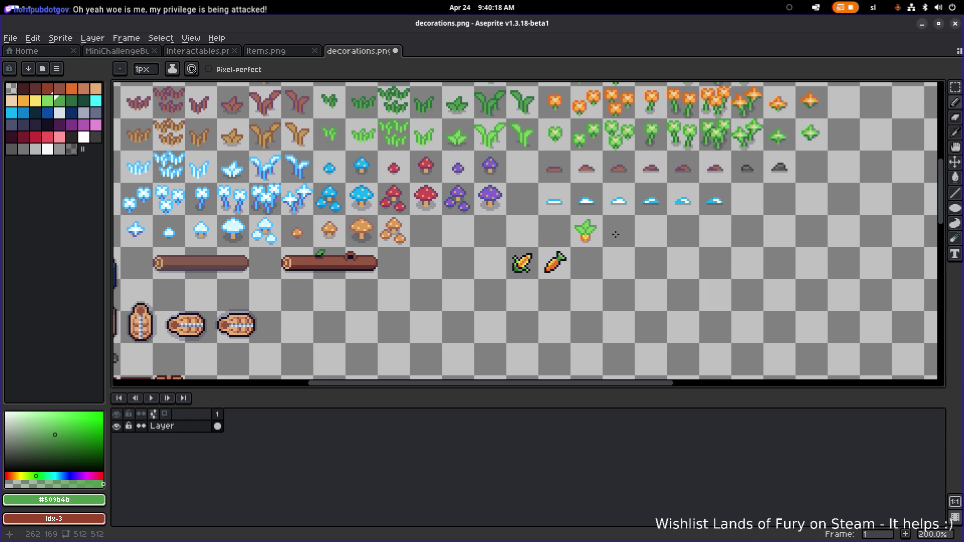
scroll(616, 234, up, 3)
scroll(598, 237, down, 3)
scroll(587, 238, up, 3)
alt+click(568, 241)
Step: Widen the grey shadow with a new row under the carrot and extra pixels on both sides
alt+click(569, 242)
alt+click(567, 250)
scroll(566, 254, up, 4)
drag(556, 266, 534, 265)
click(516, 254)
click(504, 242)
click(505, 230)
click(581, 230)
click(577, 242)
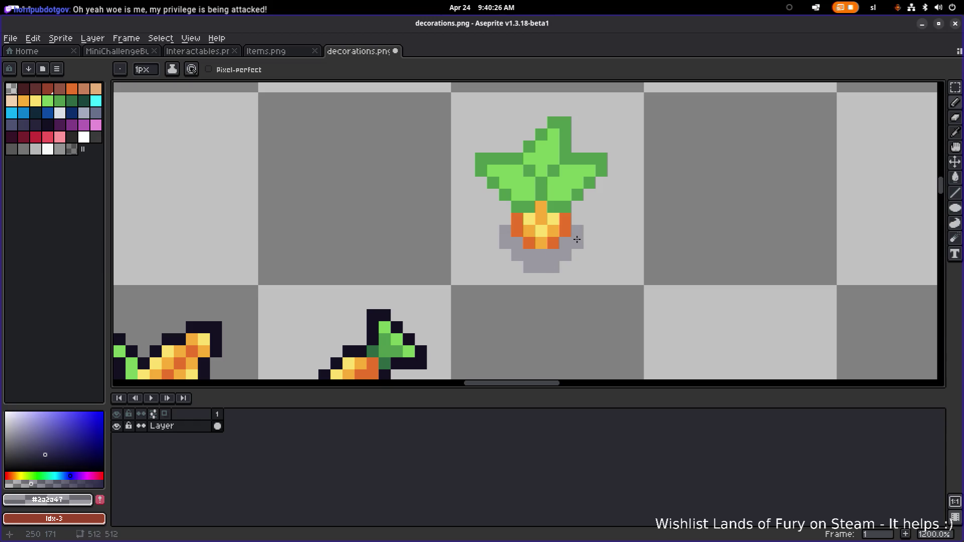
Step: Undo the last stray pencil stroke on the shadow
scroll(582, 241, down, 5)
scroll(601, 229, up, 3)
scroll(601, 230, up, 4)
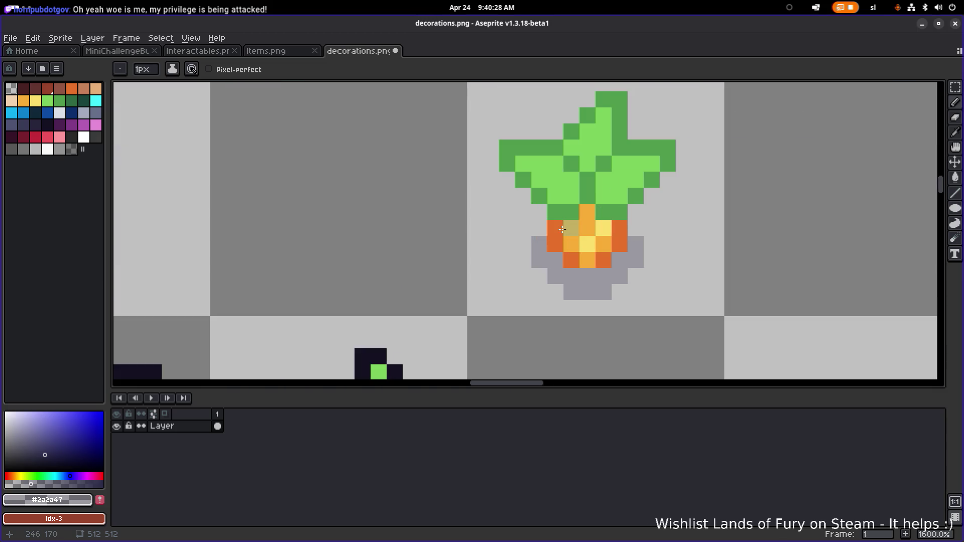
scroll(628, 230, down, 7)
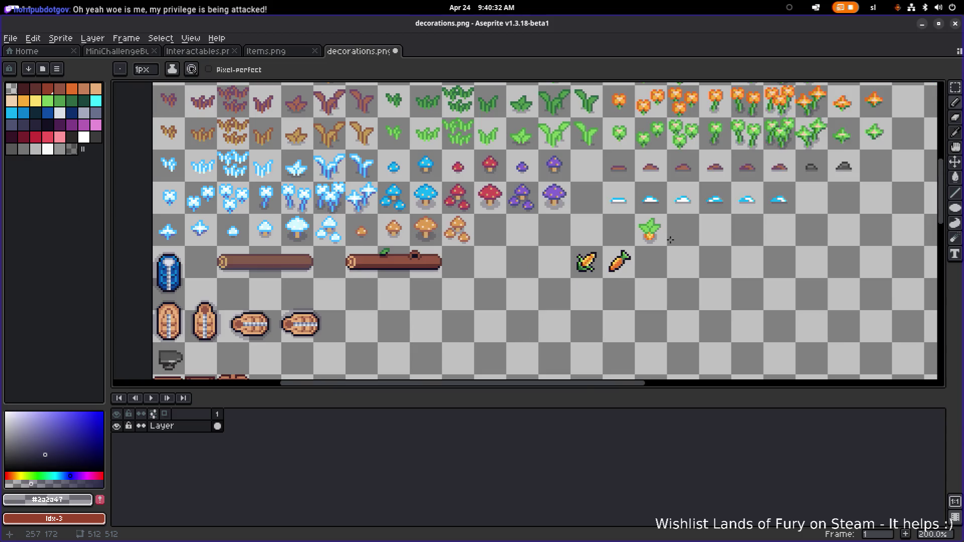
scroll(670, 240, up, 4)
key(v)
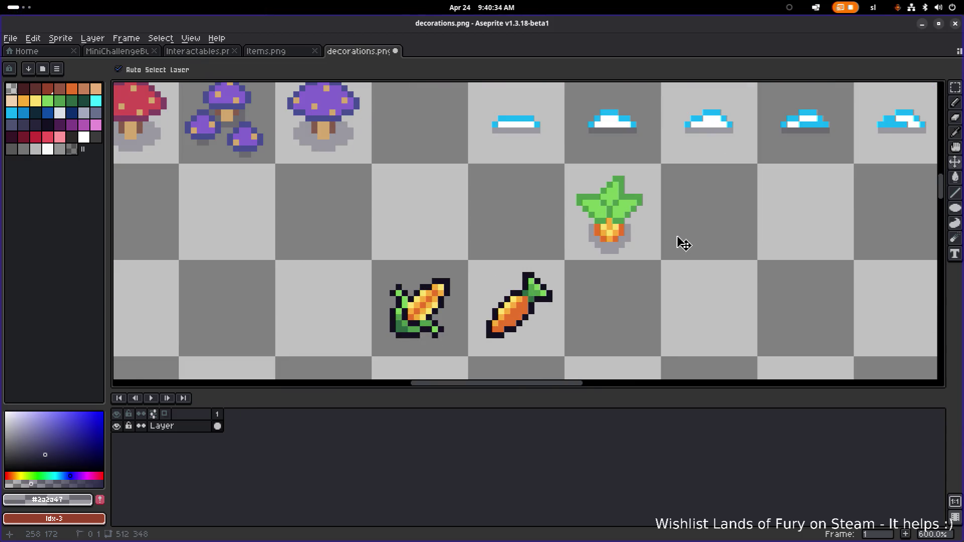
key(ctrl+z)
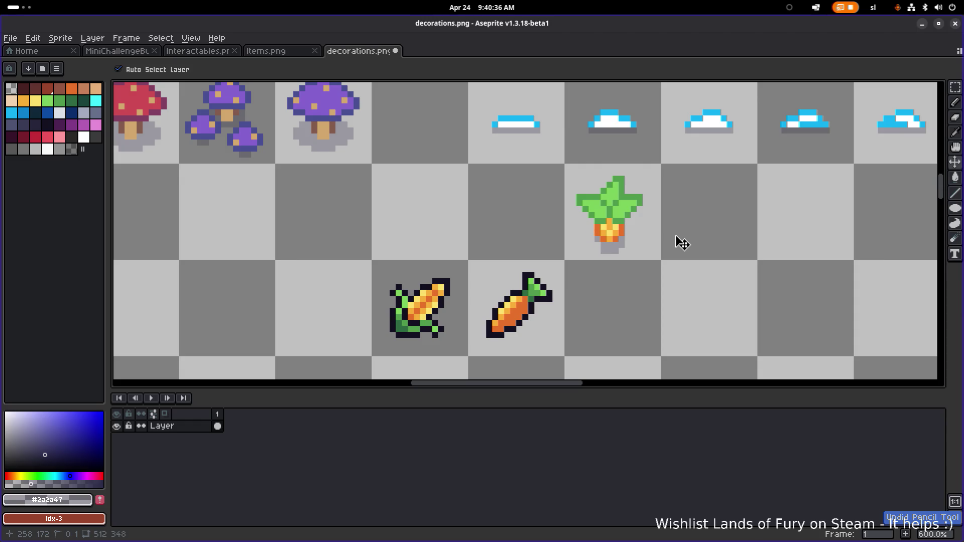
scroll(670, 235, down, 2)
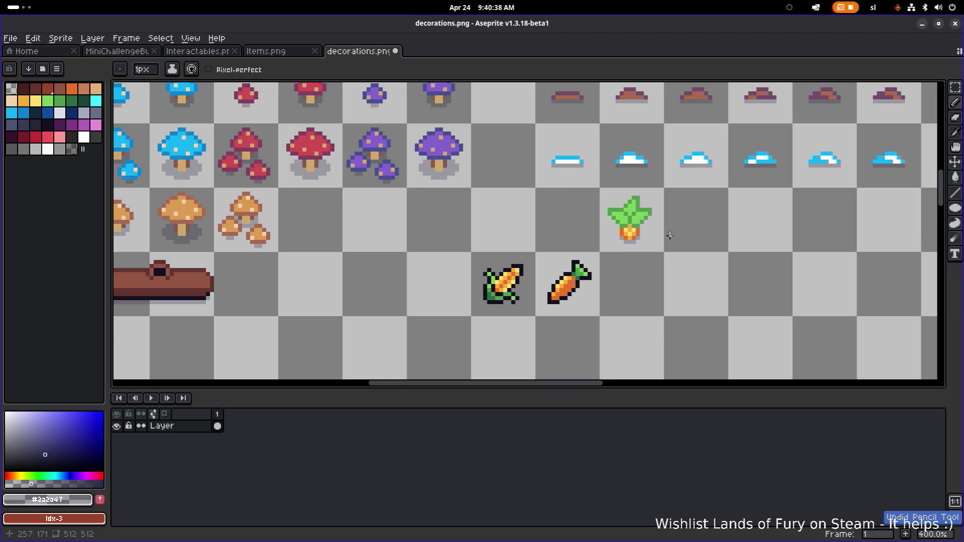
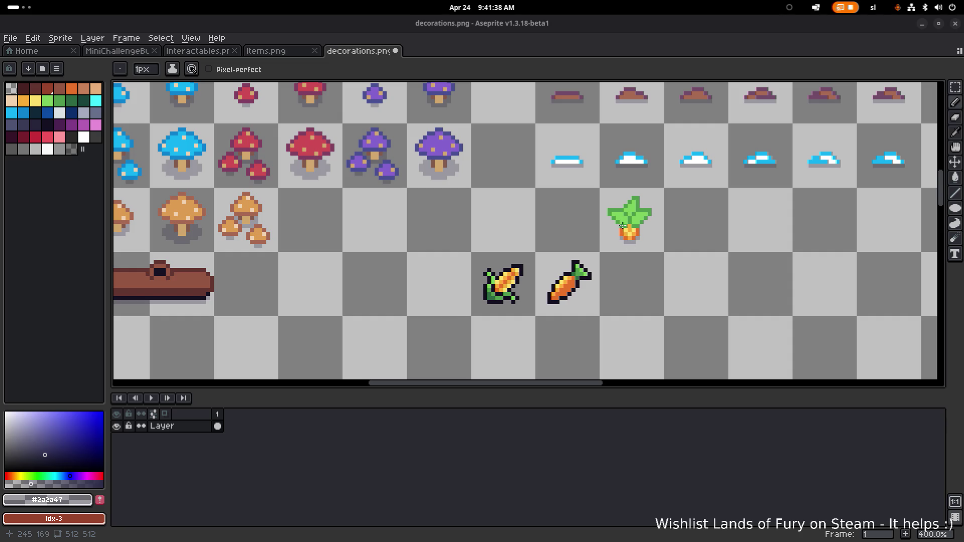
Step: Zoom in on the sprout sprite, undo its last pencil stroke, then bring the upper sprite rows into view
scroll(622, 225, up, 5)
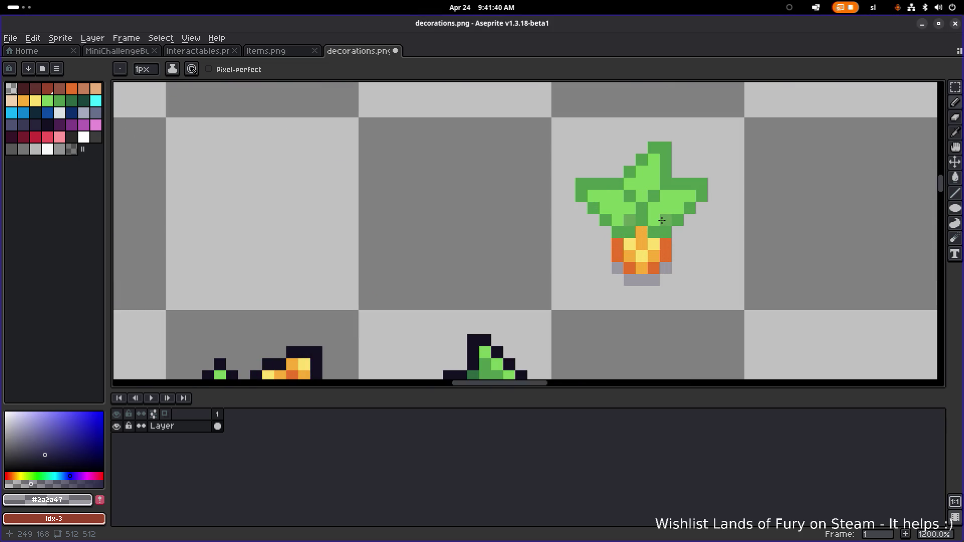
scroll(662, 220, down, 5)
scroll(676, 206, up, 3)
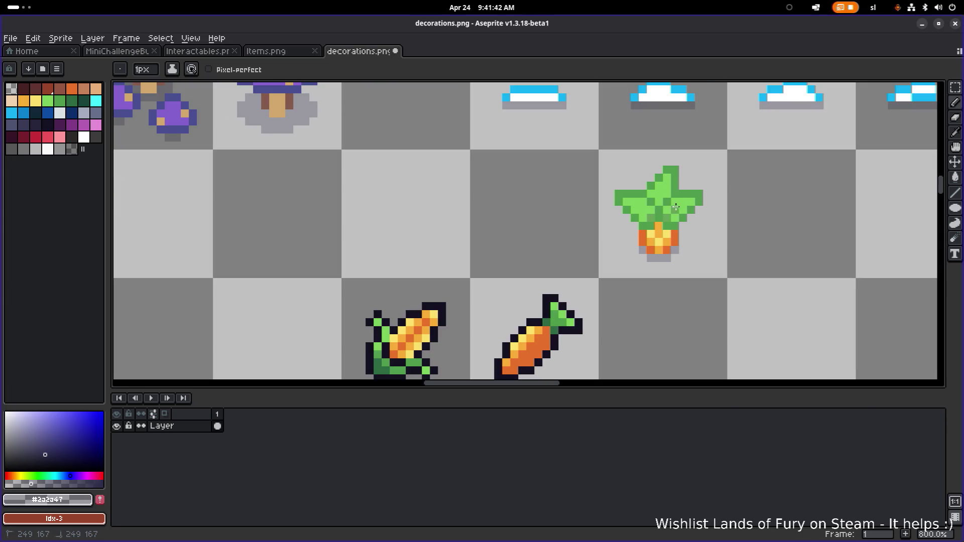
scroll(676, 207, down, 1)
scroll(681, 209, up, 3)
scroll(681, 209, up, 1)
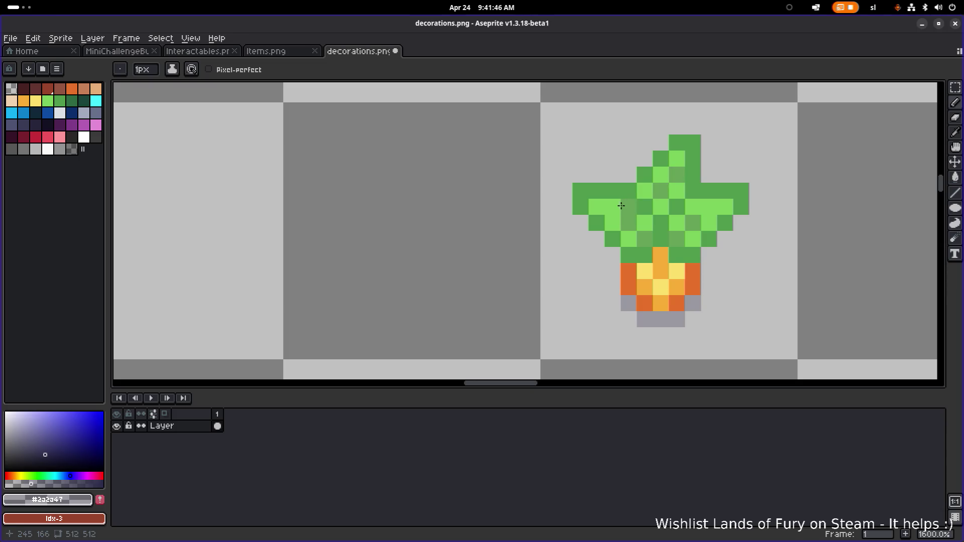
scroll(763, 236, down, 4)
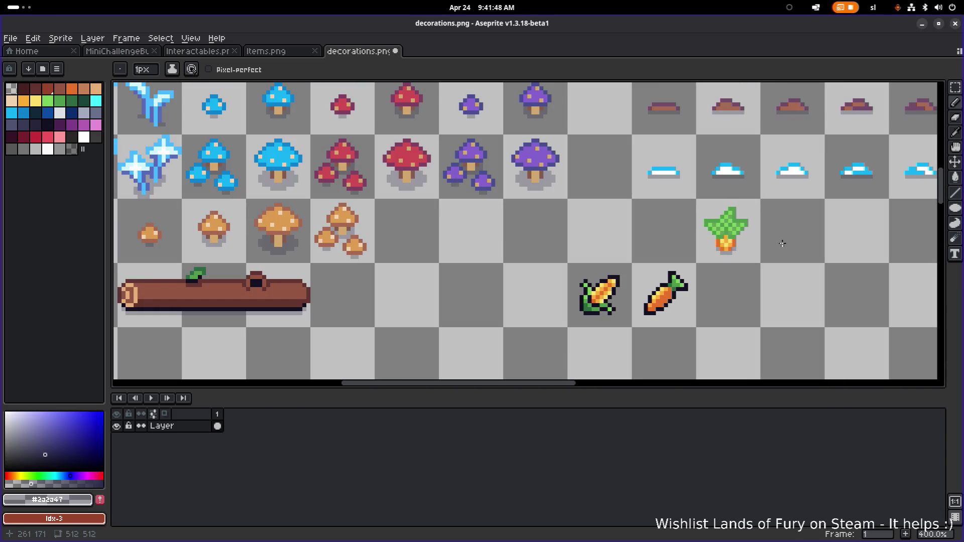
key(ctrl+z)
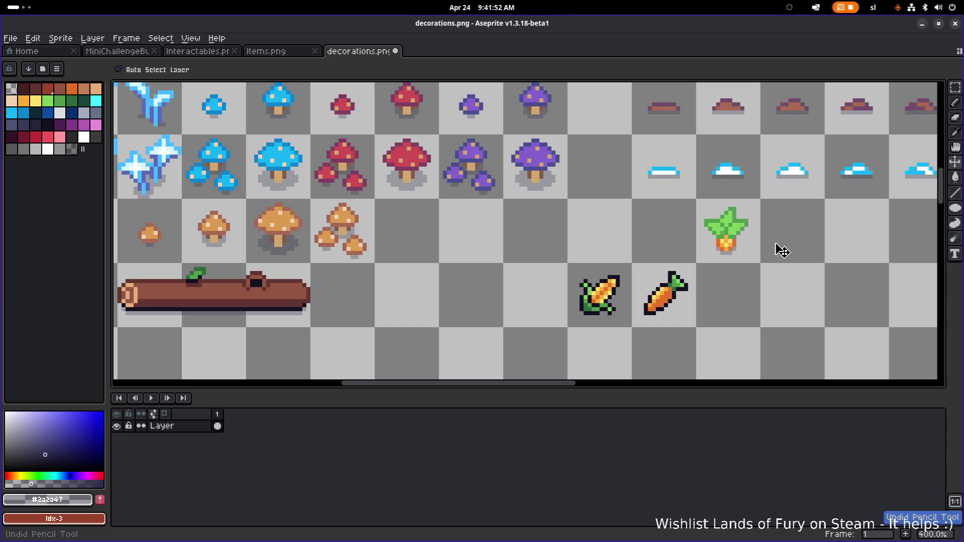
scroll(781, 251, down, 1)
scroll(781, 251, right, 2)
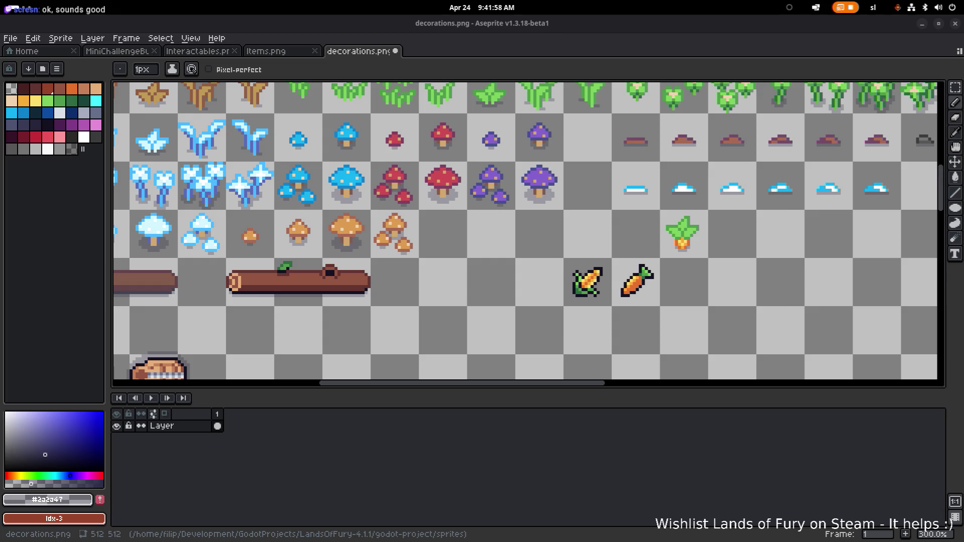
scroll(401, 188, right, 5)
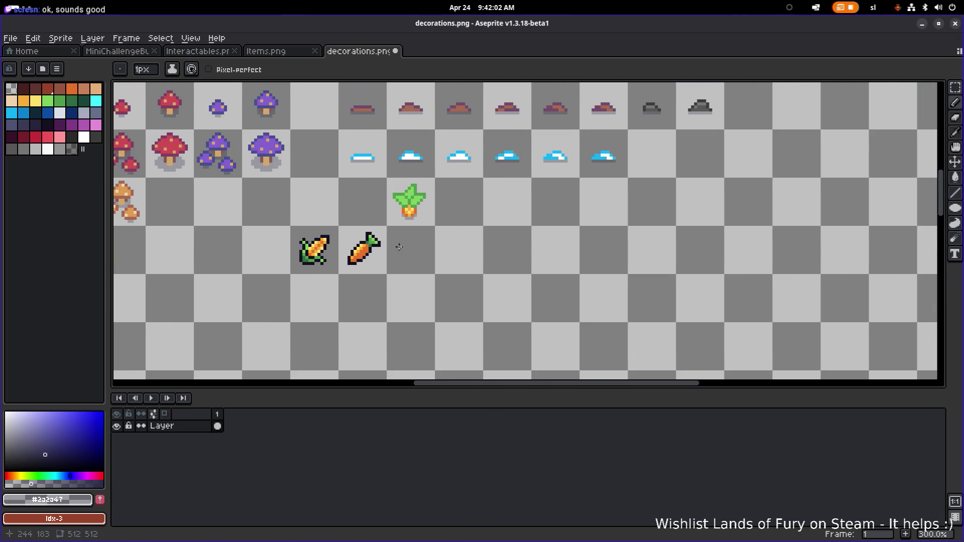
mouse_move(400, 247)
mouse_down()
mouse_move(529, 342)
mouse_move(562, 289)
mouse_up()
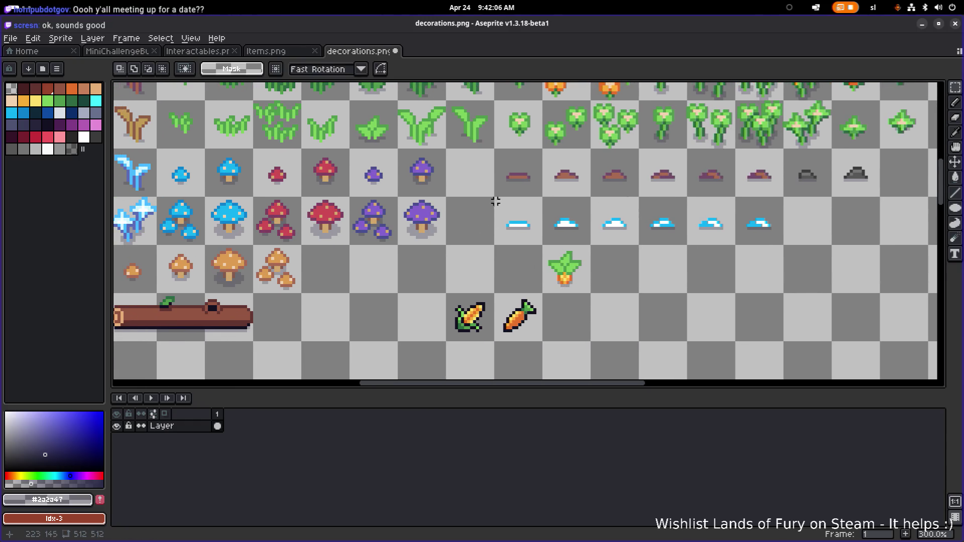
Step: Save decorations.png
scroll(502, 243, down, 1)
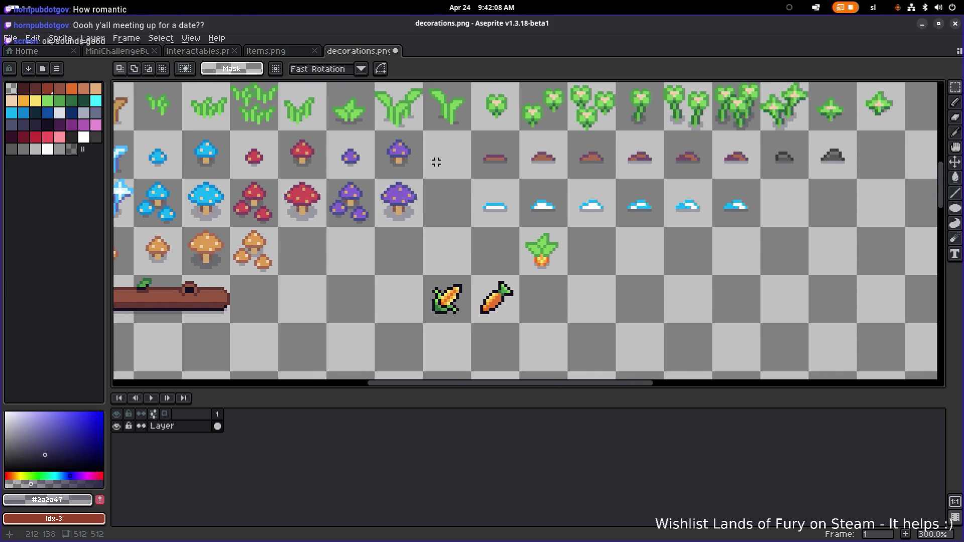
scroll(432, 175, down, 1)
scroll(409, 148, up, 2)
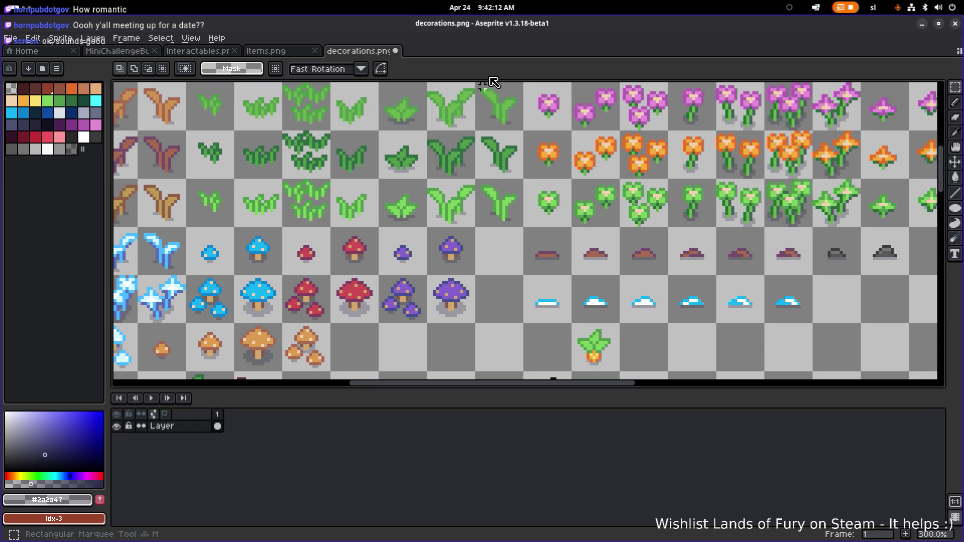
scroll(539, 138, down, 2)
scroll(543, 184, up, 1)
key(ctrl+s)
Step: Move the green two-leaf plant sprite into the empty cell beside the carrot
drag(467, 176, 458, 208)
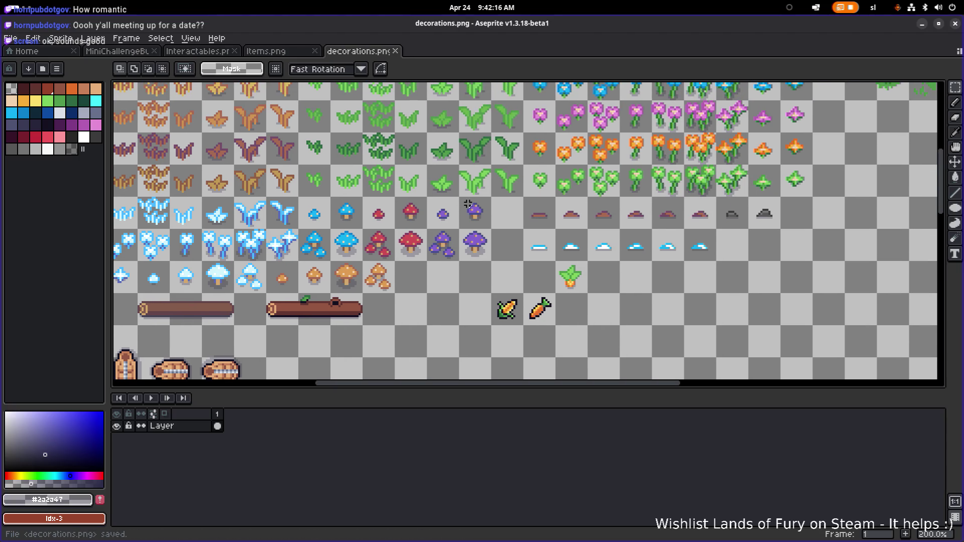
drag(459, 165, 489, 196)
drag(513, 233, 482, 219)
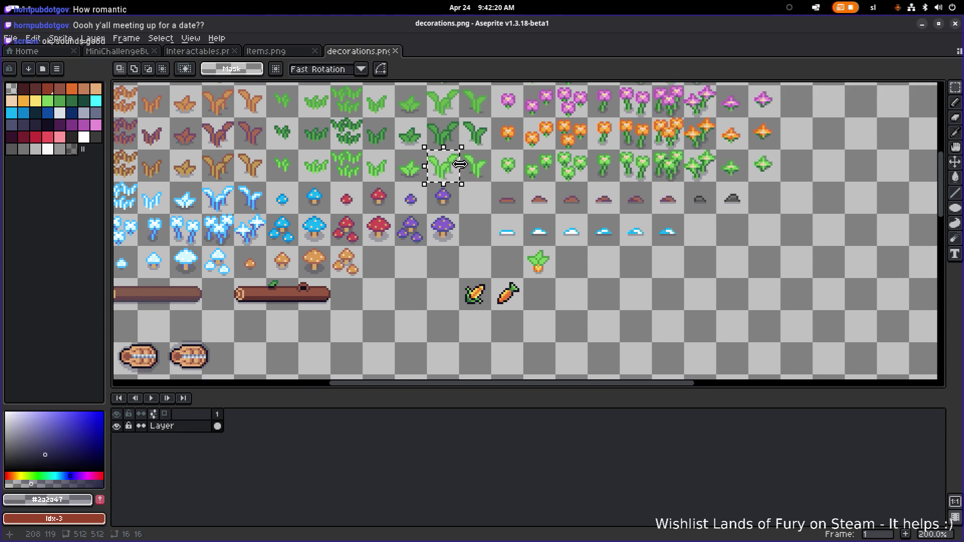
mouse_move(451, 168)
mouse_down()
mouse_move(551, 301)
mouse_move(605, 251)
mouse_move(597, 285)
mouse_up()
scroll(592, 271, up, 5)
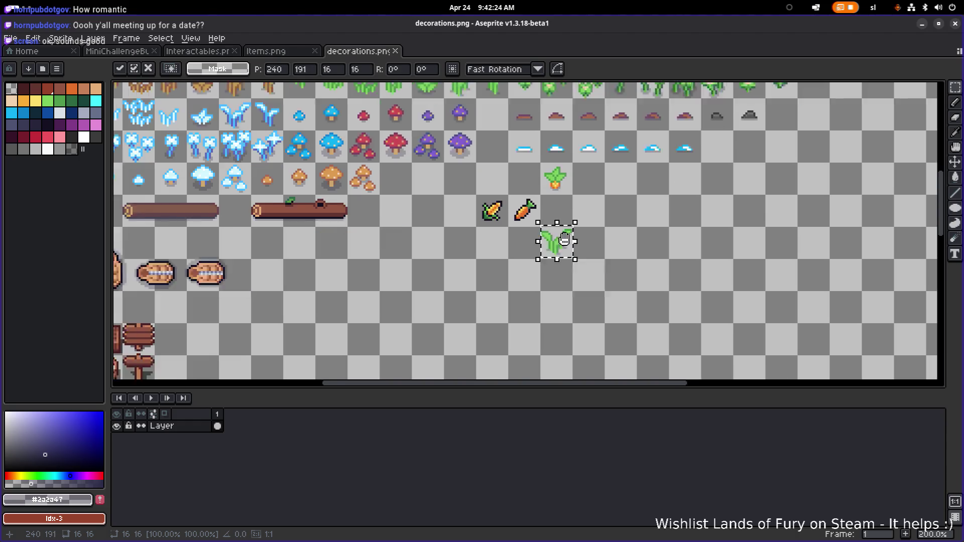
drag(472, 220, 480, 235)
click(588, 200)
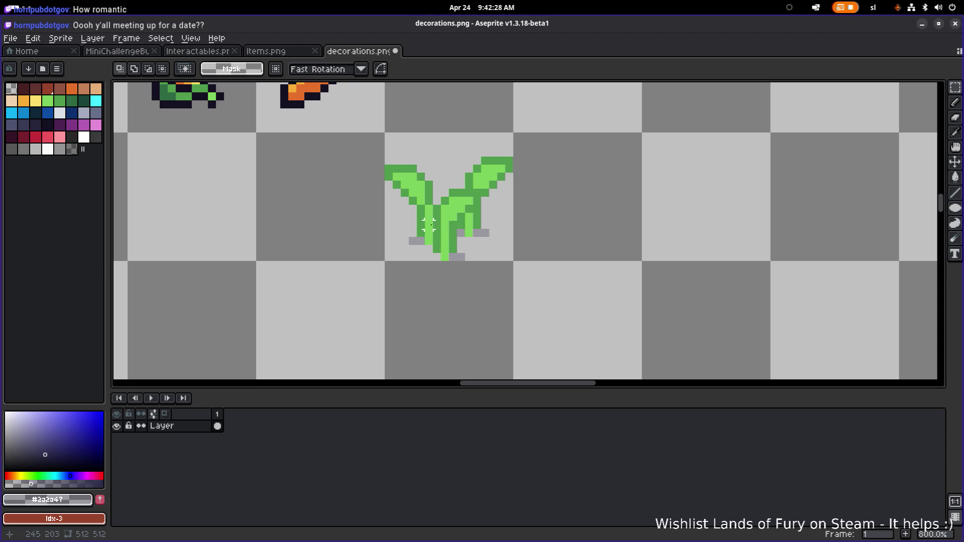
Step: Shift the plant's left leaf one pixel right and paint a light-green run down the stem
mouse_move(383, 144)
mouse_down()
mouse_move(442, 205)
mouse_move(439, 197)
mouse_up()
click(415, 236)
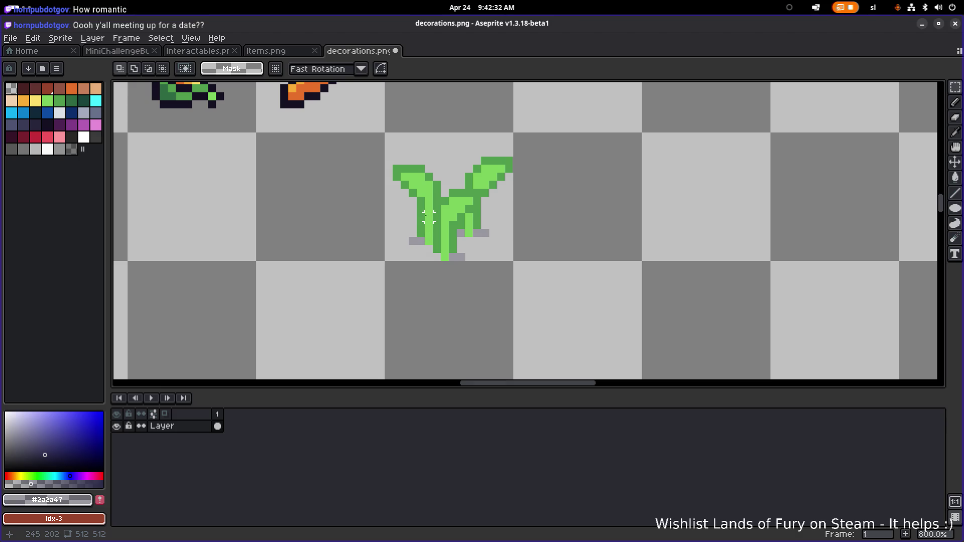
key(i)
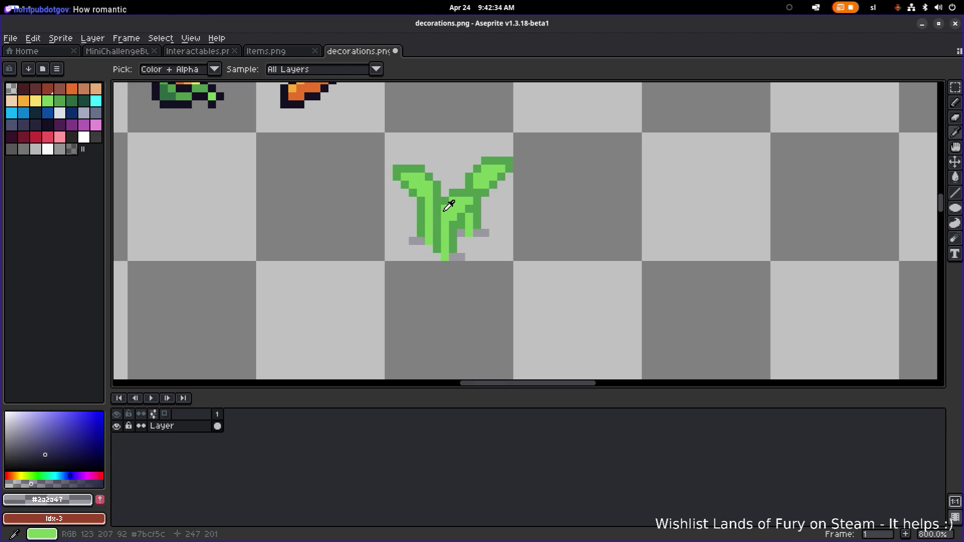
click(436, 211)
key(b)
drag(436, 210, 436, 250)
Step: Paint two dark-green runs down the stem using the plant's darker green
key(i)
click(428, 201)
key(b)
drag(431, 216, 431, 232)
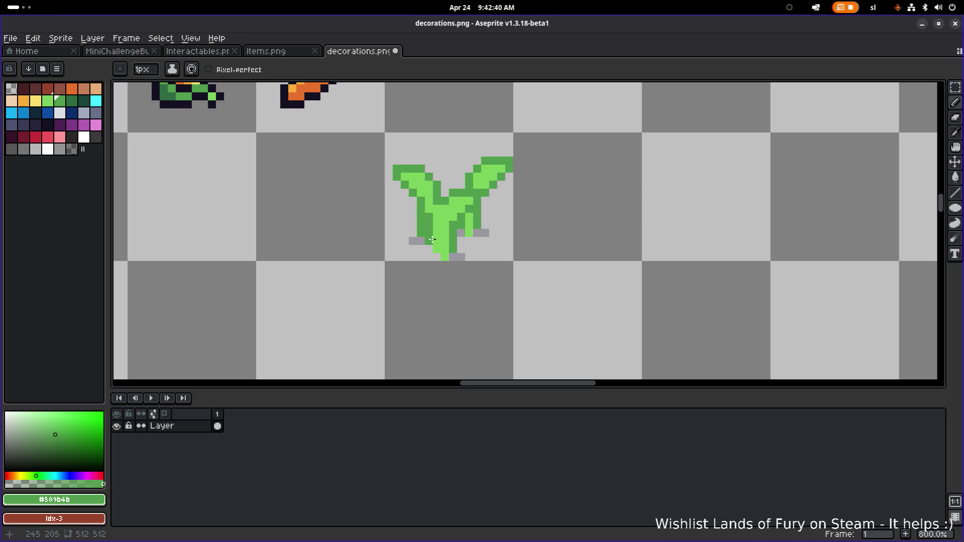
key(b)
key(i)
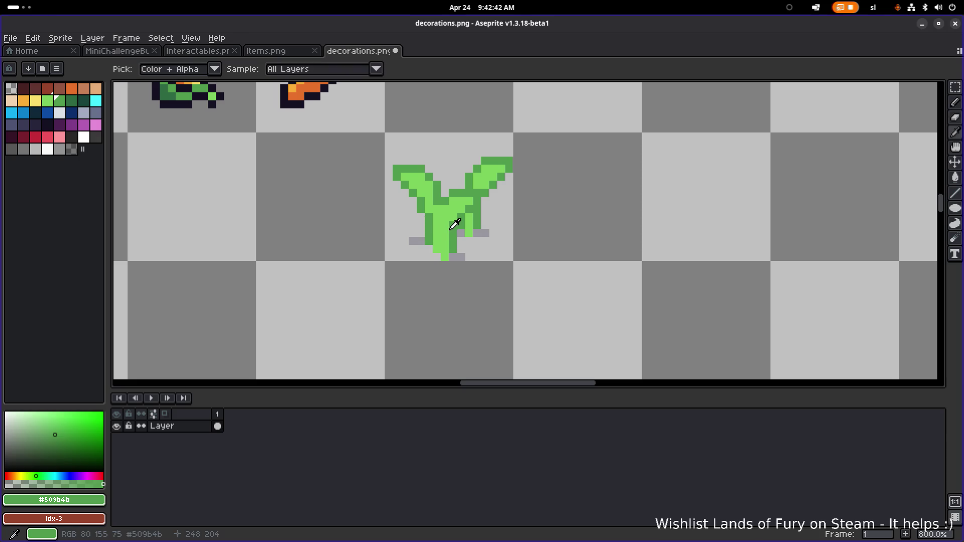
key(b)
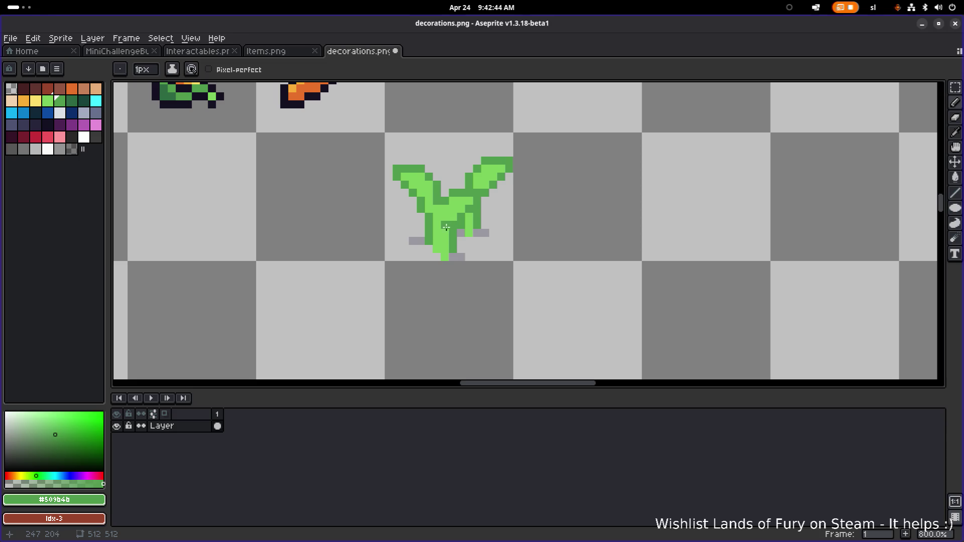
drag(446, 216, 444, 255)
Step: Erase the stray grey pixel beside the stem base
key(e)
click(460, 257)
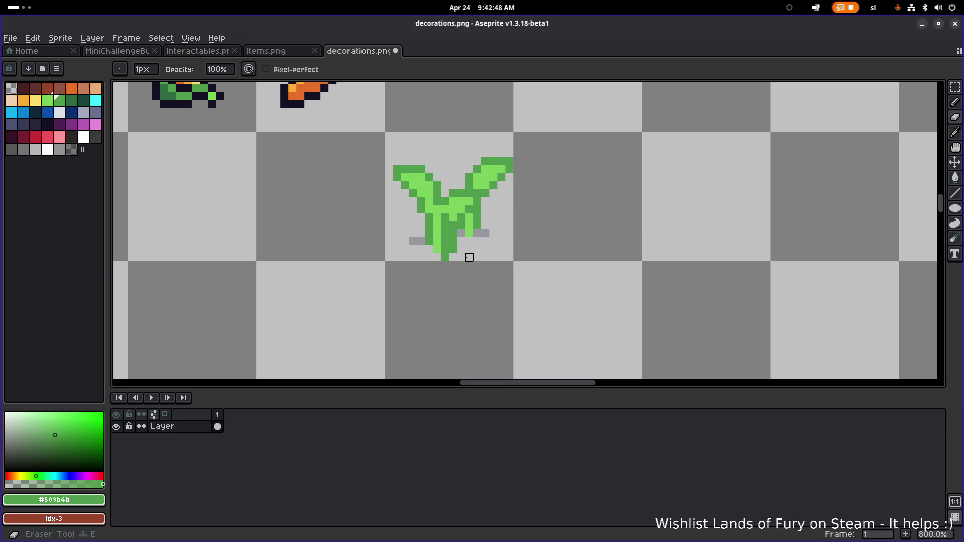
scroll(460, 241, down, 2)
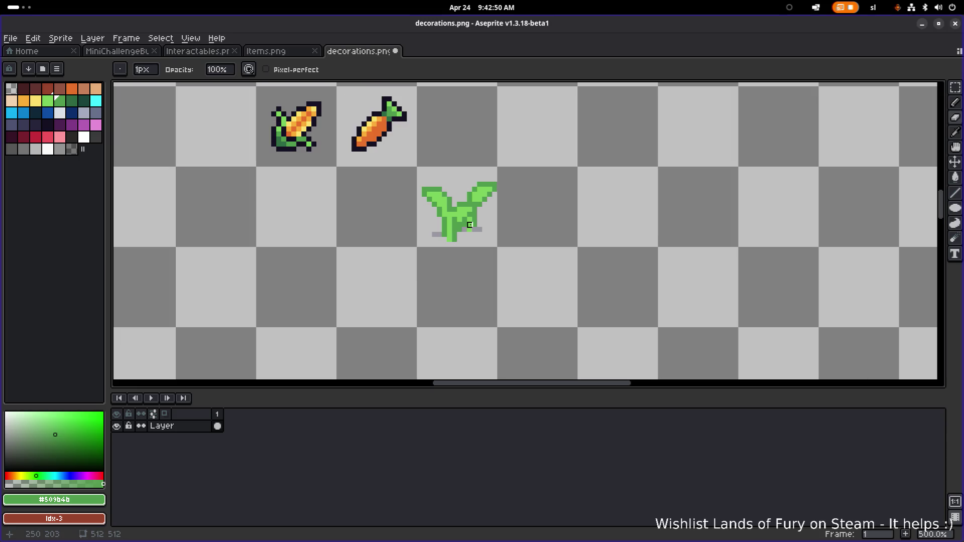
scroll(448, 212, up, 2)
Step: Extend the stem upward into a tall light-green stalk
alt+click(448, 211)
key(l)
mouse_move(448, 211)
mouse_down()
mouse_move(448, 144)
mouse_move(448, 189)
mouse_up()
mouse_move(448, 190)
mouse_down()
mouse_move(449, 156)
mouse_move(448, 164)
mouse_up()
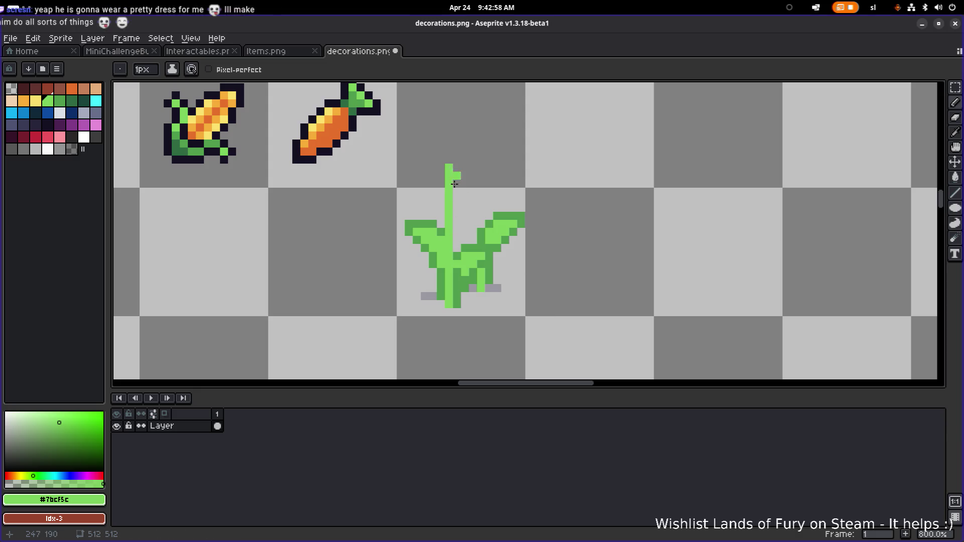
Step: Outline both sides of the stalk in dark green, add a pixel above the left leaf, and save
alt+click(456, 247)
drag(456, 246, 455, 167)
drag(441, 227, 442, 167)
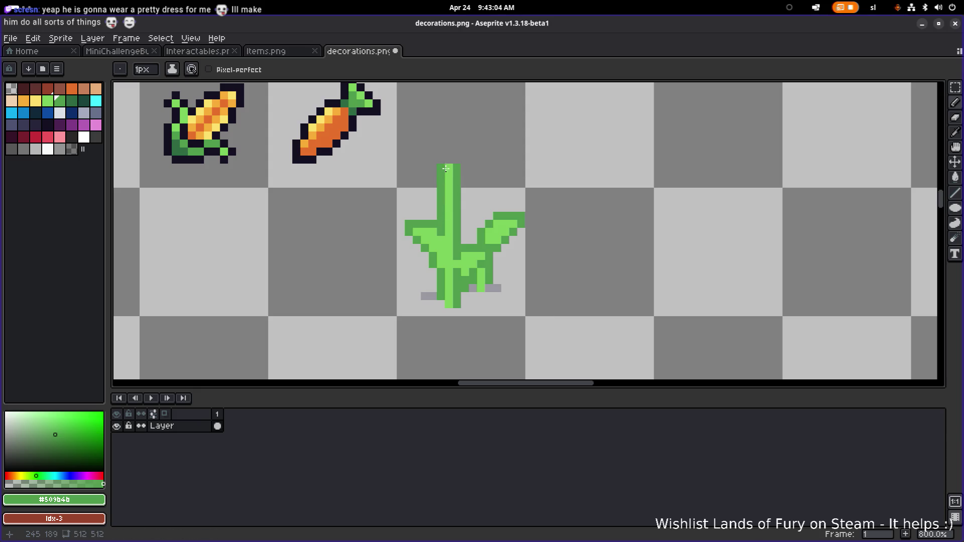
click(431, 216)
click(397, 216)
key(ctrl+z)
key(ctrl+s)
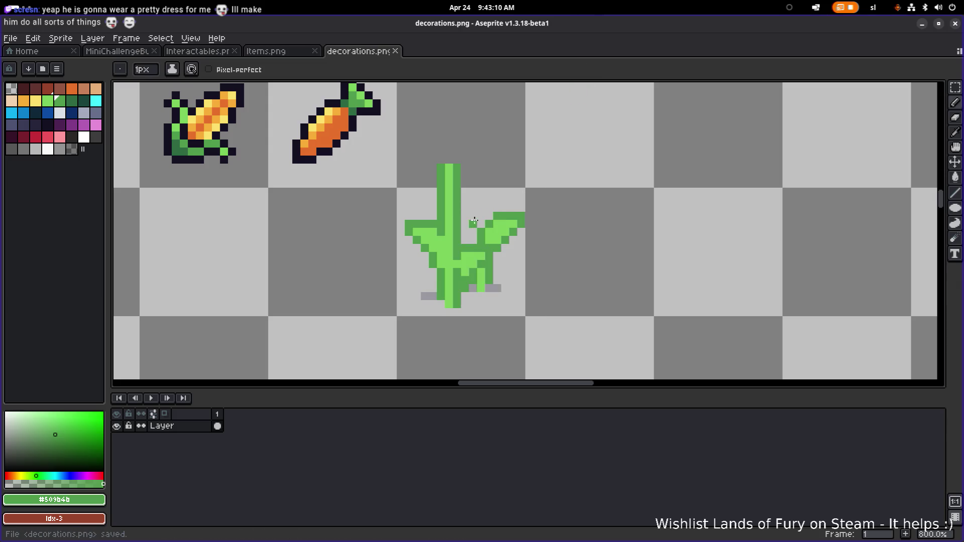
Step: Delete a 9x14 block of the right leaf with a rectangular selection
key(m)
drag(398, 213, 435, 266)
scroll(448, 261, up, 2)
mouse_move(548, 228)
mouse_down()
mouse_move(473, 339)
mouse_move(481, 333)
mouse_up()
key(Delete)
Step: Erase the protruding leaf pixels, the leaf's right column and leftover grey pixels
scroll(481, 273, up, 2)
scroll(475, 259, up, 2)
key(e)
click(518, 247)
click(519, 271)
scroll(520, 274, down, 5)
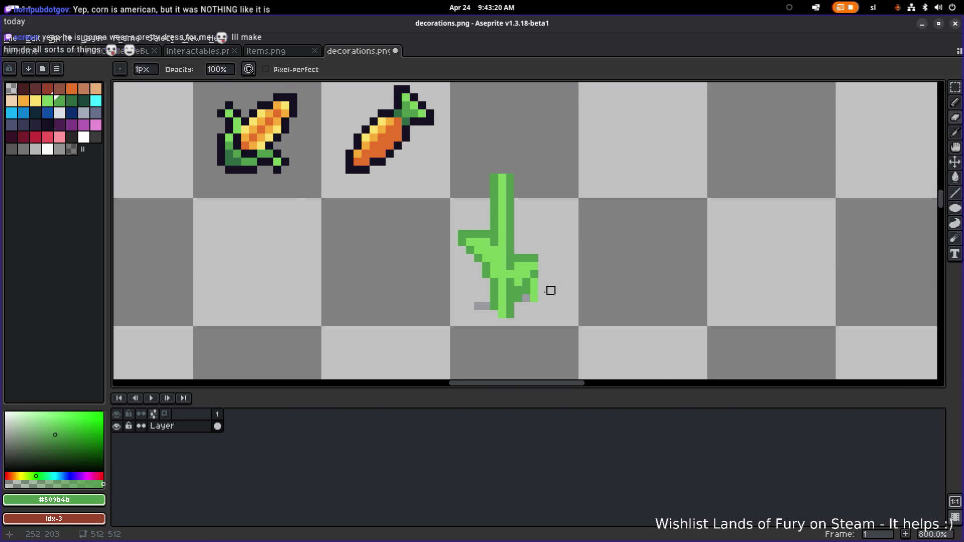
scroll(522, 300, up, 4)
mouse_move(495, 301)
mouse_down()
mouse_move(518, 302)
mouse_move(518, 277)
mouse_move(541, 252)
mouse_move(518, 278)
mouse_up()
drag(373, 326, 397, 326)
scroll(397, 326, down, 8)
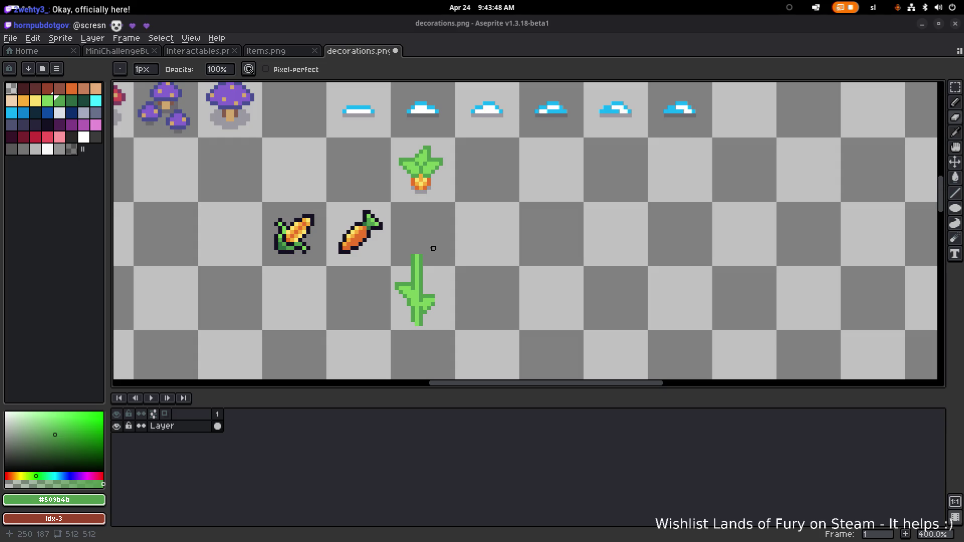
Step: Move the green stalk one cell to the right
scroll(428, 247, down, 1)
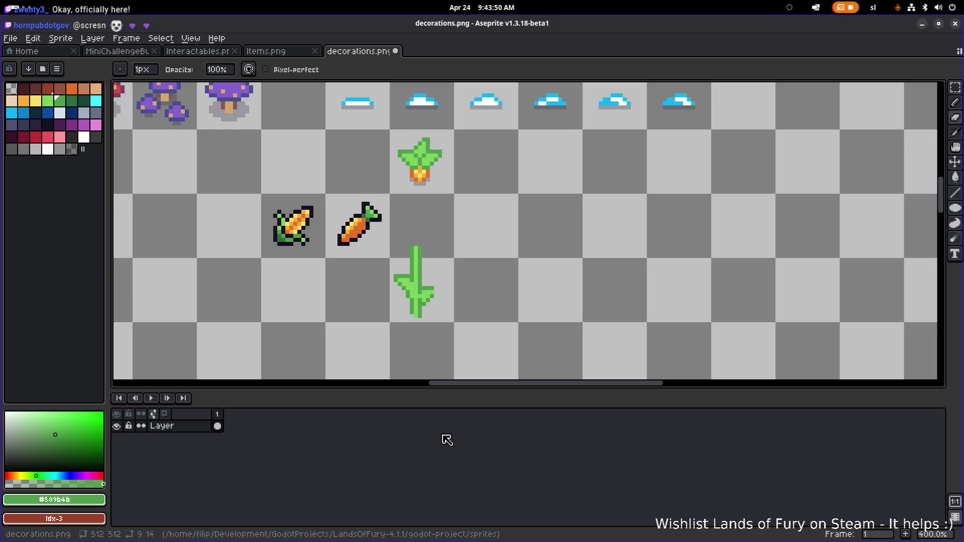
key(m)
mouse_move(389, 233)
mouse_down()
mouse_move(449, 294)
mouse_move(458, 323)
mouse_move(490, 318)
mouse_up()
click(567, 272)
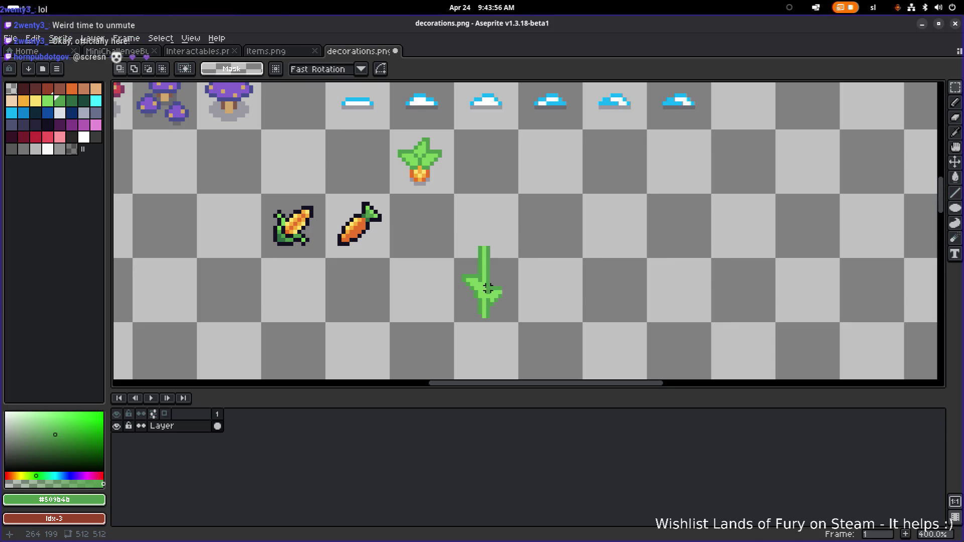
Step: Add a dark-green pixel at the leaf tip and draw a new light-green branch from the stem
scroll(499, 271, up, 1)
scroll(498, 269, down, 2)
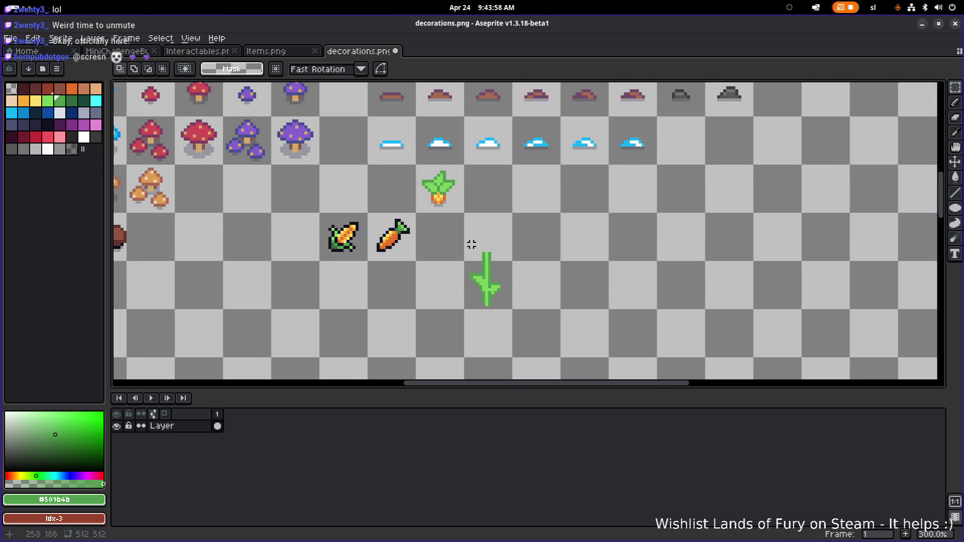
scroll(473, 267, up, 3)
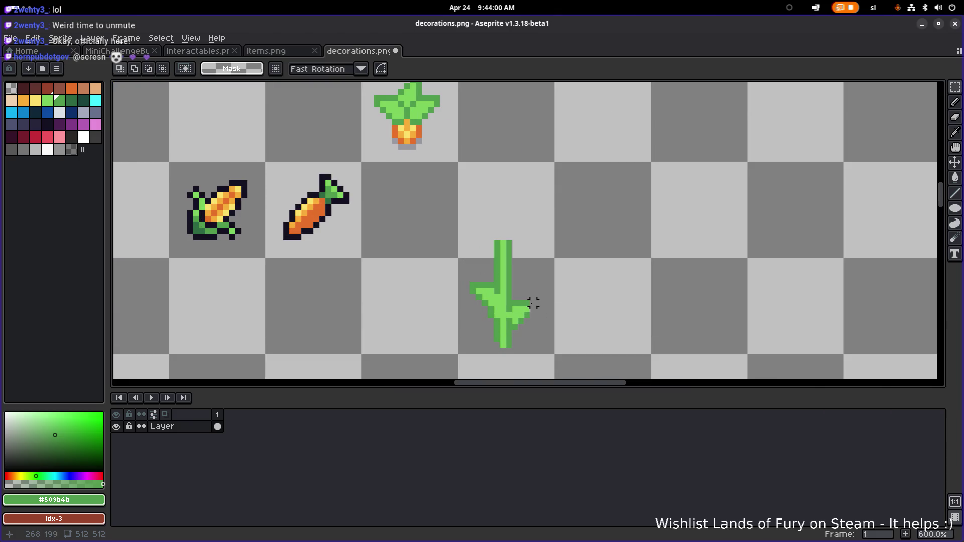
scroll(527, 300, up, 3)
key(b)
click(535, 301)
alt+click(477, 281)
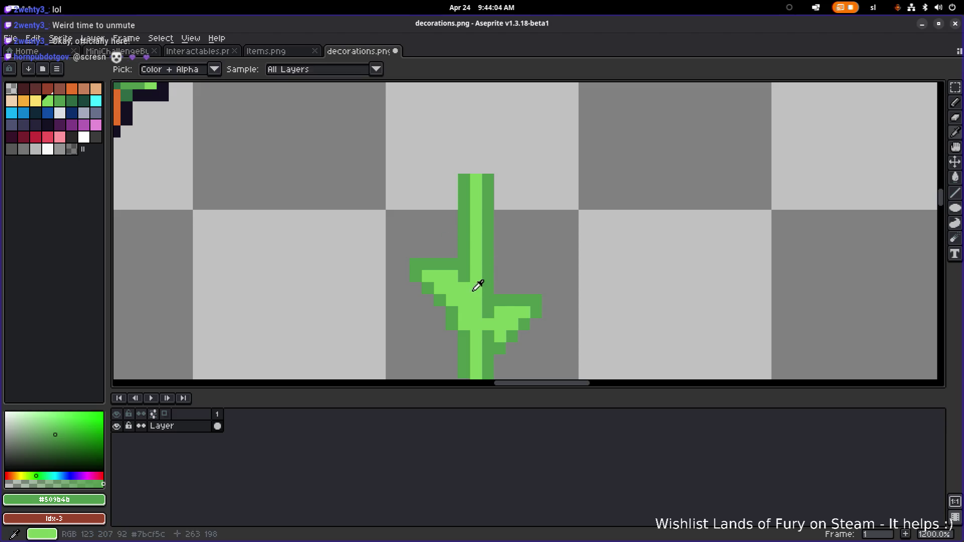
drag(489, 254, 523, 231)
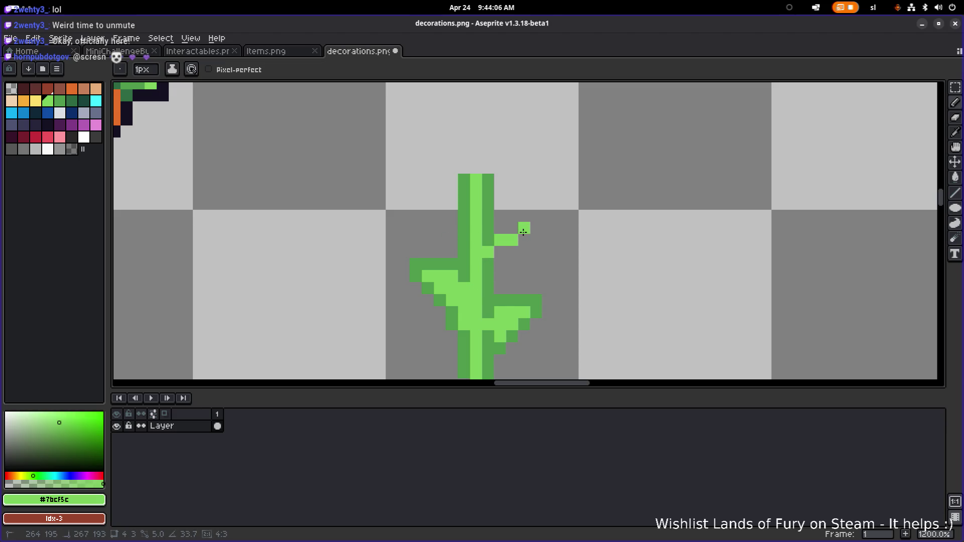
mouse_move(531, 274)
mouse_down()
mouse_move(576, 226)
mouse_move(511, 327)
mouse_move(557, 219)
mouse_move(542, 227)
mouse_move(546, 240)
mouse_move(534, 233)
mouse_move(536, 245)
mouse_move(534, 218)
mouse_up()
Step: Drop the new branch, then shift the upper-right leaf left toward the stem
key(m)
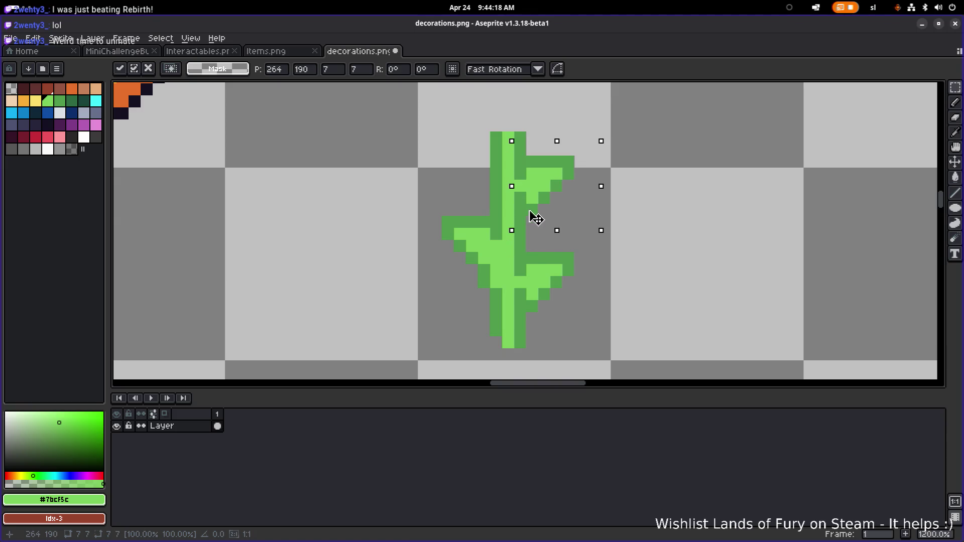
key(ctrl+d)
scroll(653, 221, down, 7)
scroll(644, 239, down, 2)
scroll(637, 232, up, 6)
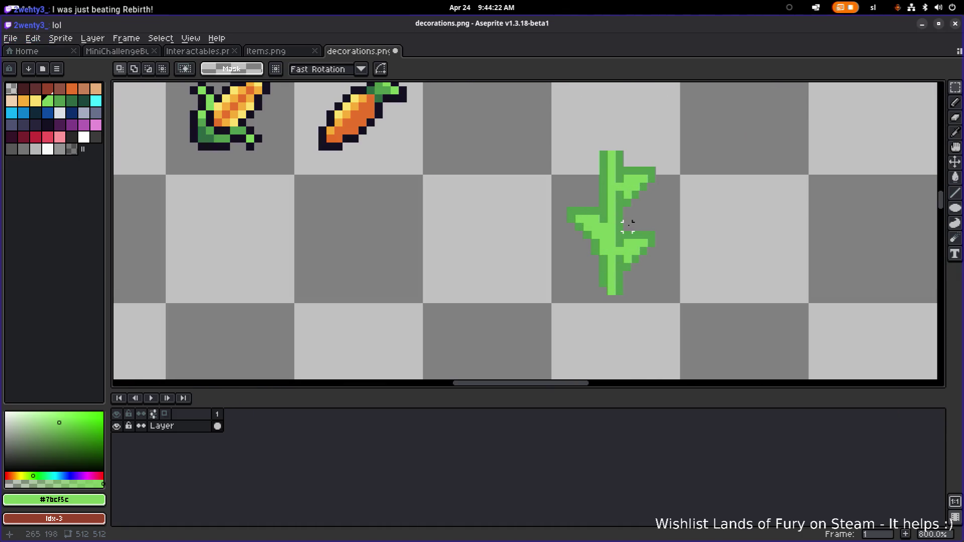
drag(627, 225, 501, 253)
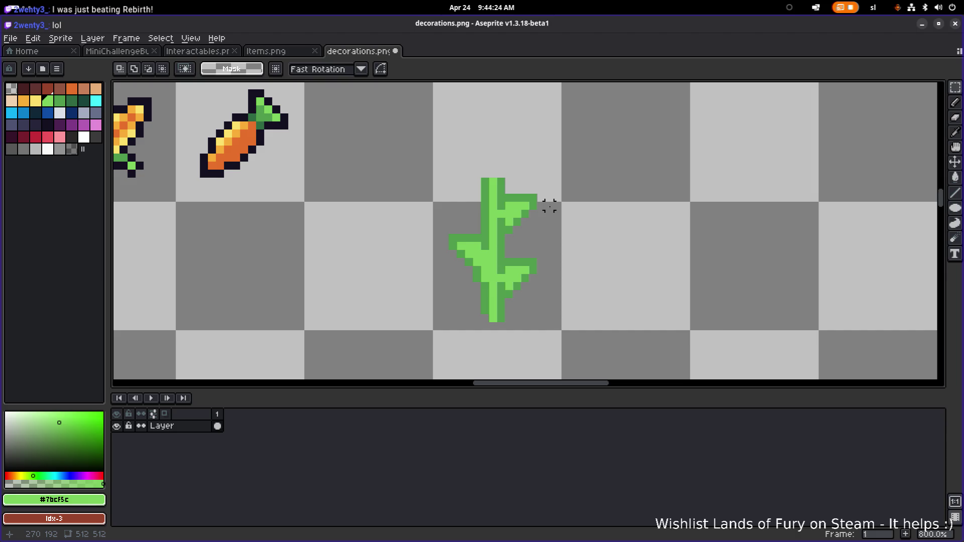
drag(547, 183, 494, 236)
drag(524, 224, 517, 226)
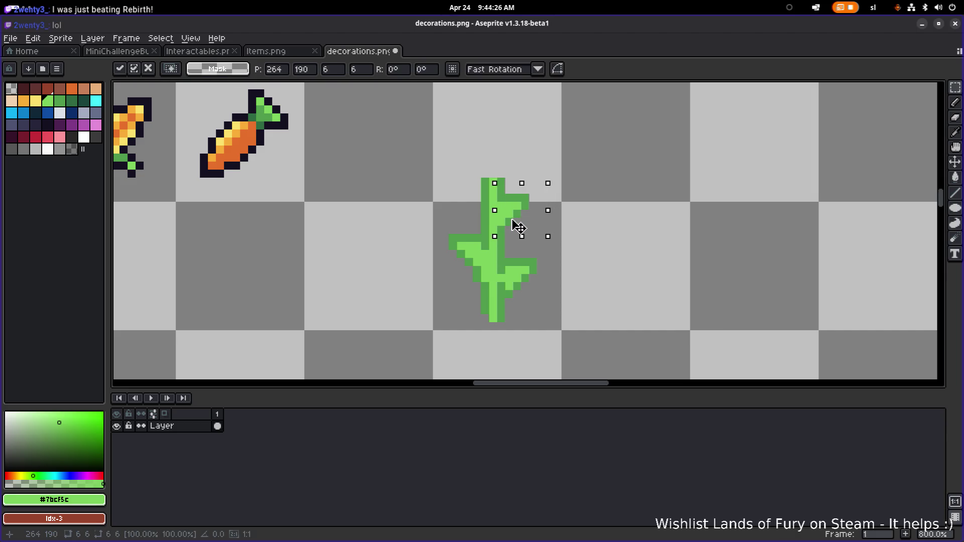
key(Return)
mouse_move(553, 259)
mouse_down()
mouse_move(505, 298)
mouse_move(535, 292)
mouse_up()
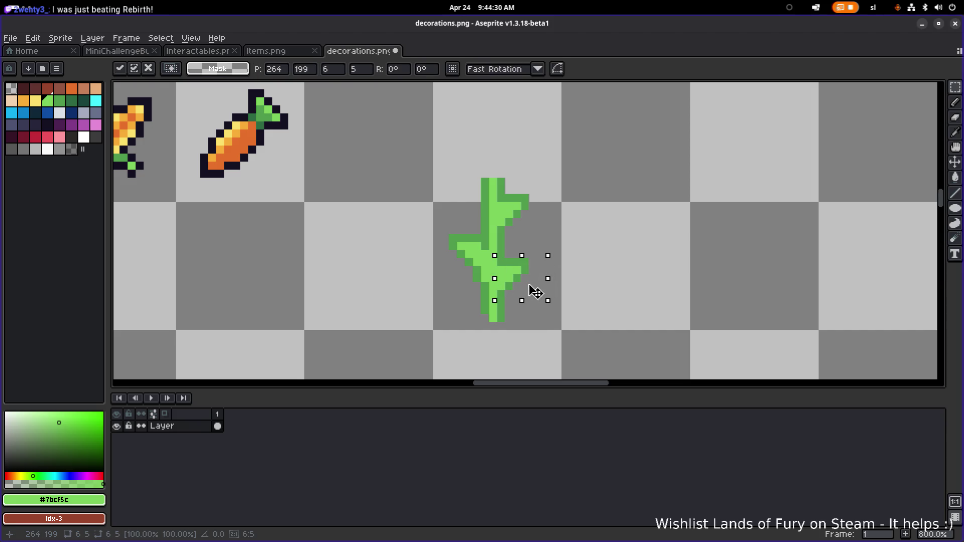
click(590, 221)
Step: Select the lower-left leaf, then try a darker-green edge along it and undo it
scroll(591, 226, down, 4)
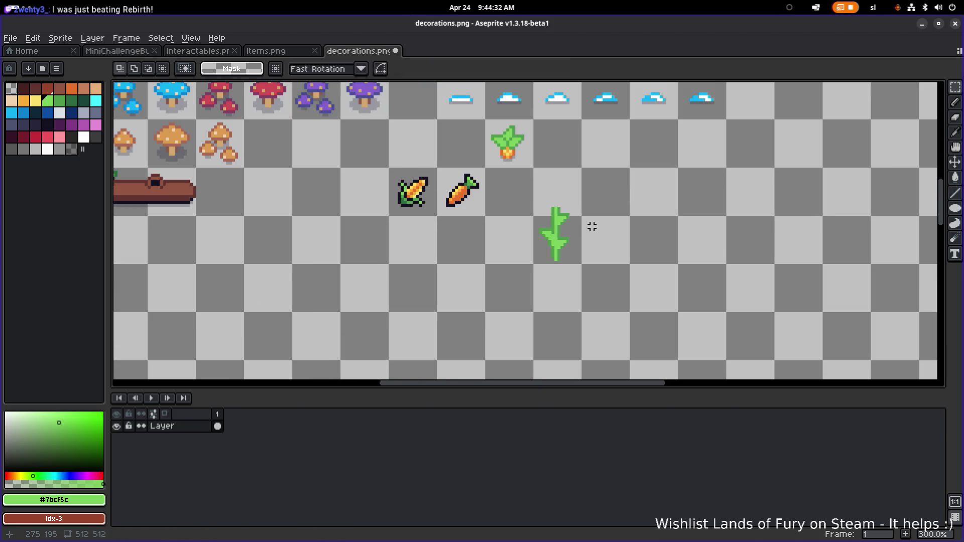
scroll(571, 221, up, 6)
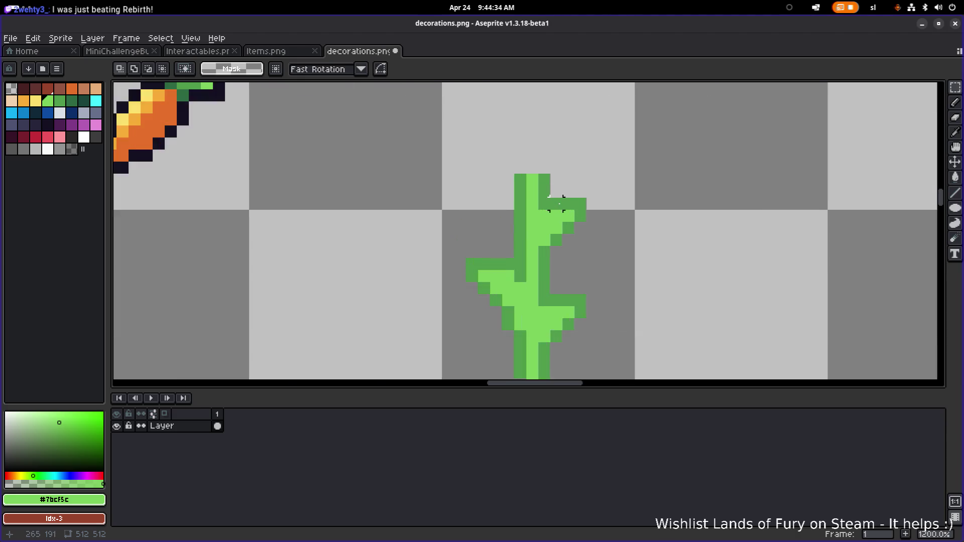
scroll(581, 236, down, 2)
mouse_move(493, 275)
mouse_down()
mouse_move(533, 224)
mouse_move(525, 224)
mouse_move(533, 227)
mouse_up()
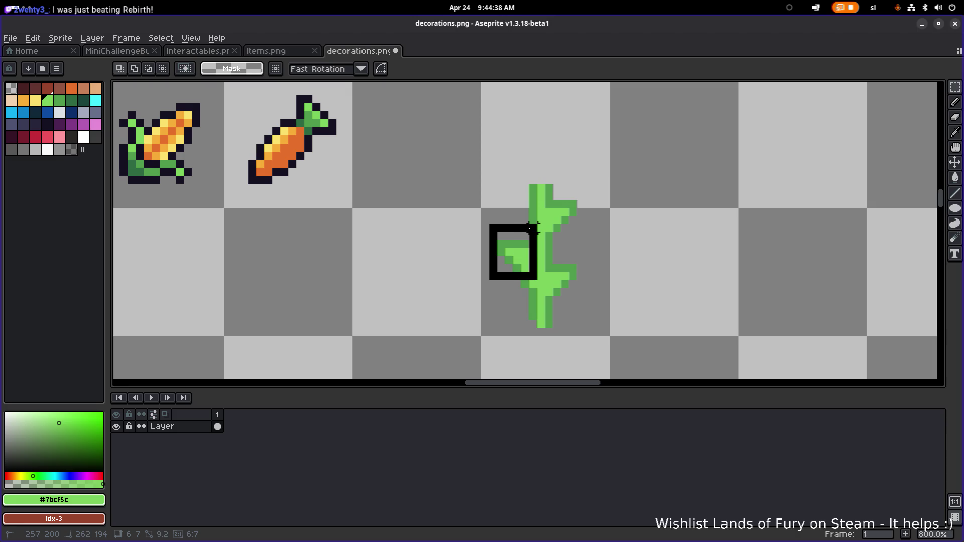
drag(533, 227, 535, 224)
drag(585, 198, 564, 226)
click(551, 262)
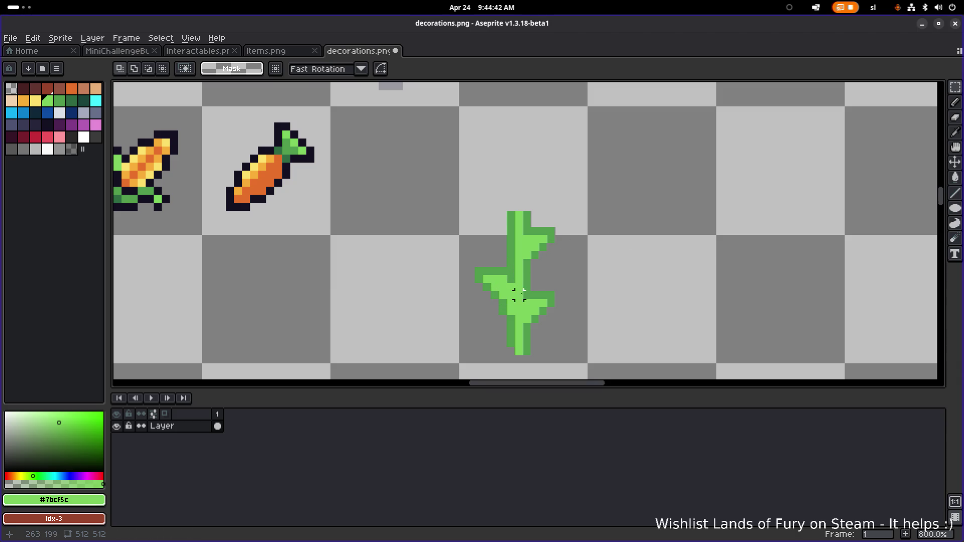
key(i)
click(510, 319)
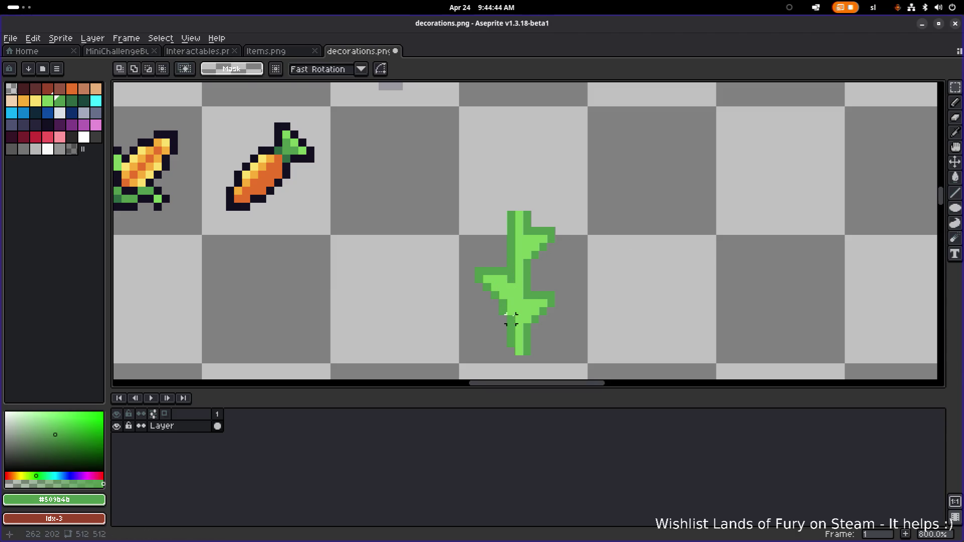
key(b)
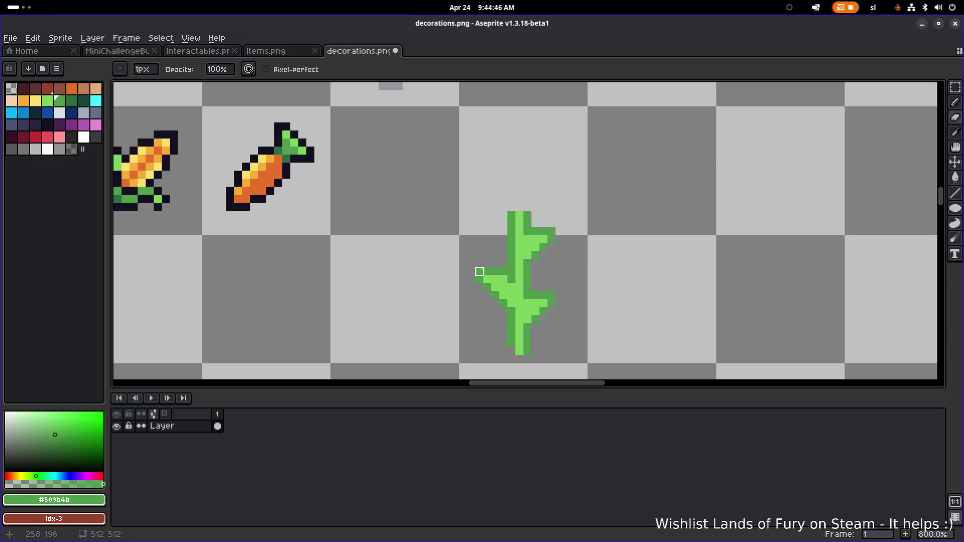
drag(482, 275, 502, 303)
key(ctrl+z)
key(ctrl+z)
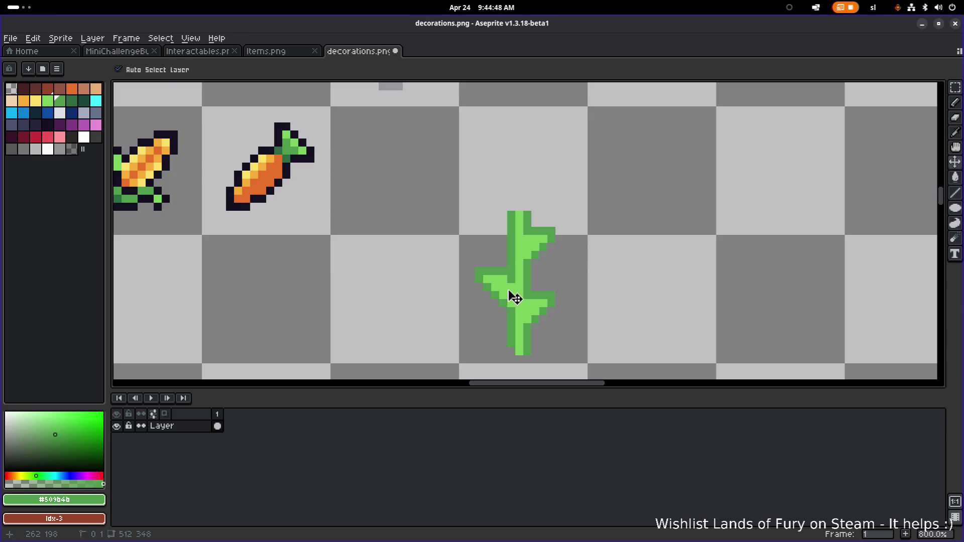
Step: Move the lower-left leaf to its new position on the stem and deselect
key(m)
mouse_move(476, 245)
mouse_down()
mouse_move(517, 309)
mouse_move(500, 220)
mouse_move(501, 252)
mouse_move(500, 230)
mouse_move(509, 233)
mouse_up()
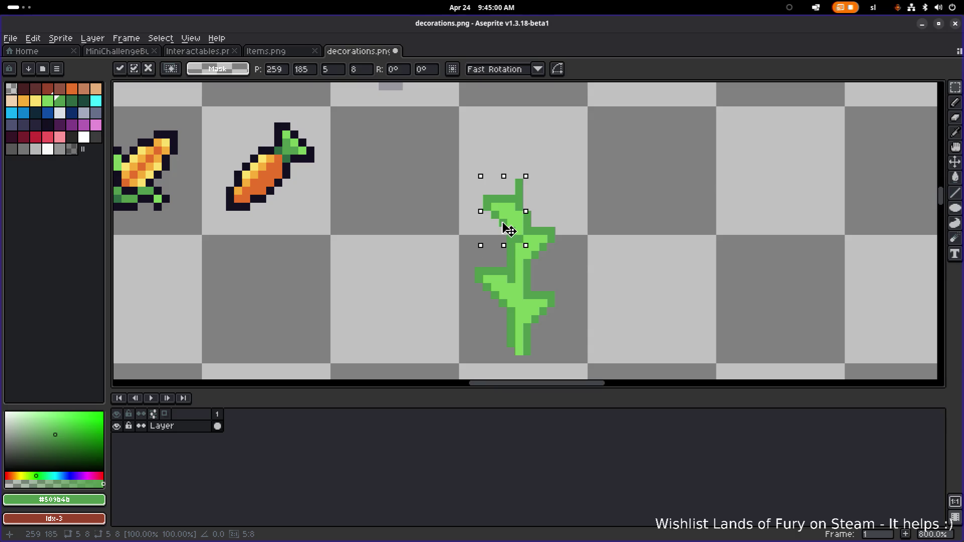
click(582, 191)
scroll(516, 221, up, 2)
scroll(537, 282, down, 3)
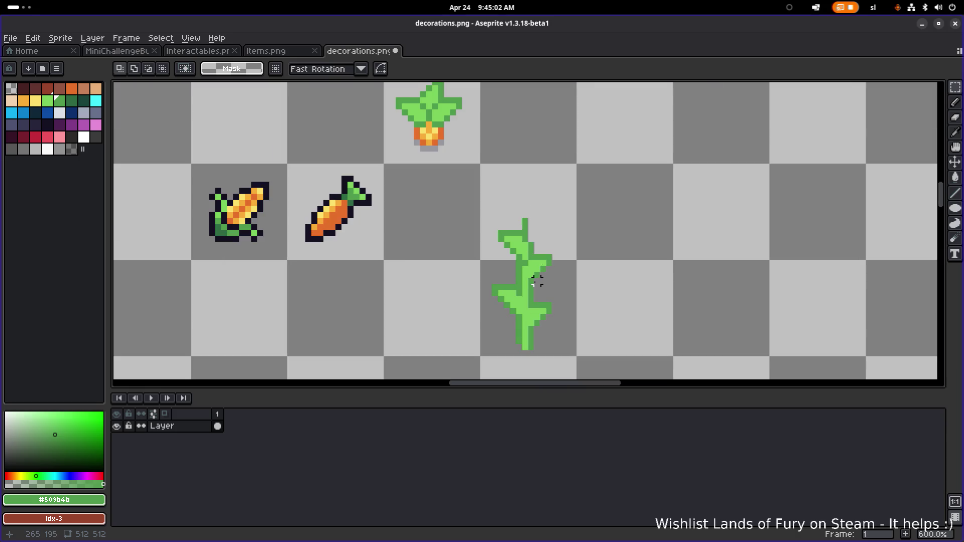
scroll(537, 280, up, 4)
key(alt)
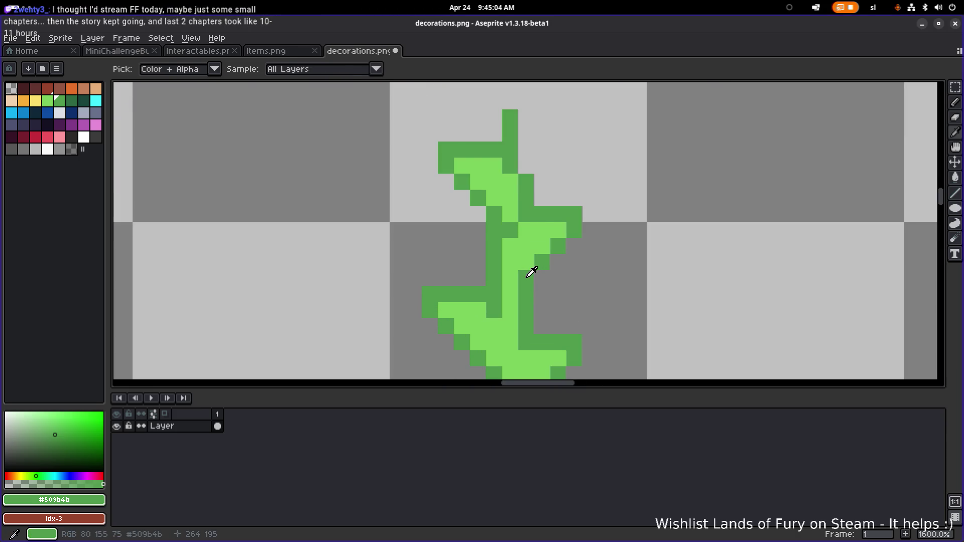
Step: Shade the corn stalk with dark-green pixels along the stem and leaves
click(510, 277)
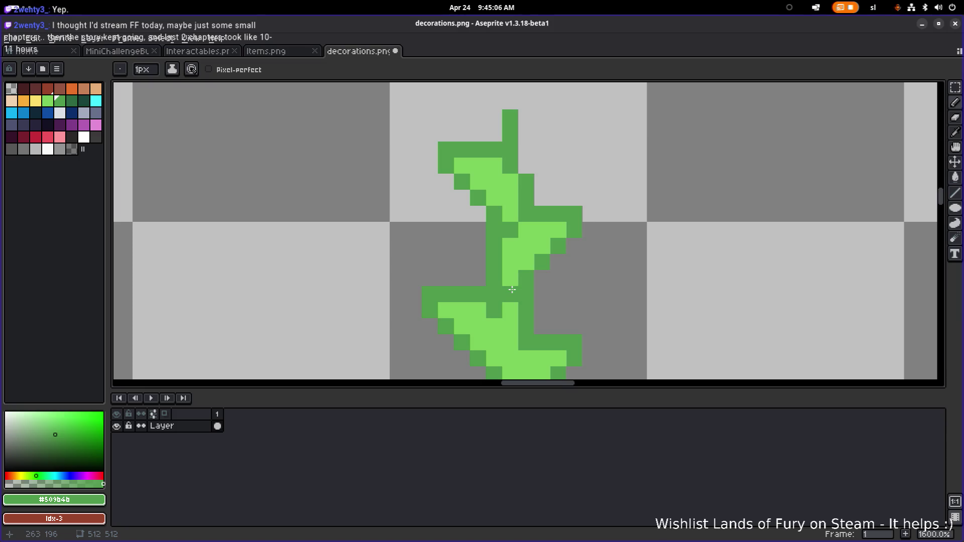
key(ctrl+z)
click(518, 284)
key(ctrl+z)
scroll(498, 282, down, 4)
scroll(492, 291, up, 3)
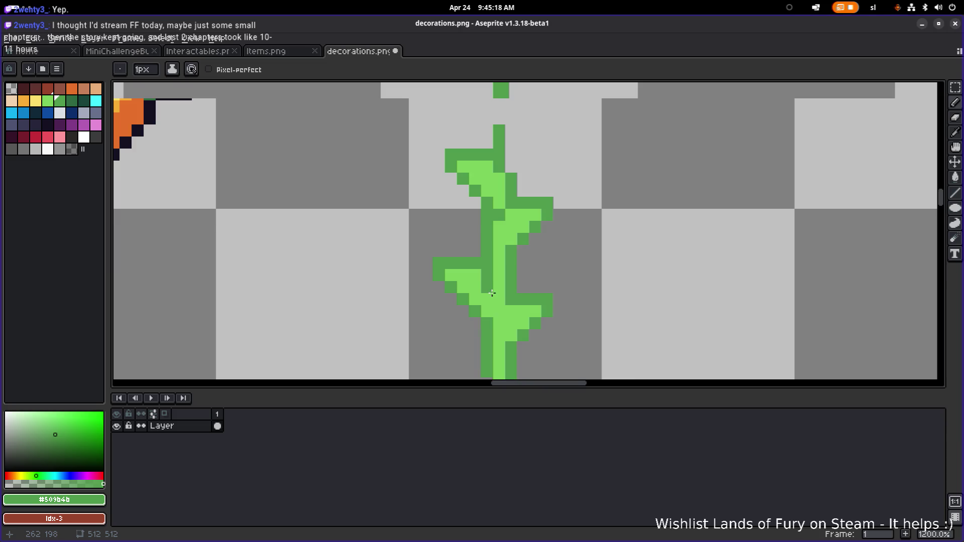
scroll(492, 293, up, 1)
click(494, 314)
click(487, 290)
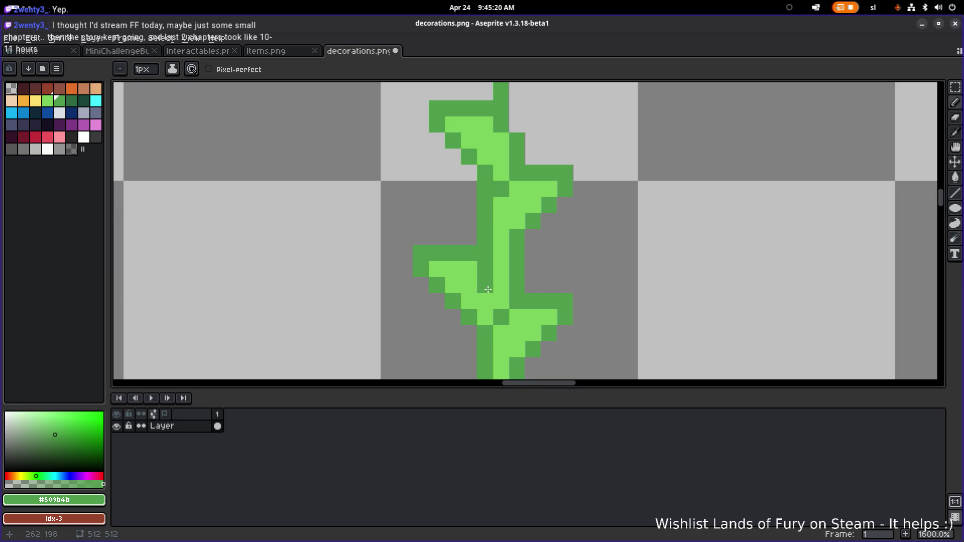
click(494, 297)
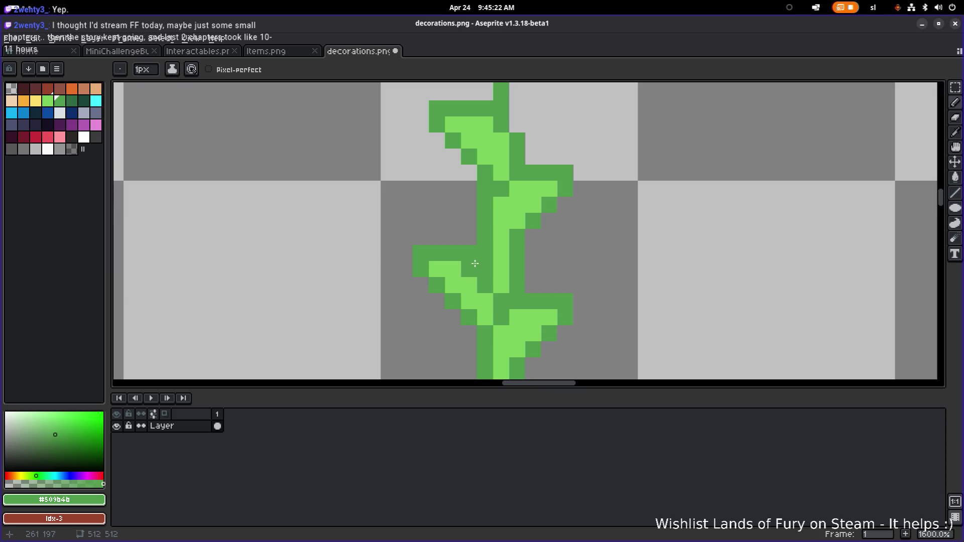
Step: Touch up the stalk shading, correcting misplaced pixels and darkening the one below
alt+click(507, 243)
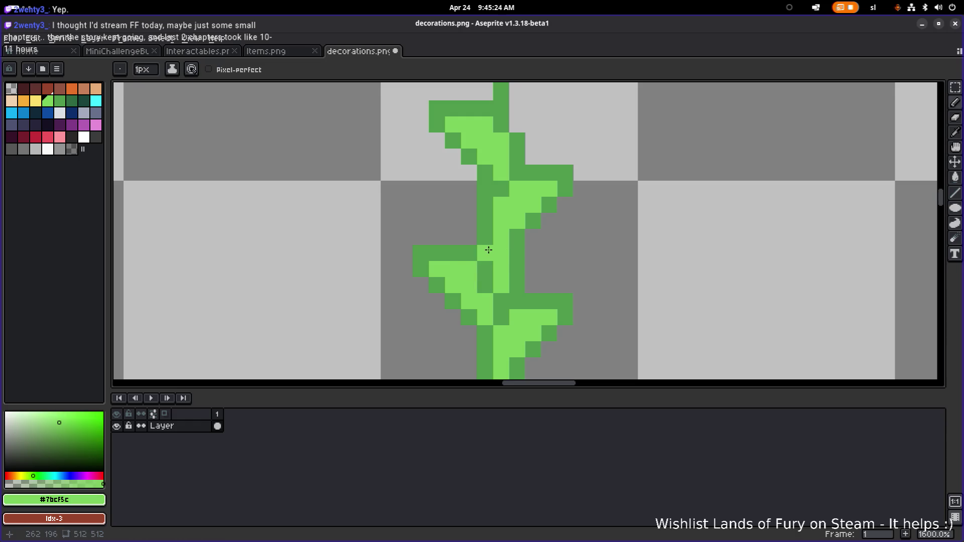
scroll(488, 250, down, 6)
scroll(492, 254, up, 6)
click(495, 311)
key(ctrl+z)
alt+click(502, 304)
click(485, 309)
key(ctrl+z)
click(487, 323)
scroll(545, 286, down, 4)
scroll(544, 286, up, 3)
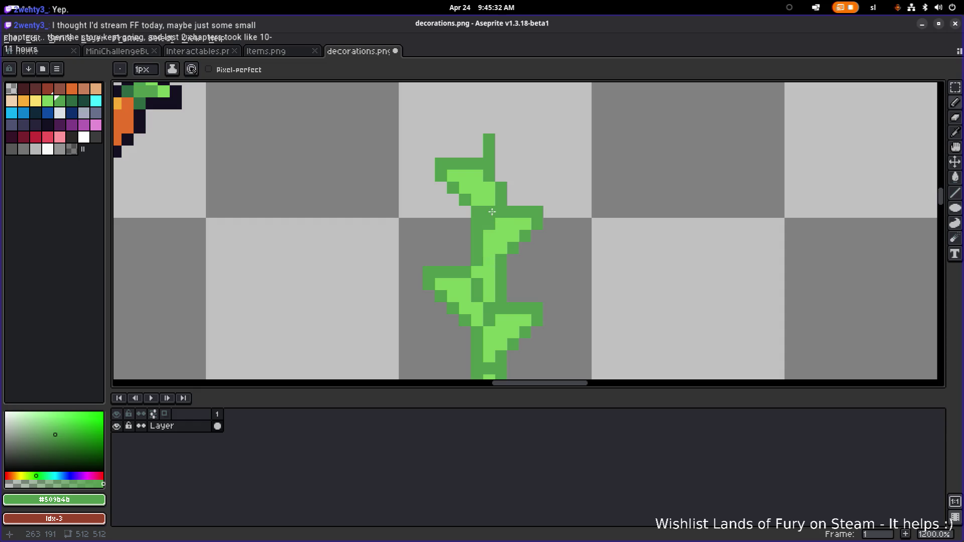
Step: Erase the top pixels of the stem and save decorations.png
key(e)
drag(490, 139, 489, 164)
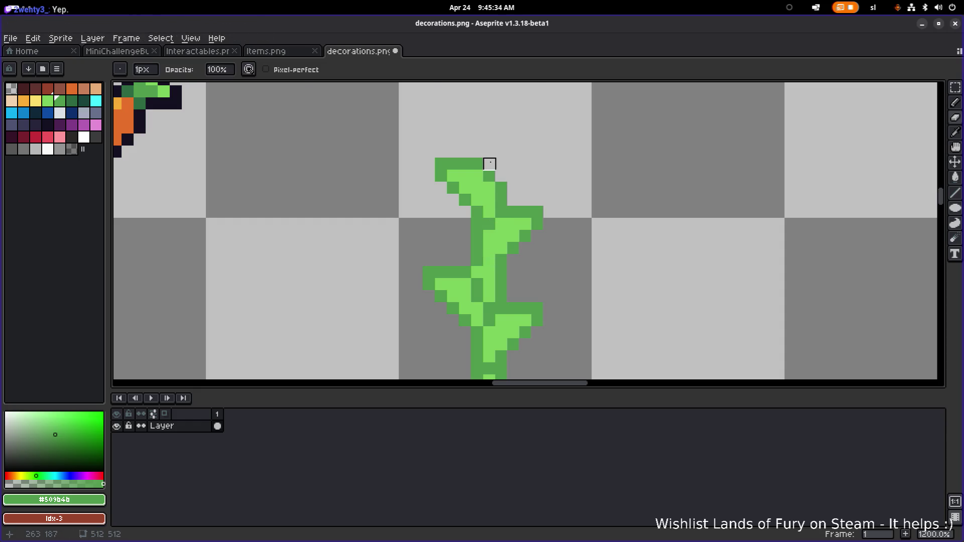
scroll(489, 164, down, 4)
scroll(517, 163, down, 2)
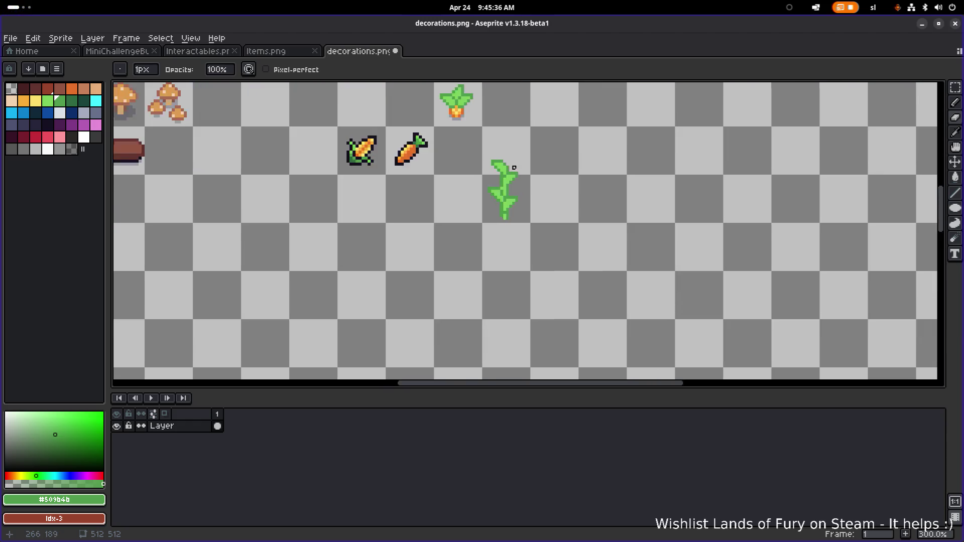
scroll(510, 165, up, 4)
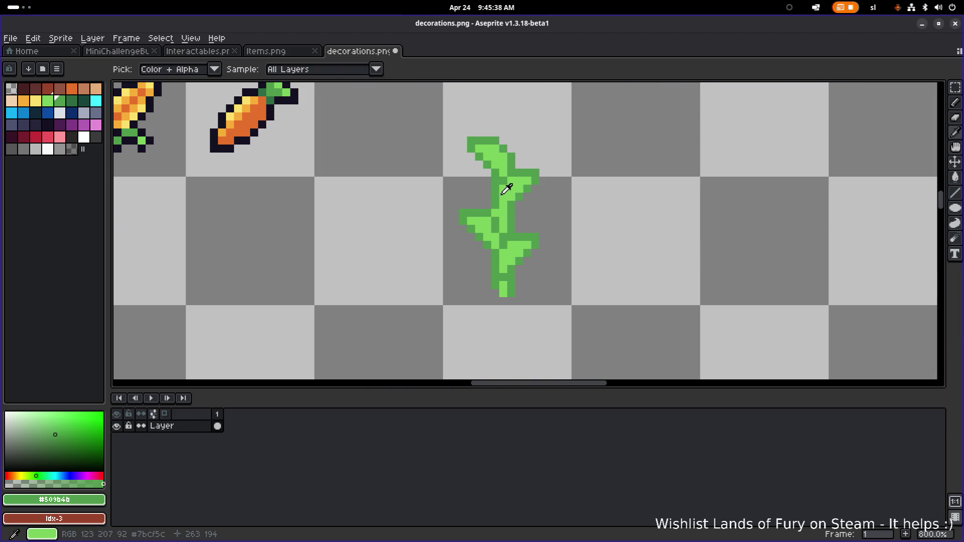
scroll(538, 215, down, 2)
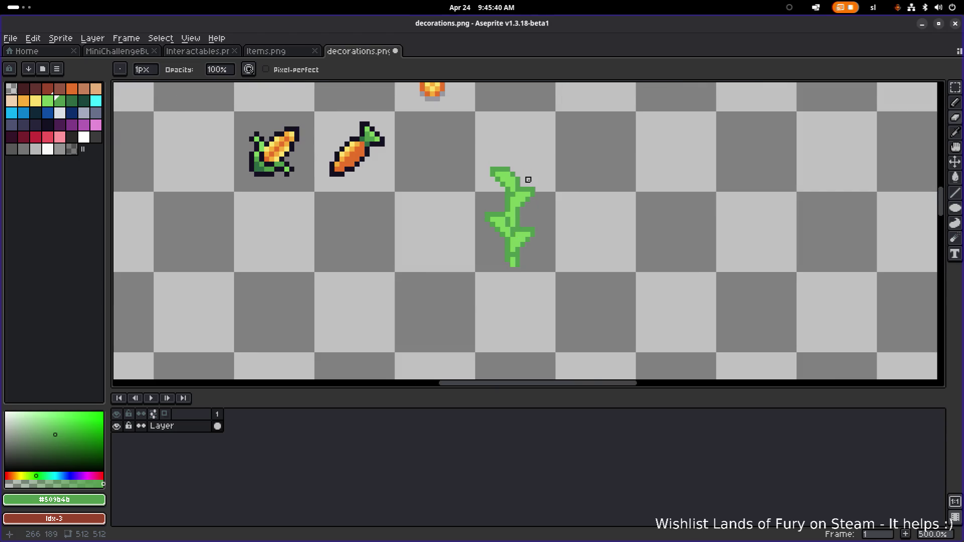
scroll(528, 180, down, 2)
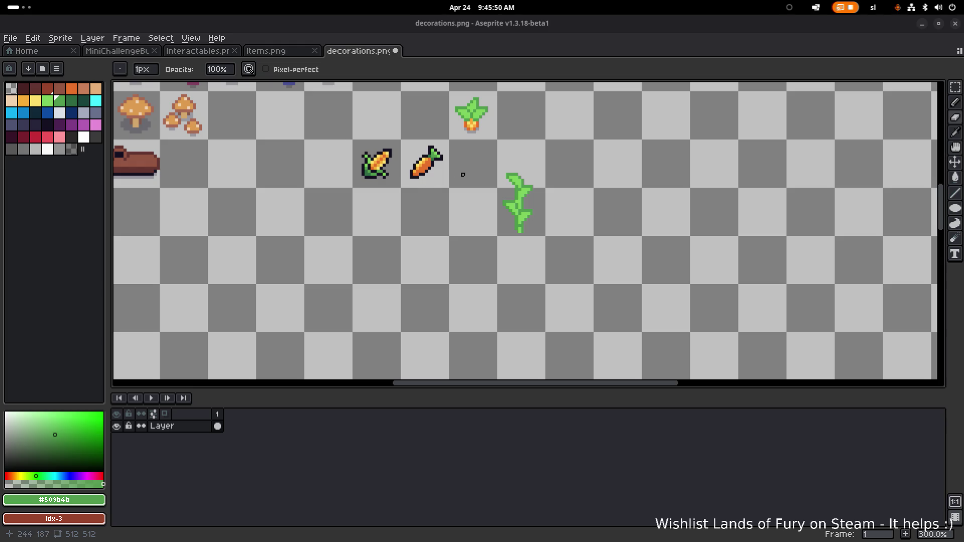
key(ctrl+s)
Step: Move the corn sprite onto the stalk's top and shrink it to a small cob
key(m)
drag(345, 213, 409, 124)
drag(379, 173, 597, 176)
scroll(671, 154, up, 2)
key(ctrl+d)
scroll(639, 156, up, 2)
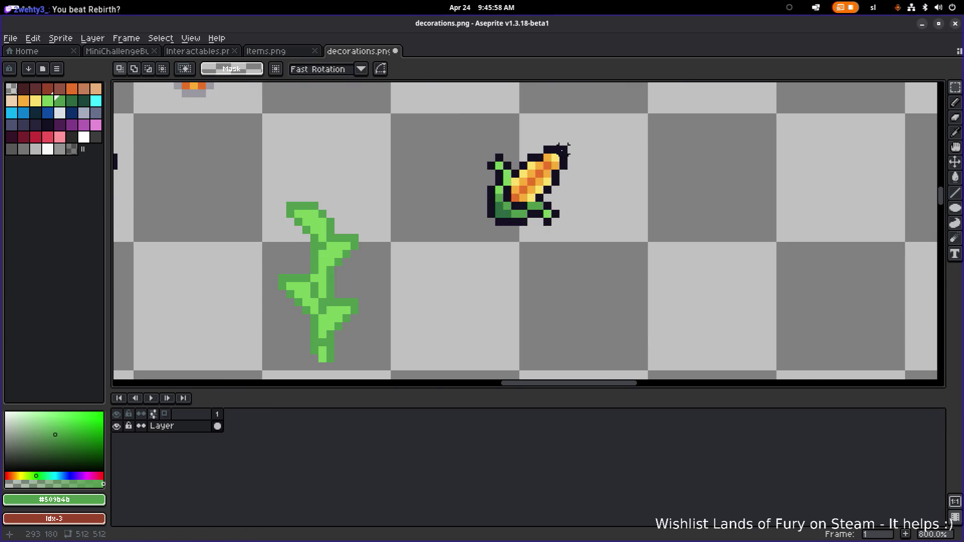
drag(659, 123, 583, 191)
mouse_move(625, 175)
mouse_down()
mouse_move(544, 200)
mouse_move(630, 172)
mouse_move(440, 210)
mouse_up()
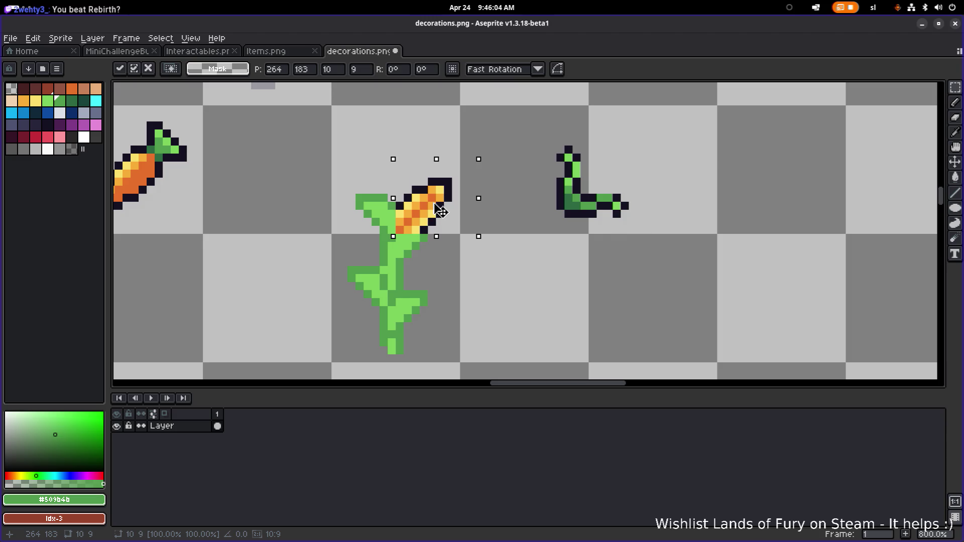
drag(440, 211, 464, 179)
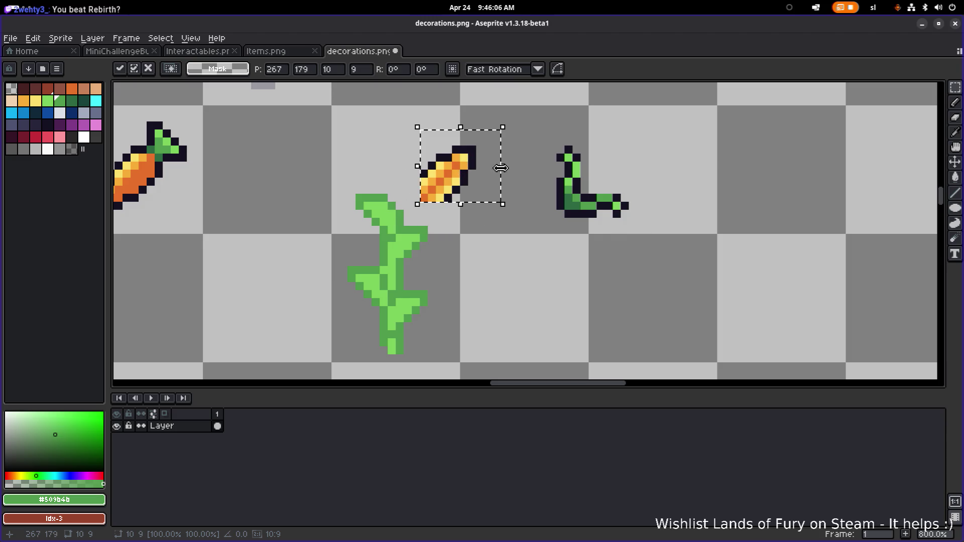
drag(502, 204, 479, 205)
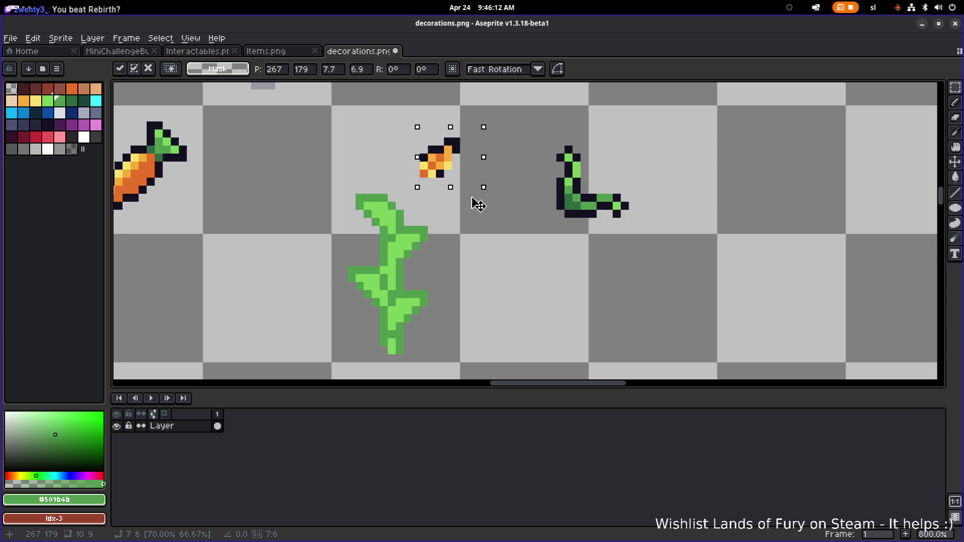
drag(452, 170, 435, 217)
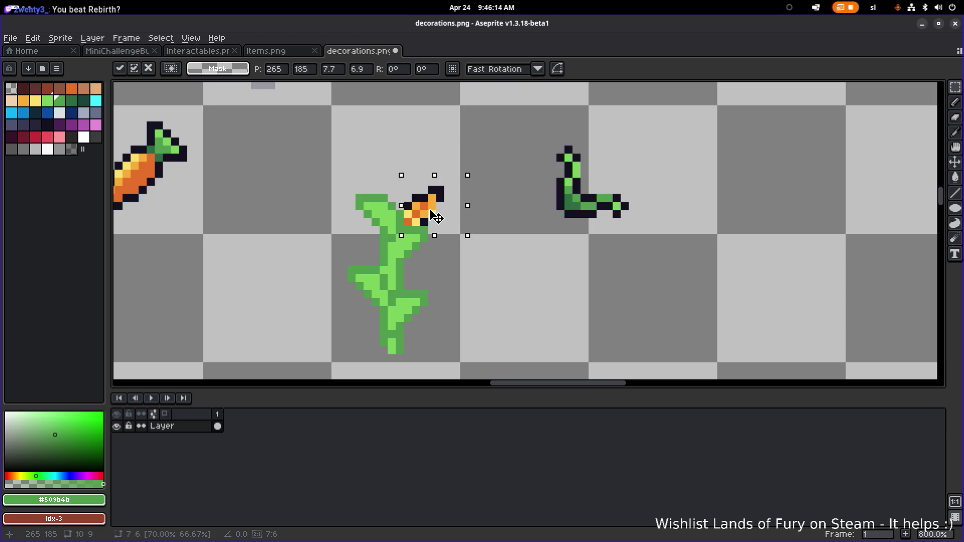
Step: Darken the cob's edge pixels with the outline colour and erase stray dark pixels above it
scroll(436, 213, up, 4)
alt+click(525, 152)
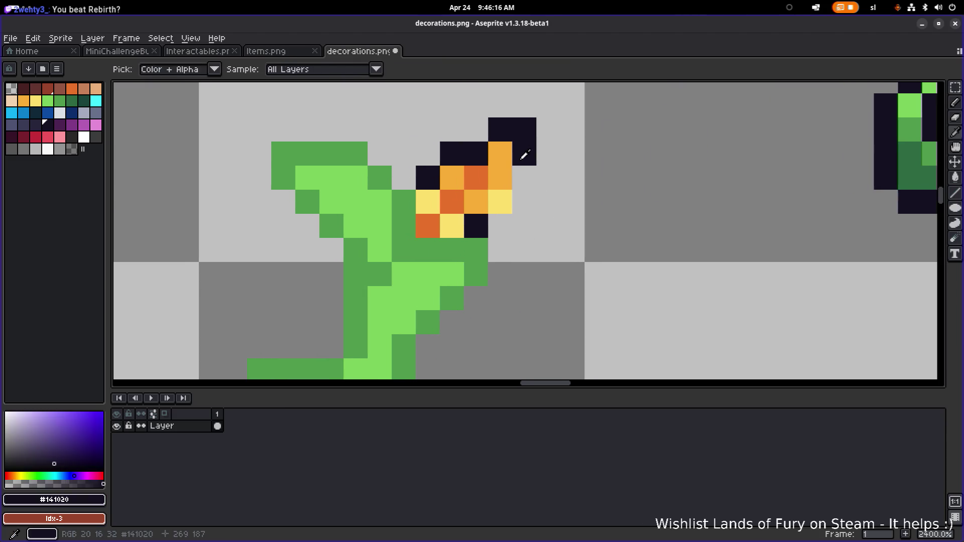
click(505, 180)
click(502, 202)
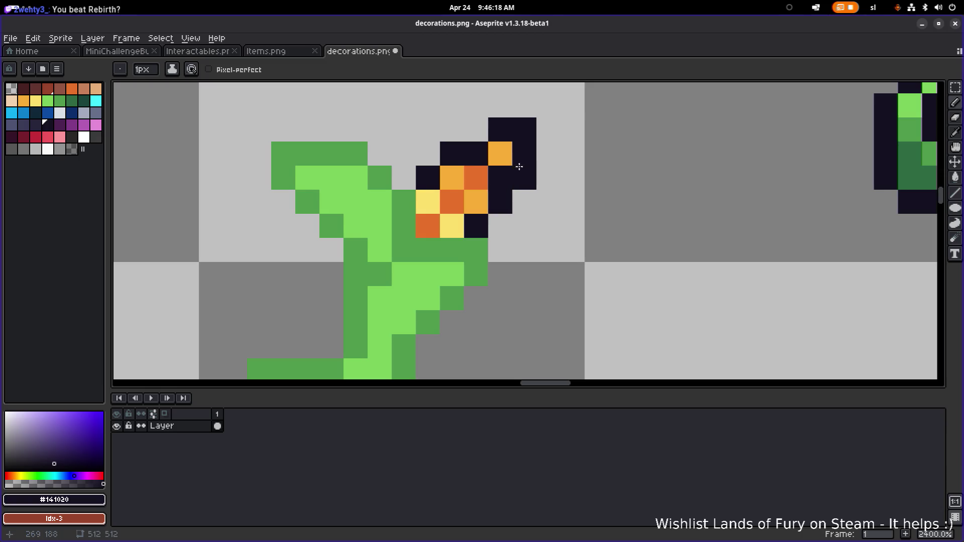
click(510, 151)
key(e)
mouse_move(501, 129)
mouse_down()
mouse_move(525, 152)
mouse_move(525, 179)
mouse_up()
scroll(559, 172, down, 4)
scroll(559, 172, down, 1)
scroll(552, 170, up, 5)
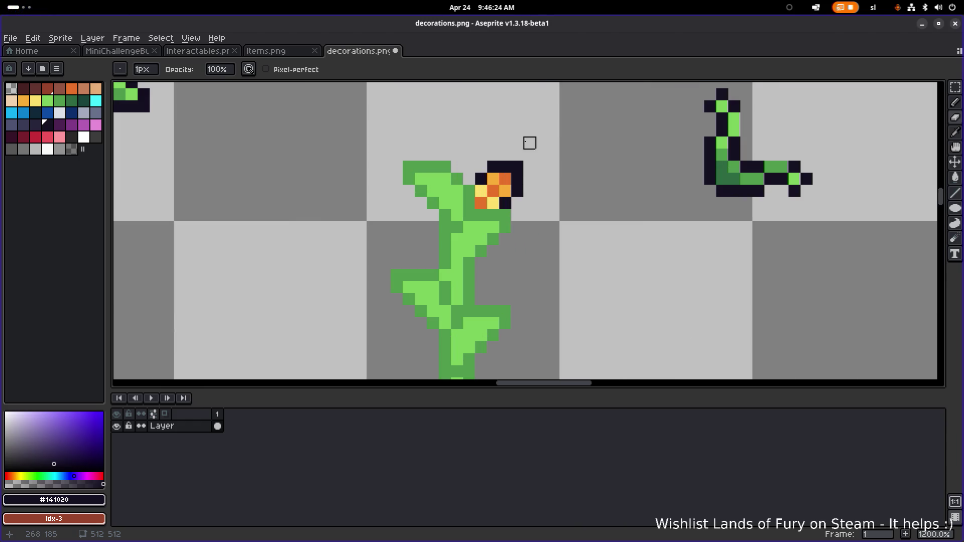
key(m)
drag(572, 135, 469, 211)
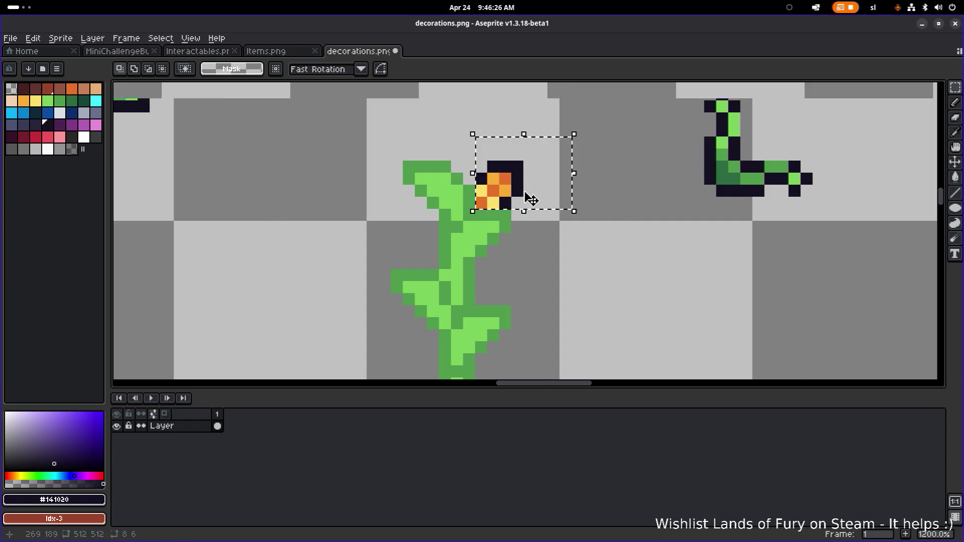
Step: Place a copy of the cob on the stalk's left side, nudged one pixel lower
scroll(533, 198, down, 5)
scroll(533, 199, up, 3)
mouse_move(536, 198)
mouse_down()
mouse_move(587, 233)
mouse_move(485, 227)
mouse_up()
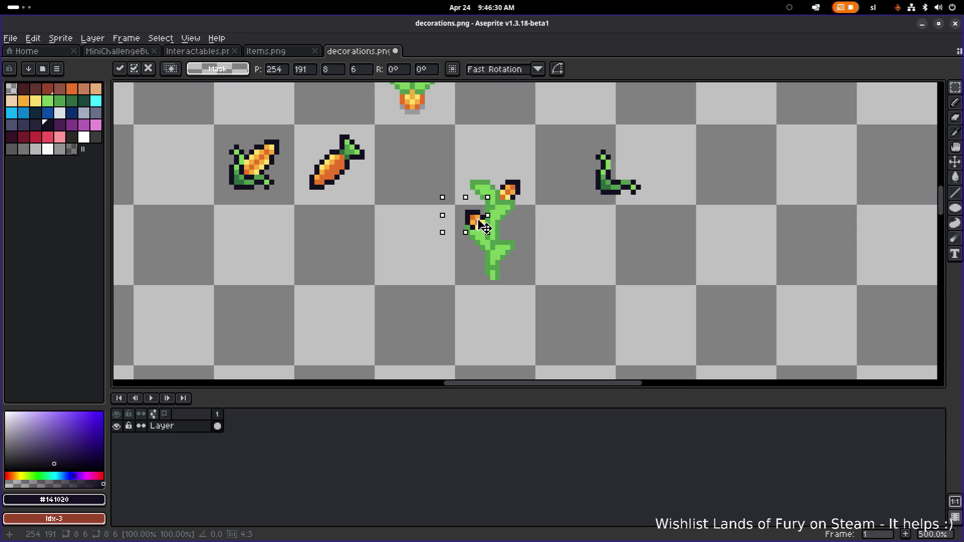
scroll(483, 226, up, 5)
scroll(472, 230, down, 1)
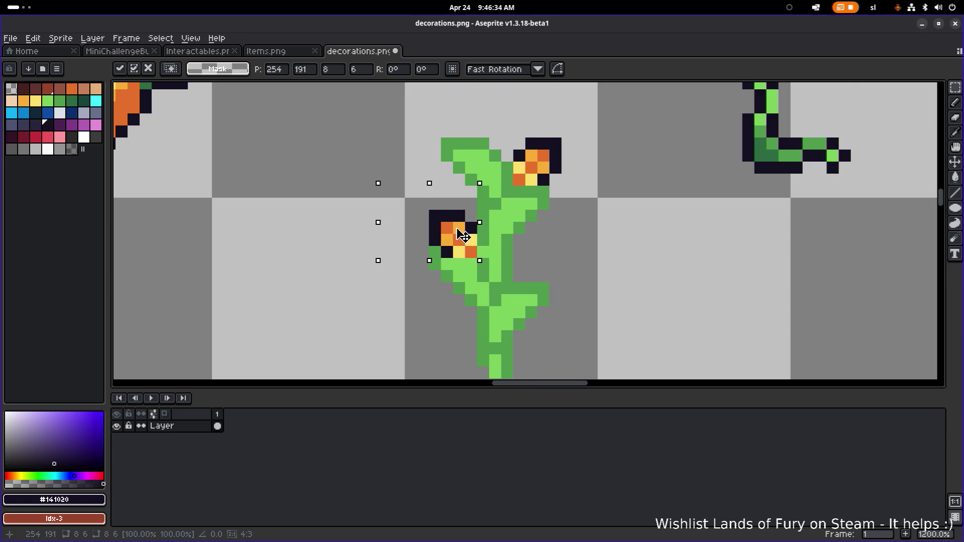
scroll(462, 235, up, 1)
drag(462, 235, 465, 246)
scroll(646, 220, down, 5)
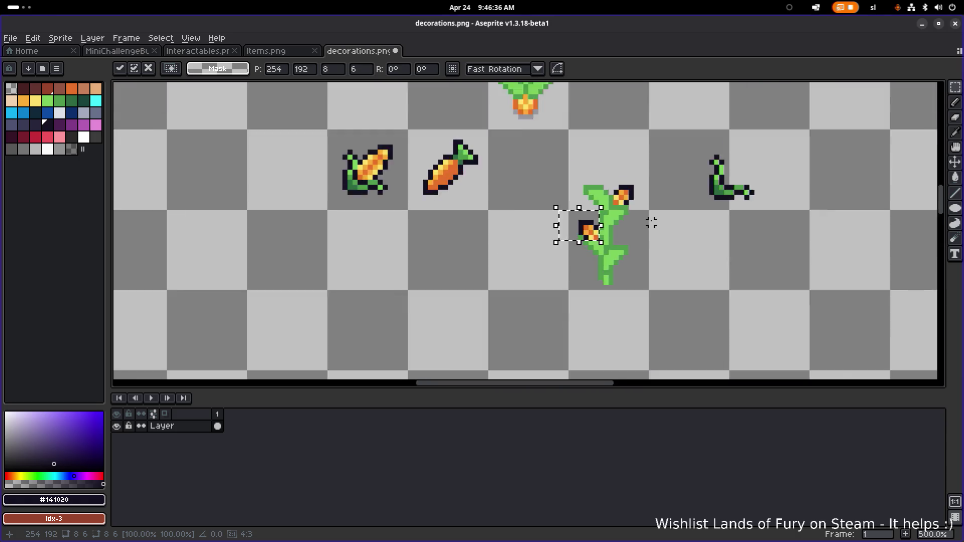
click(662, 217)
scroll(662, 217, down, 2)
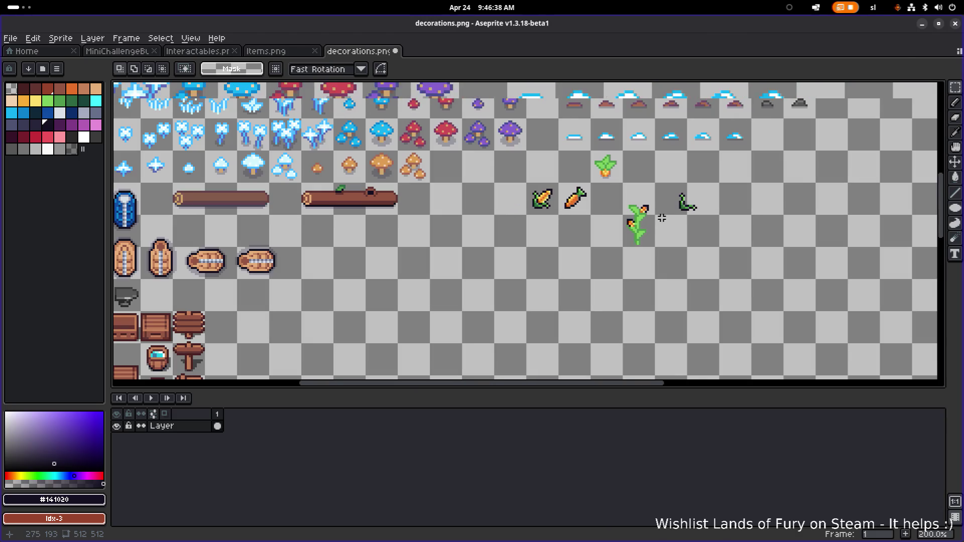
scroll(656, 209, up, 2)
key(ctrl+shift+d)
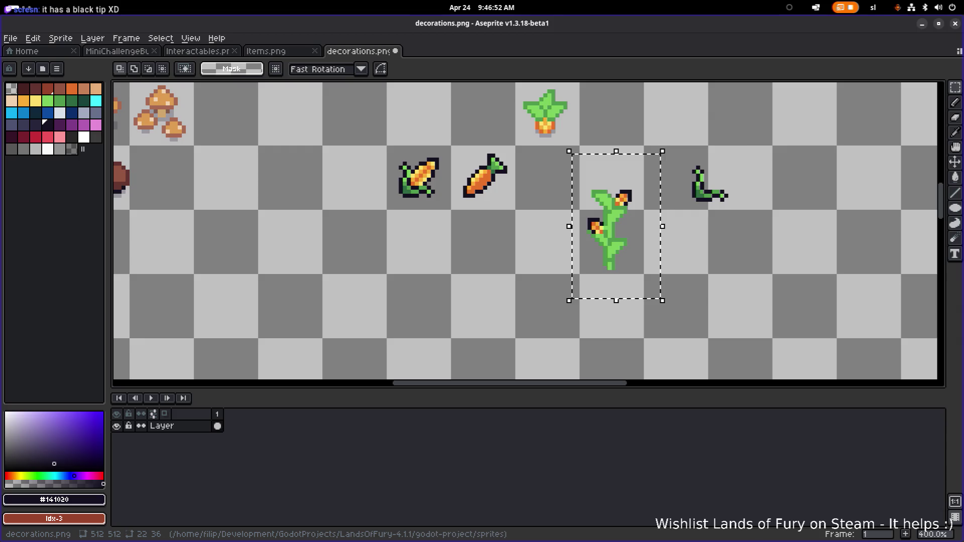
scroll(721, 224, down, 4)
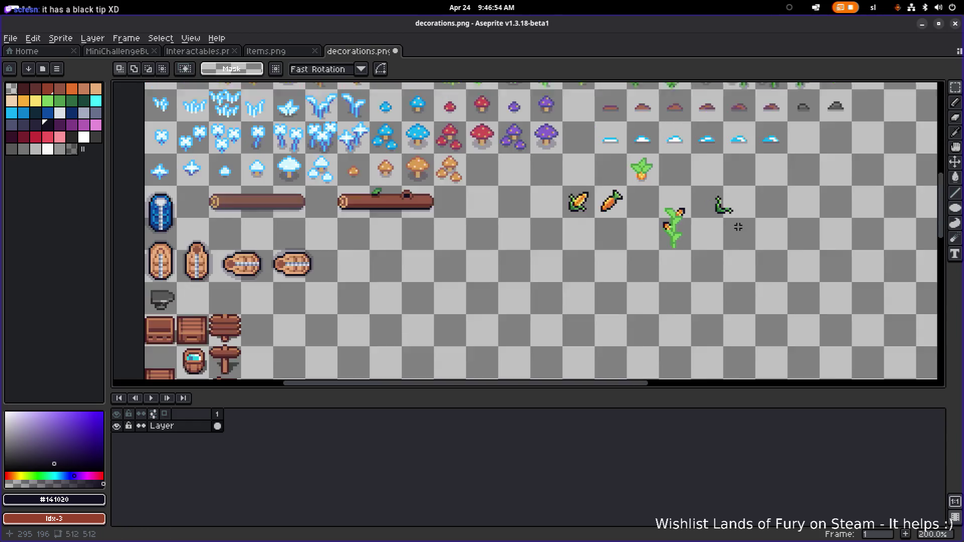
Step: Shift the corn plant slightly left within its cell
scroll(613, 261, up, 2)
mouse_move(550, 291)
mouse_down()
mouse_move(597, 229)
mouse_move(588, 231)
mouse_up()
scroll(590, 228, up, 2)
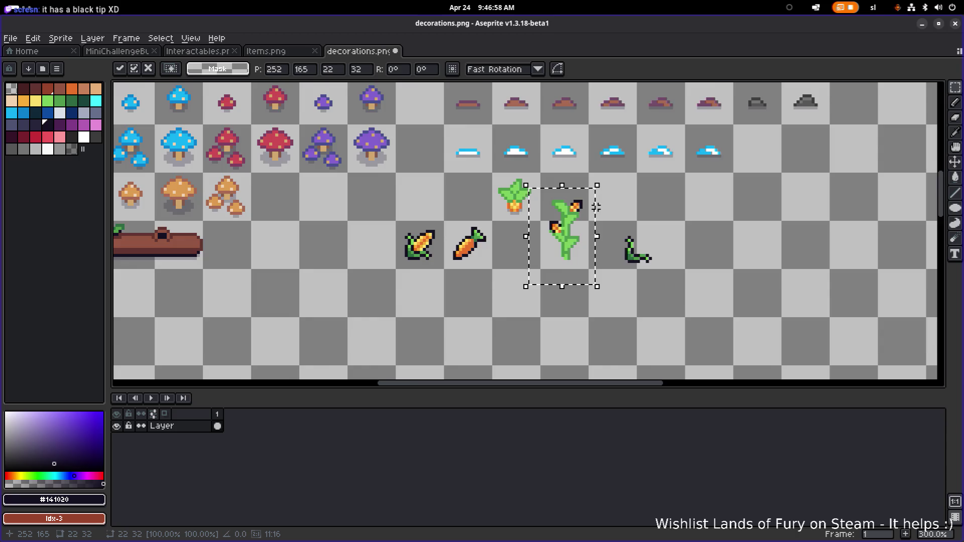
click(625, 198)
scroll(553, 203, up, 2)
scroll(553, 204, down, 2)
drag(517, 322, 594, 192)
key(ctrl+d)
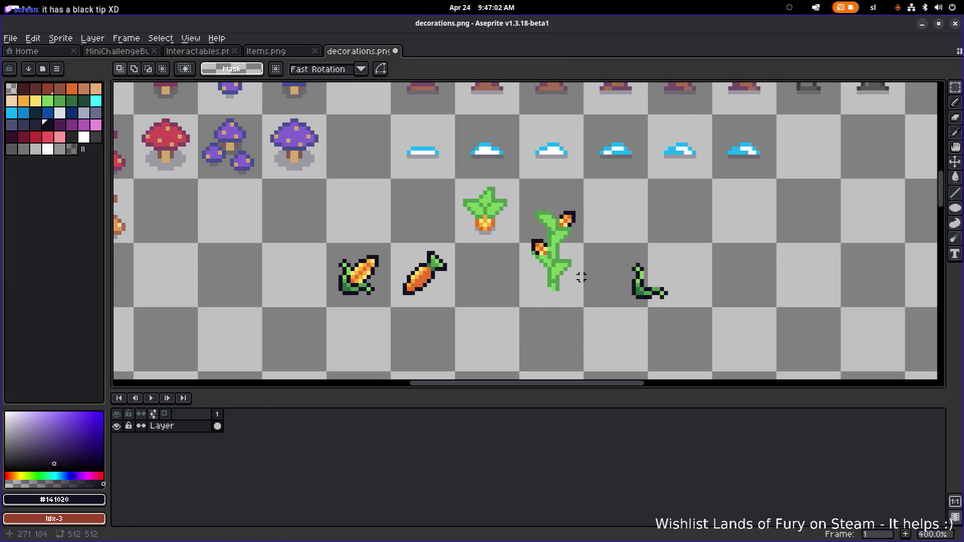
scroll(591, 265, up, 1)
scroll(554, 290, up, 1)
drag(507, 315, 600, 160)
drag(562, 228, 546, 244)
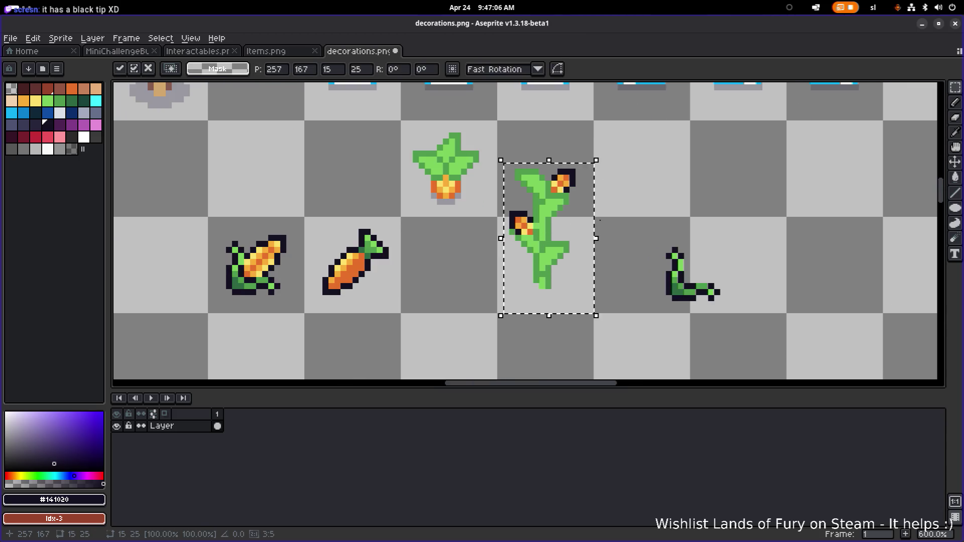
key(ctrl+d)
scroll(554, 279, up, 3)
scroll(542, 279, down, 1)
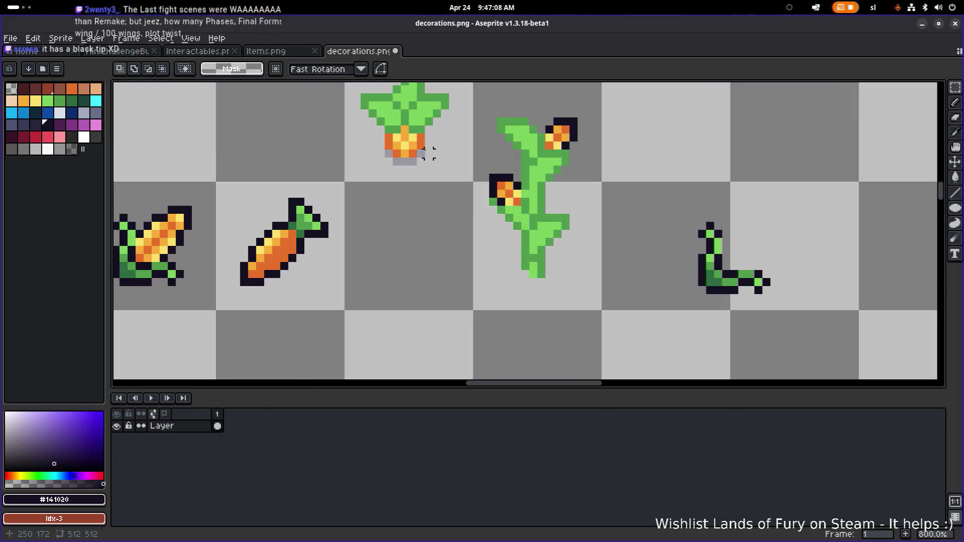
Step: Fill the missing pixel at the stem base with the stem's dark green
alt+click(541, 280)
scroll(540, 280, up, 2)
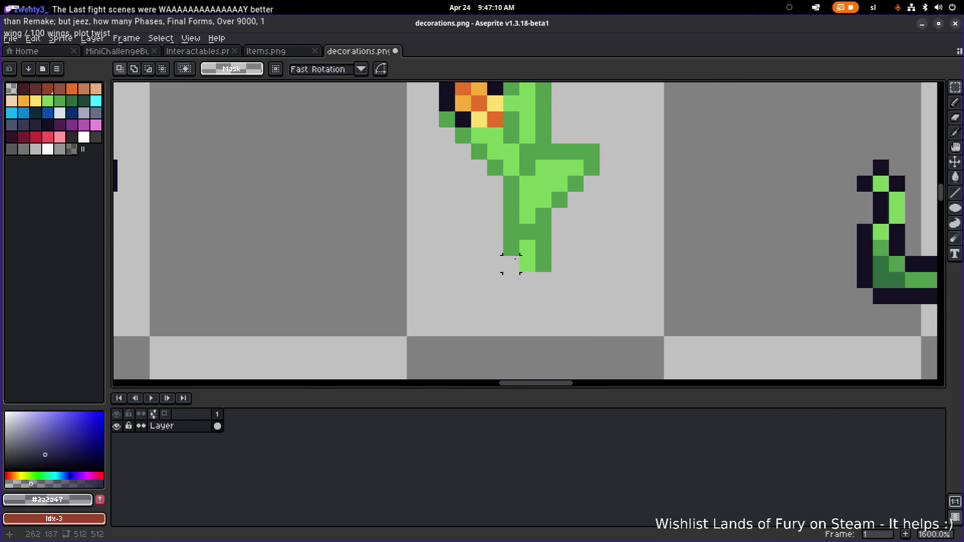
alt+click(513, 261)
key(b)
click(512, 263)
scroll(513, 262, down, 1)
scroll(514, 262, down, 1)
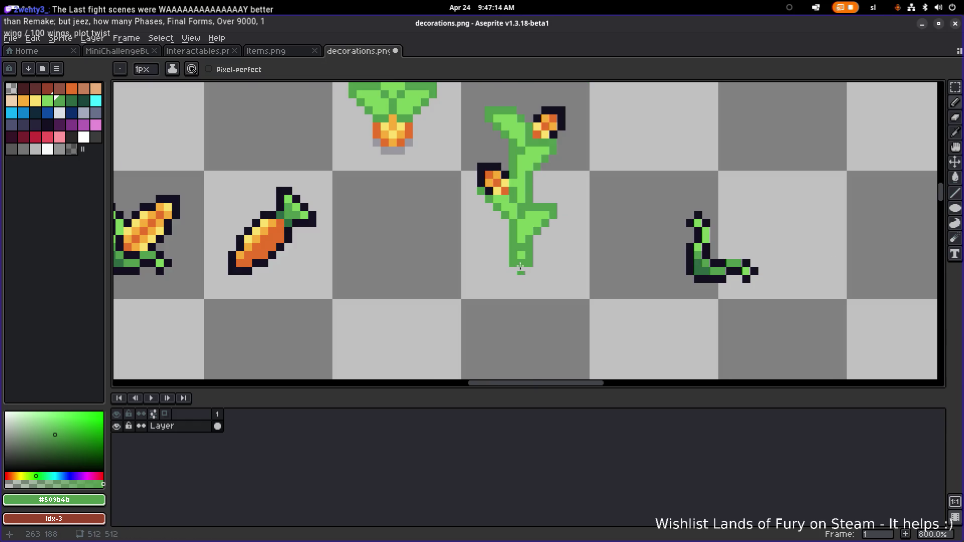
Step: Draw a grey shadow pixel below the stem base, matching the sprout's shadow
alt+click(520, 273)
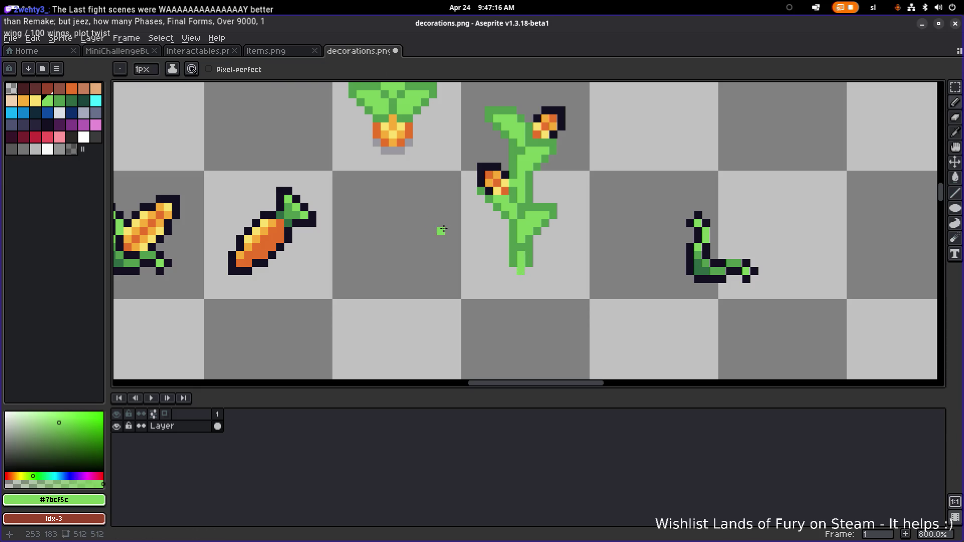
alt+click(505, 248)
scroll(515, 269, up, 1)
click(512, 269)
scroll(588, 266, down, 4)
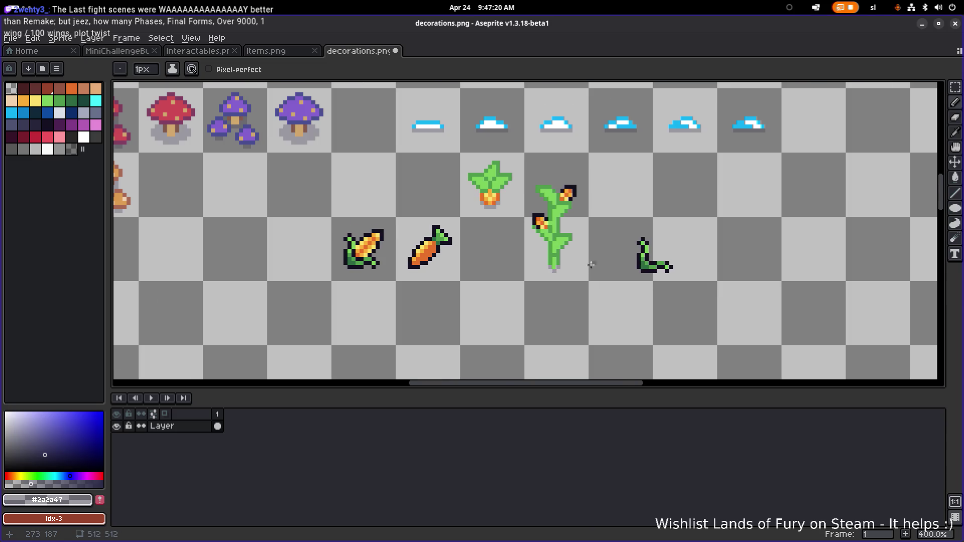
scroll(595, 265, up, 5)
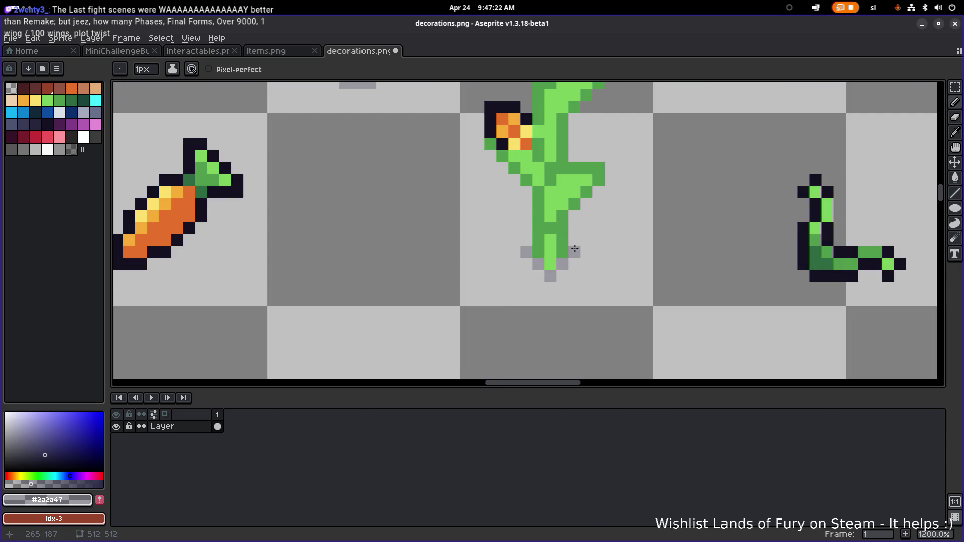
scroll(602, 247, down, 4)
scroll(601, 231, up, 5)
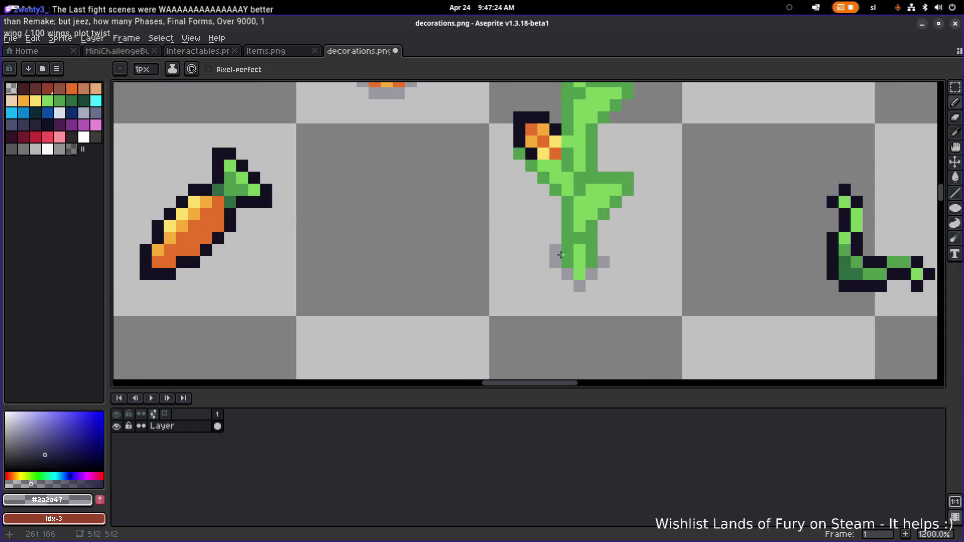
key(b)
scroll(615, 262, down, 6)
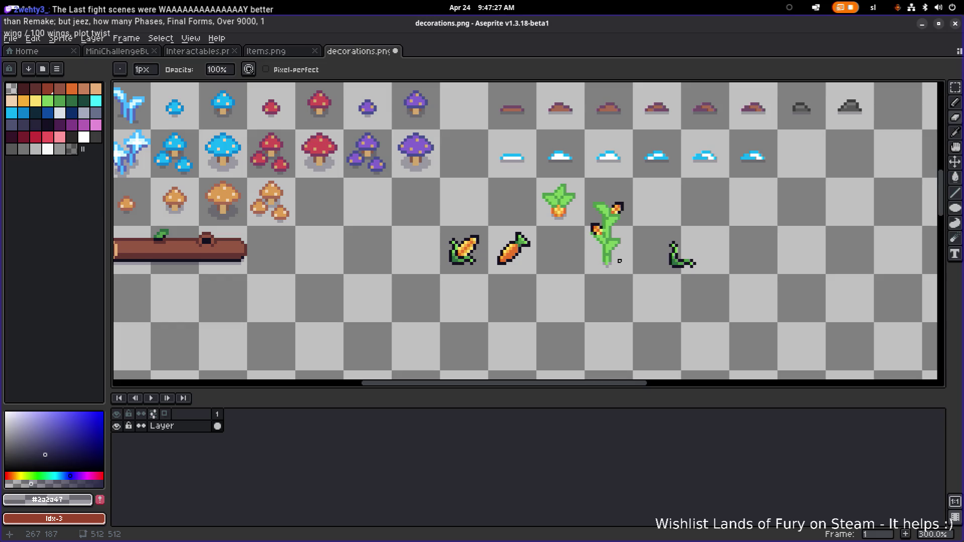
drag(589, 279, 626, 203)
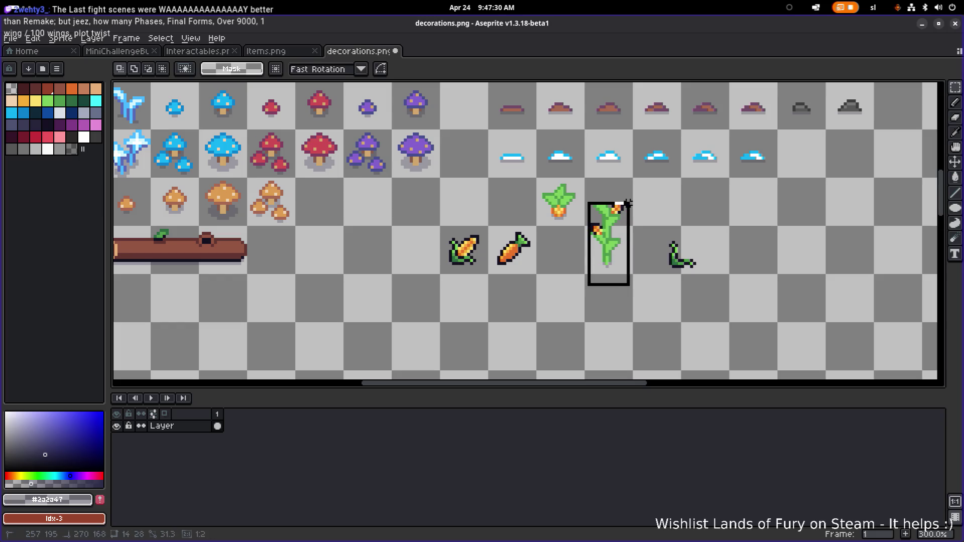
Step: Erase the upper cob's dark outline and fill its gaps with dark orange
scroll(625, 206, up, 4)
scroll(624, 206, up, 3)
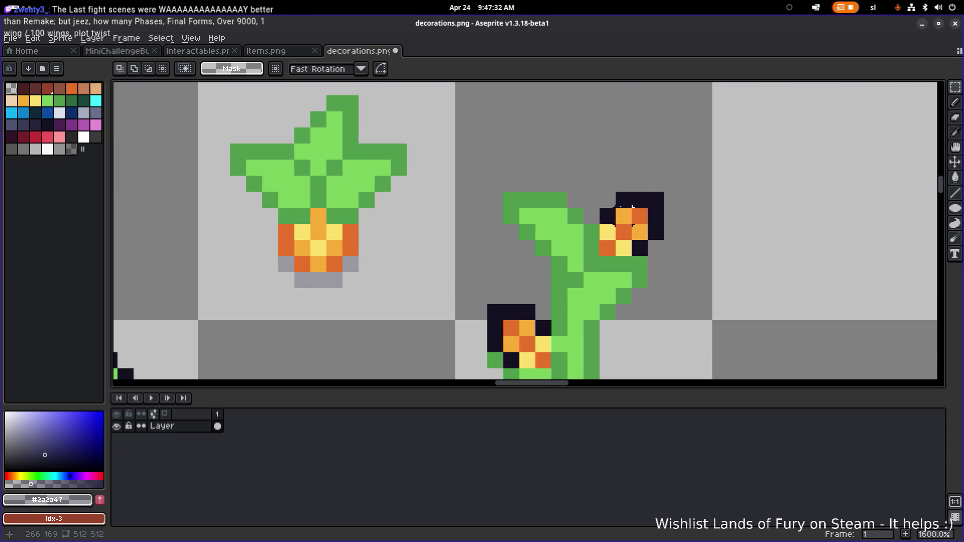
key(e)
mouse_move(632, 200)
mouse_down()
mouse_move(656, 230)
mouse_move(640, 247)
mouse_move(607, 216)
mouse_move(642, 200)
mouse_move(650, 233)
mouse_up()
key(alt)
click(636, 211)
click(607, 216)
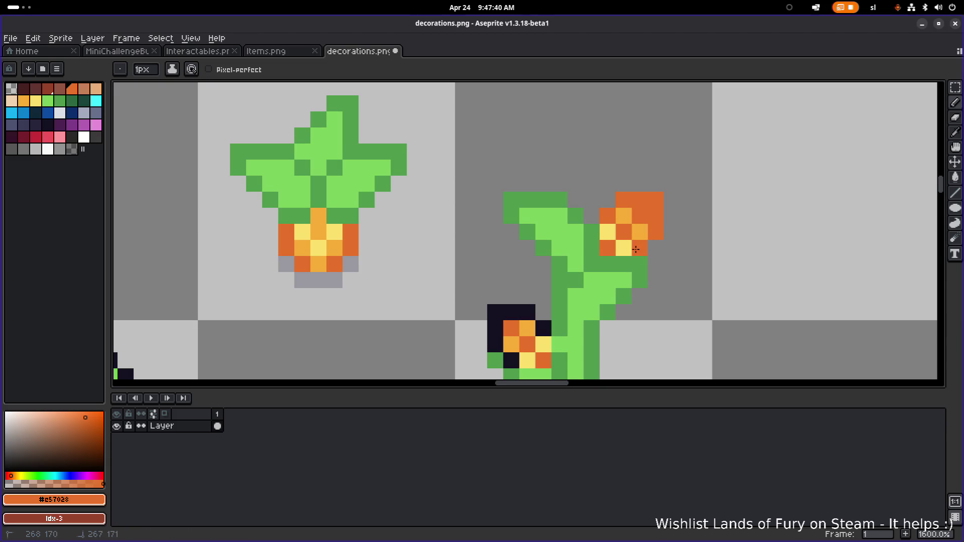
scroll(653, 235, down, 5)
scroll(684, 259, down, 2)
scroll(684, 258, up, 6)
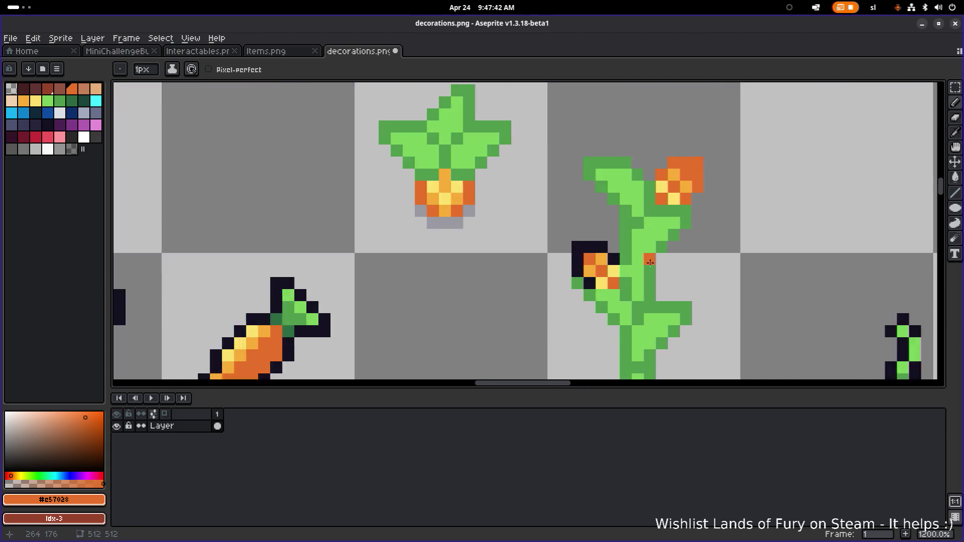
scroll(653, 266, down, 2)
scroll(593, 275, up, 3)
Step: Recolour the lower cob's outline orange and lighten a pixel of the top-right cob
mouse_move(593, 275)
mouse_down()
mouse_move(577, 265)
mouse_move(577, 234)
mouse_move(627, 245)
mouse_up()
scroll(627, 246, down, 5)
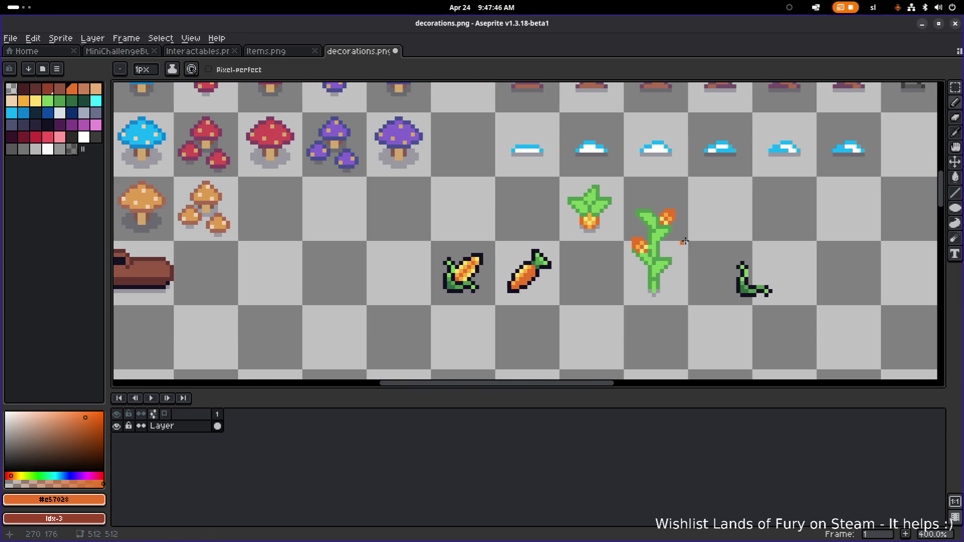
drag(724, 235, 700, 238)
scroll(685, 237, up, 4)
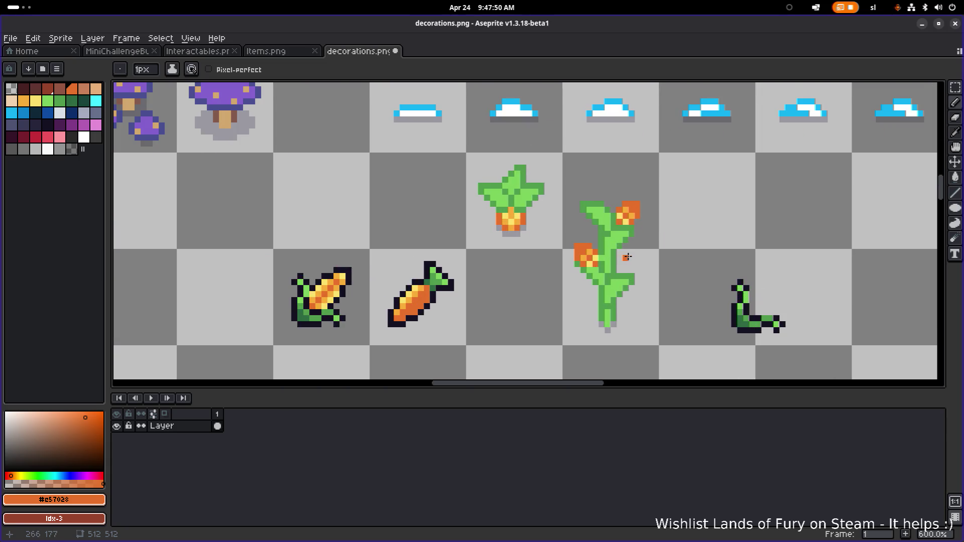
scroll(623, 257, up, 3)
alt+click(636, 145)
click(636, 132)
scroll(539, 240, down, 4)
scroll(563, 251, down, 1)
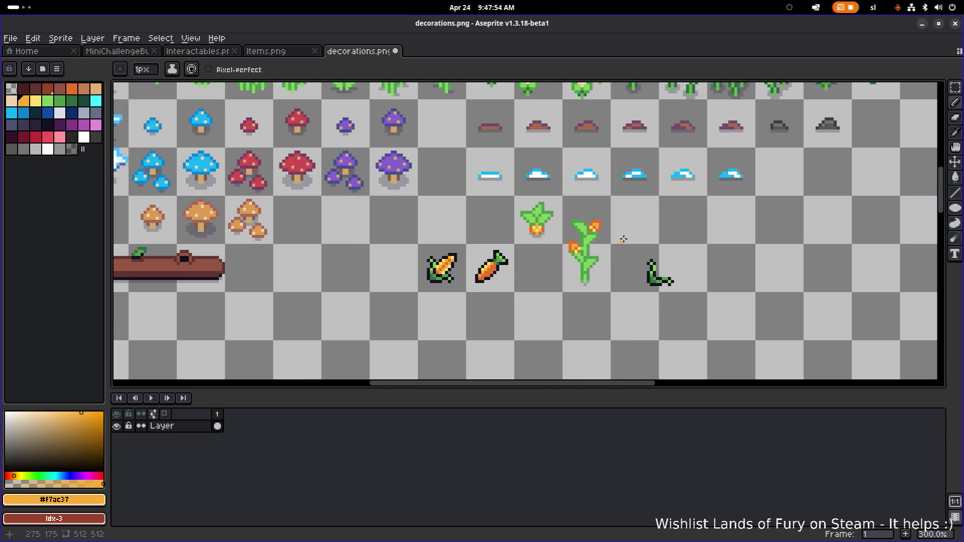
scroll(567, 240, up, 1)
scroll(577, 227, up, 3)
Step: Add a yellow pixel to the lower cob, then pick the stem's dark green
alt+click(563, 244)
click(479, 318)
scroll(596, 292, down, 4)
drag(598, 292, 613, 273)
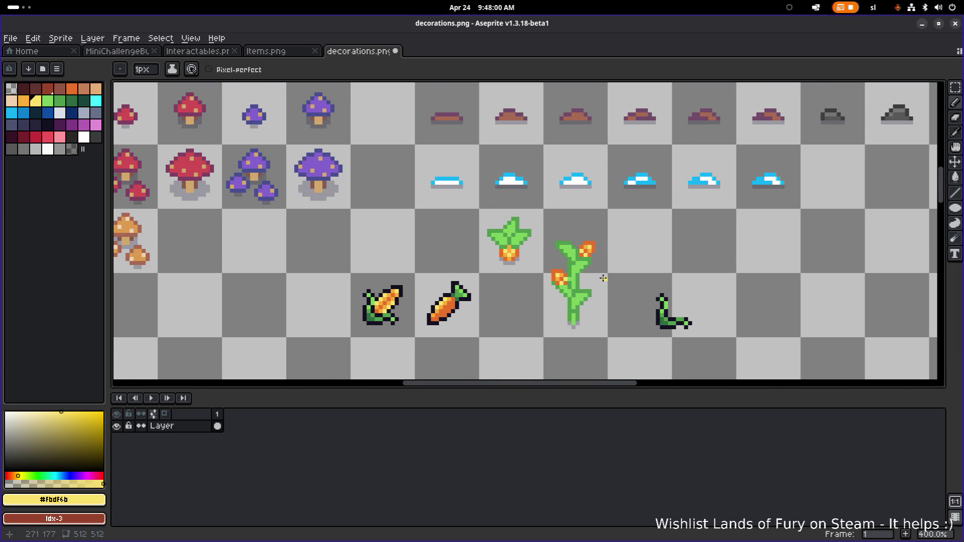
scroll(605, 277, up, 5)
scroll(597, 275, down, 4)
scroll(587, 280, up, 4)
alt+click(554, 257)
scroll(557, 271, down, 4)
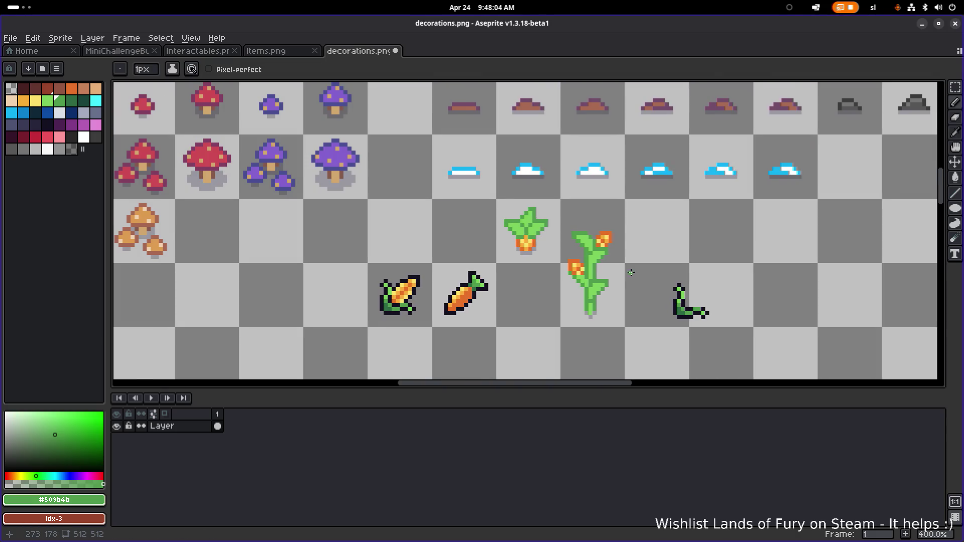
scroll(580, 292, down, 1)
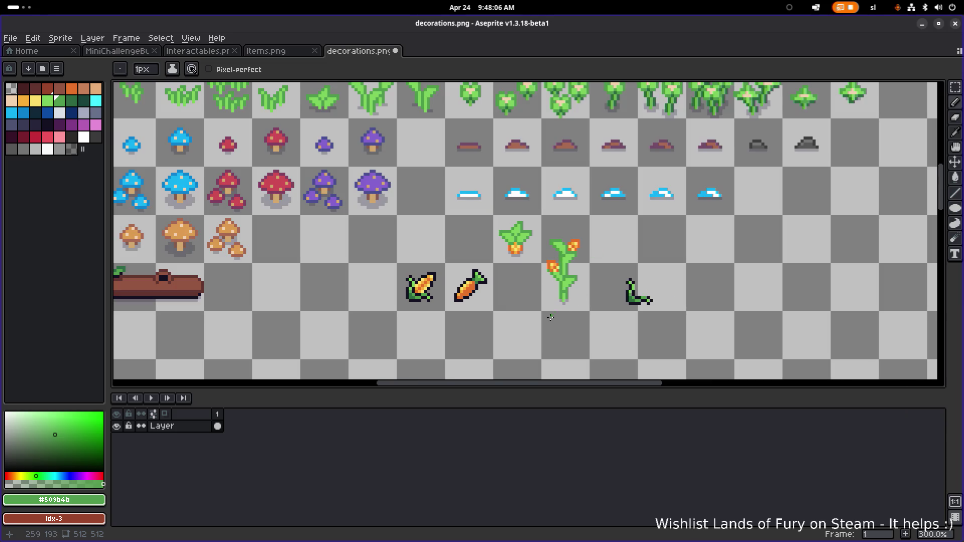
Step: Raise the flowering corn stalk about 24 pixels to line up with the leaf sprite
key(m)
drag(535, 324, 601, 225)
drag(586, 270, 580, 251)
key(Return)
Step: Check the bounds of the leaf sprite and the flowering stalk with marquee selections
drag(497, 274, 540, 210)
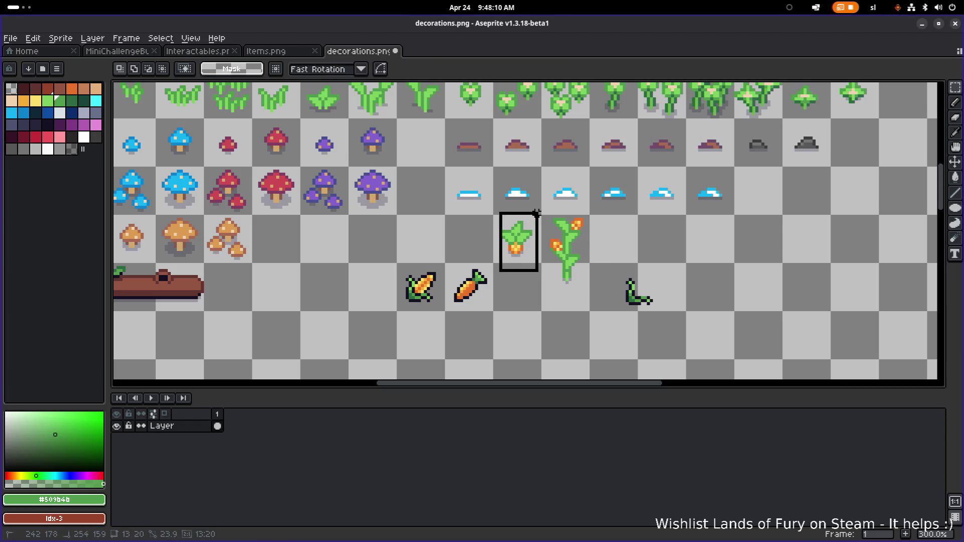
click(588, 239)
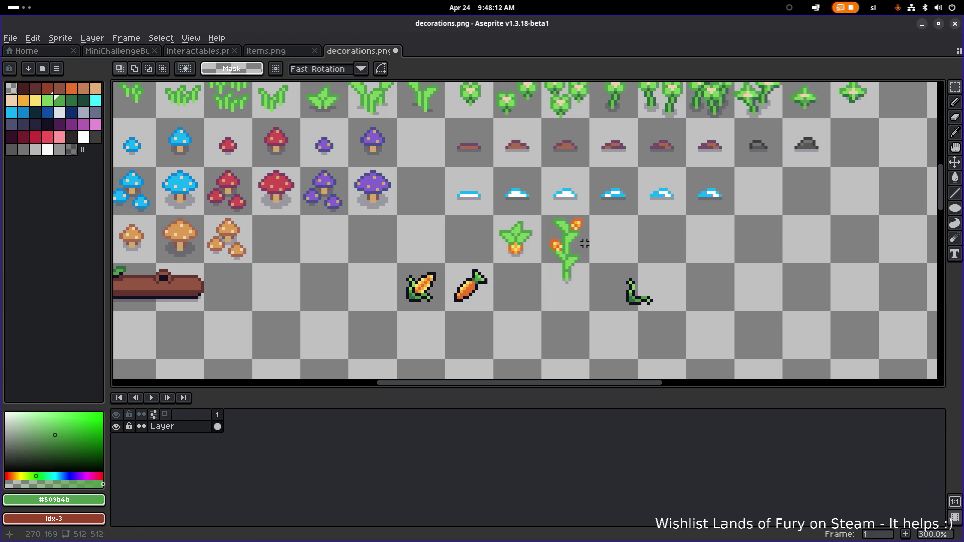
drag(493, 267, 534, 221)
drag(542, 302, 595, 215)
click(573, 236)
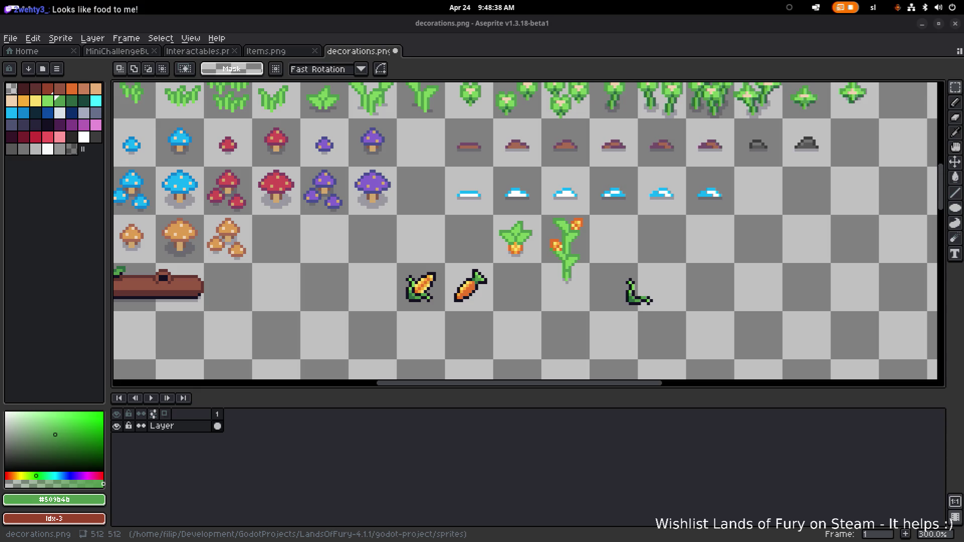
Step: Delete the small green curl sprite and the corn and carrot sprites
drag(615, 337, 714, 258)
key(Delete)
drag(366, 331, 498, 250)
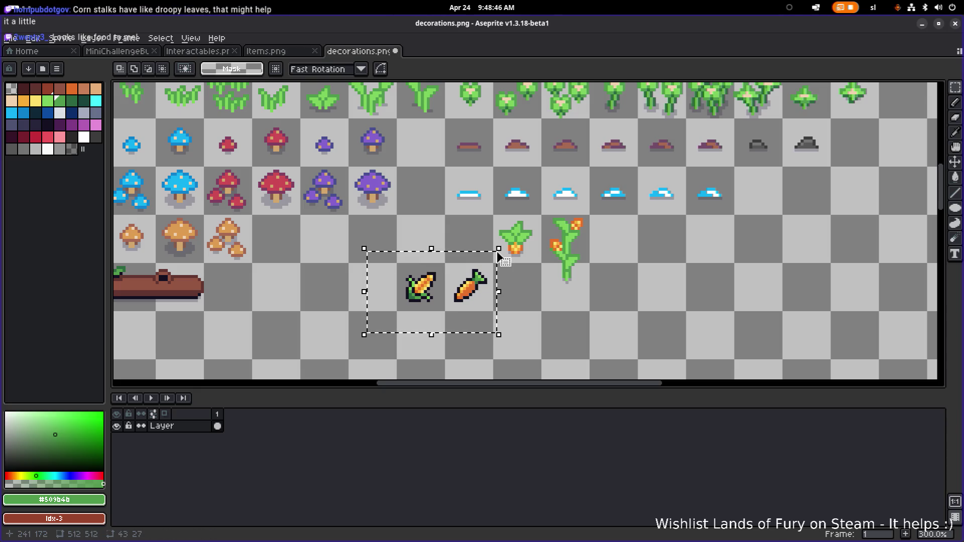
key(Delete)
Step: Move the leaf sprite and corn stalk together left into the row beside the mushrooms
mouse_move(478, 301)
mouse_down()
mouse_move(627, 216)
mouse_move(388, 227)
mouse_up()
scroll(572, 221, down, 3)
scroll(576, 227, up, 3)
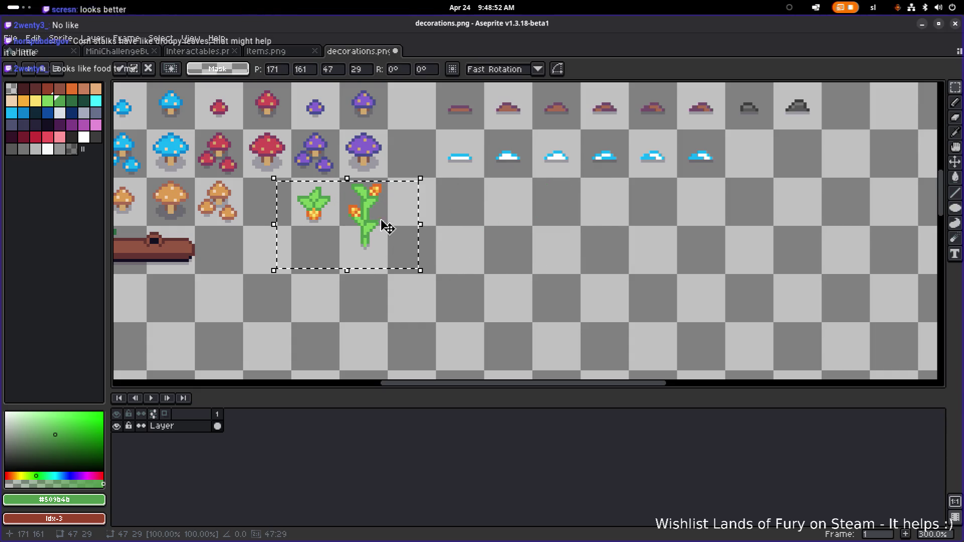
scroll(387, 227, down, 3)
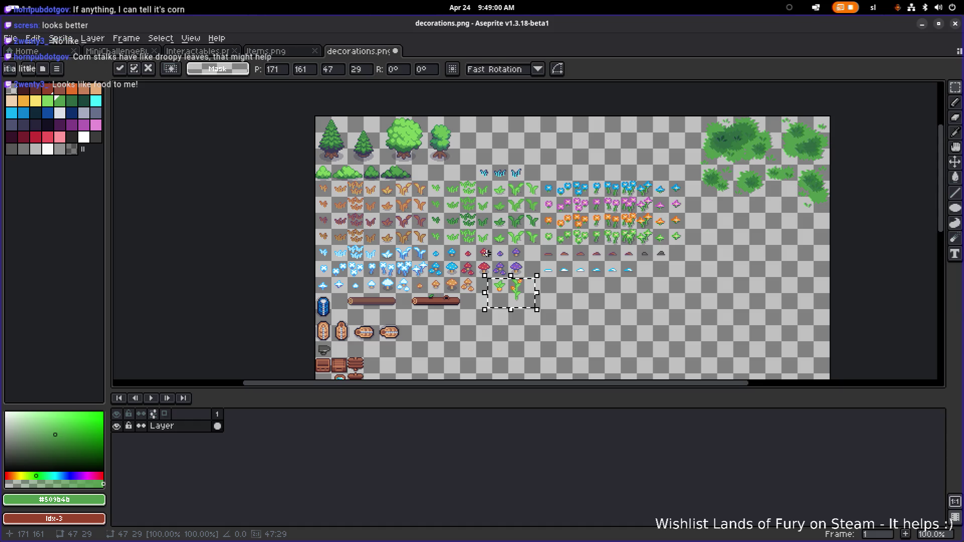
scroll(482, 266, down, 1)
scroll(489, 277, up, 4)
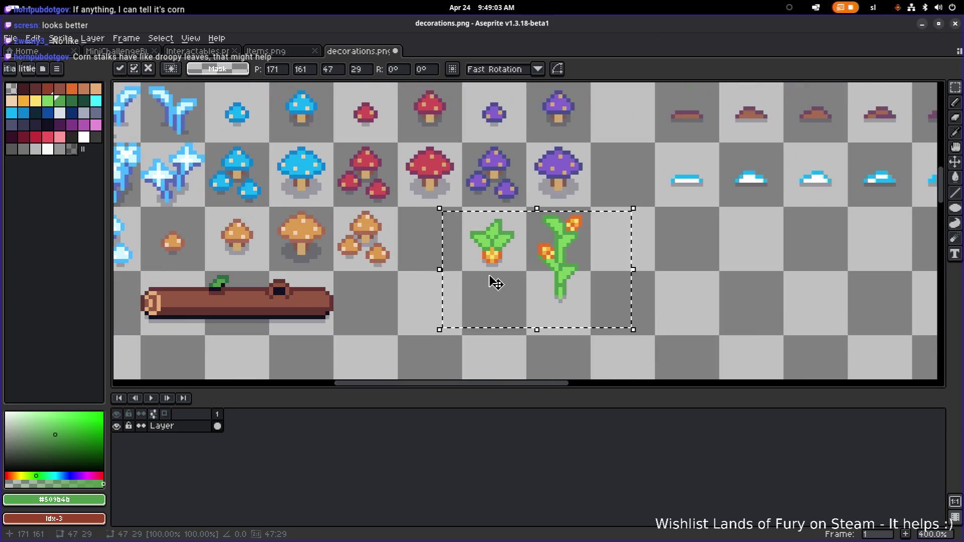
click(477, 334)
Step: Shift the corn stalk right and down into its own cell, then deselect
drag(532, 338, 612, 204)
drag(587, 239, 648, 267)
key(ctrl+d)
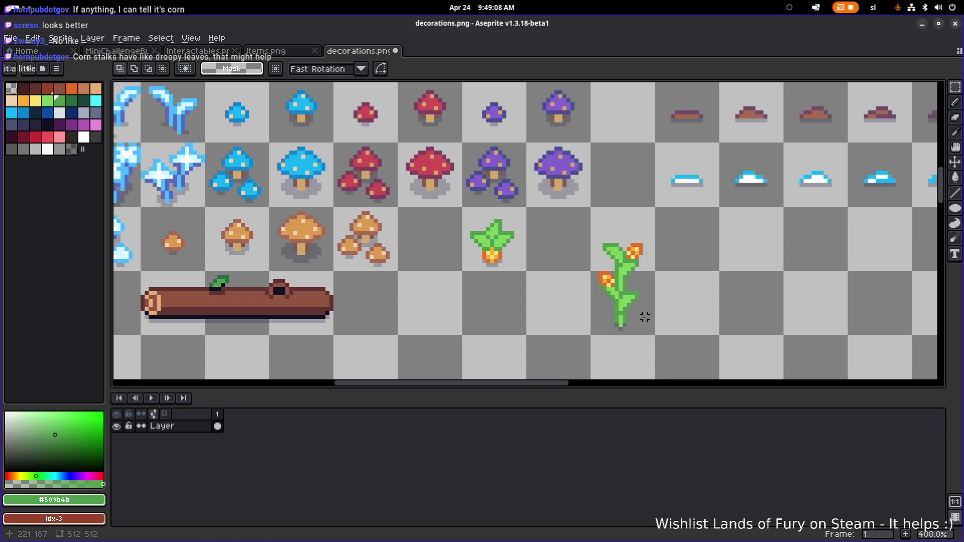
Step: Lengthen the stalk's right leaf with a light-green pixel
scroll(645, 317, up, 6)
alt+click(609, 243)
click(621, 262)
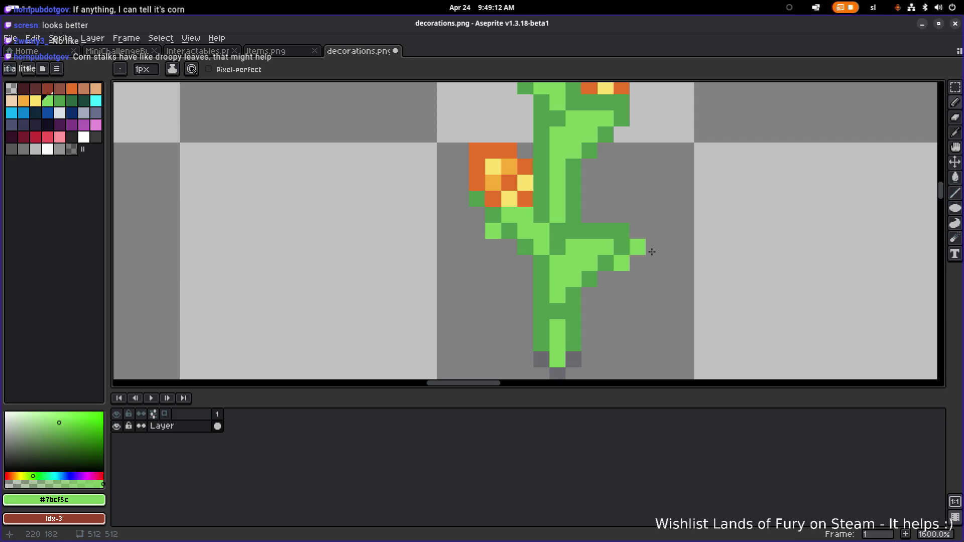
Step: Extend the upper leaf tip, add dark-green #509b4b pixels to the left leaf, and erase a top-leaf pixel
drag(637, 168, 626, 227)
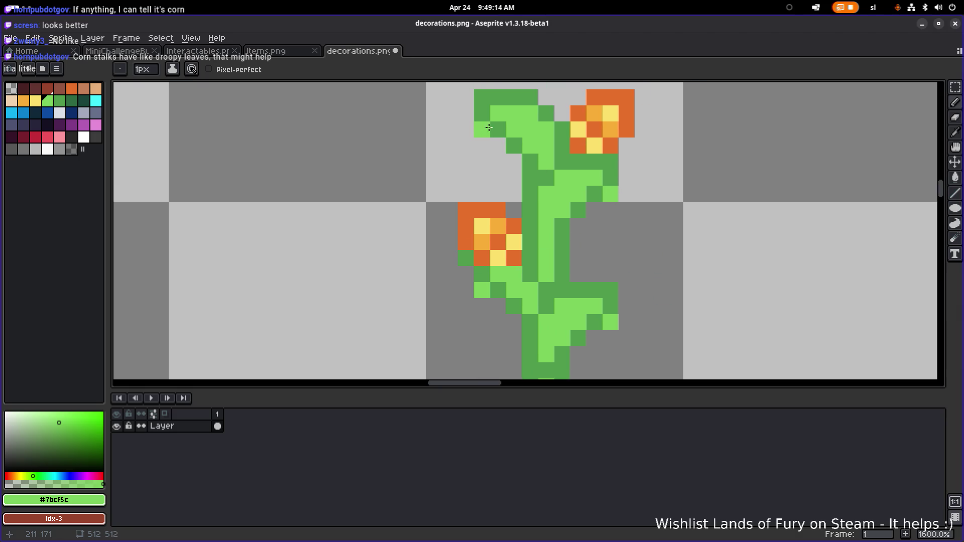
scroll(550, 168, down, 4)
scroll(556, 176, up, 4)
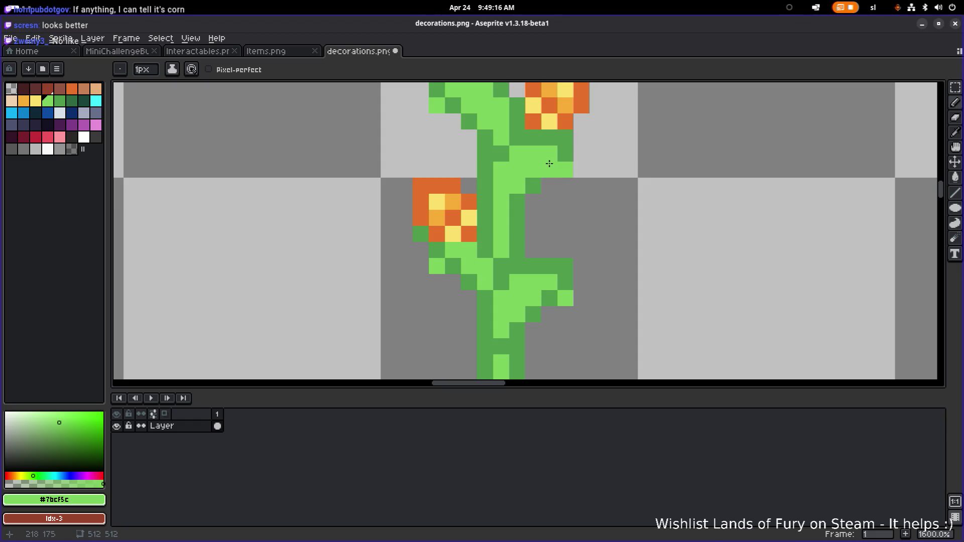
drag(566, 182, 581, 185)
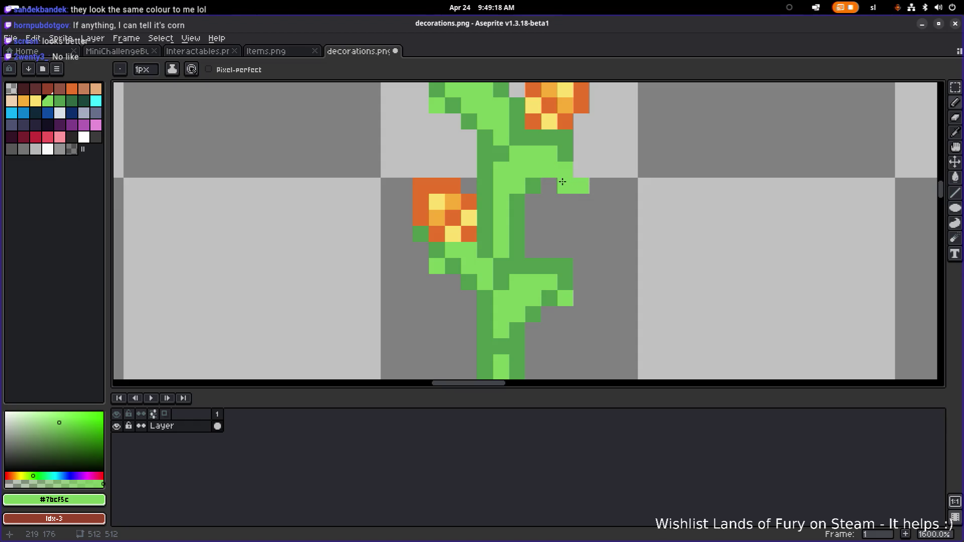
scroll(458, 144, down, 2)
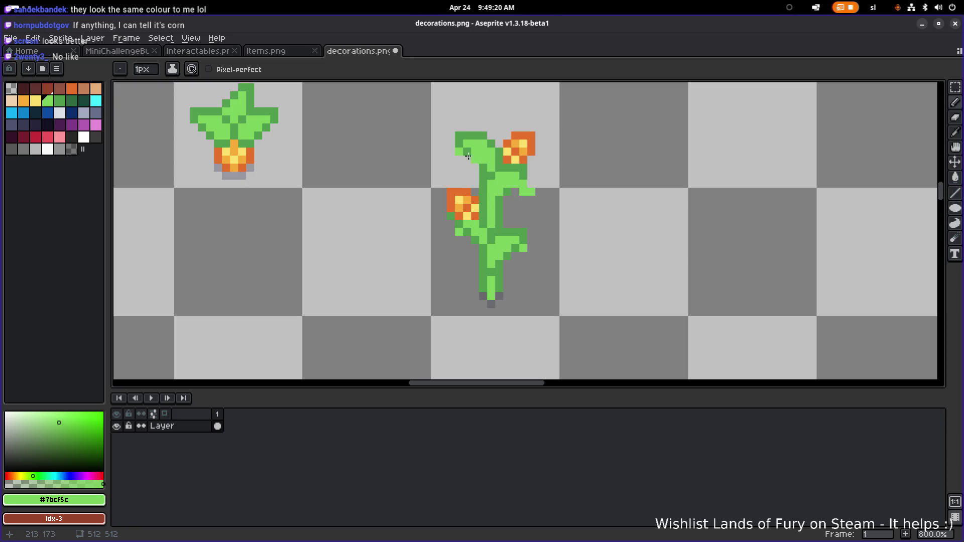
scroll(462, 152, up, 2)
scroll(461, 152, up, 1)
click(474, 151)
alt+click(454, 126)
click(427, 151)
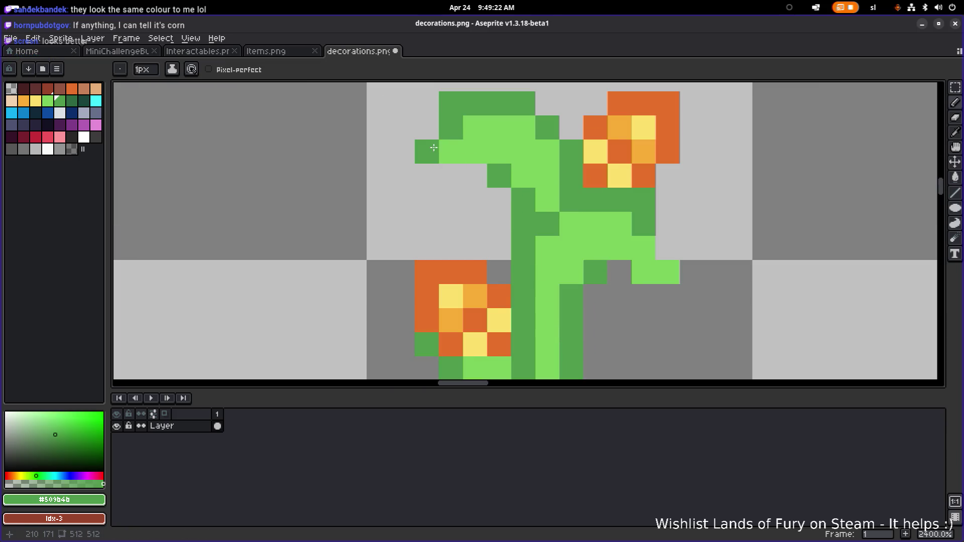
click(450, 175)
click(475, 176)
key(e)
click(451, 104)
Step: Darken the leaf tip and its lower edge with dark green
scroll(499, 128, down, 4)
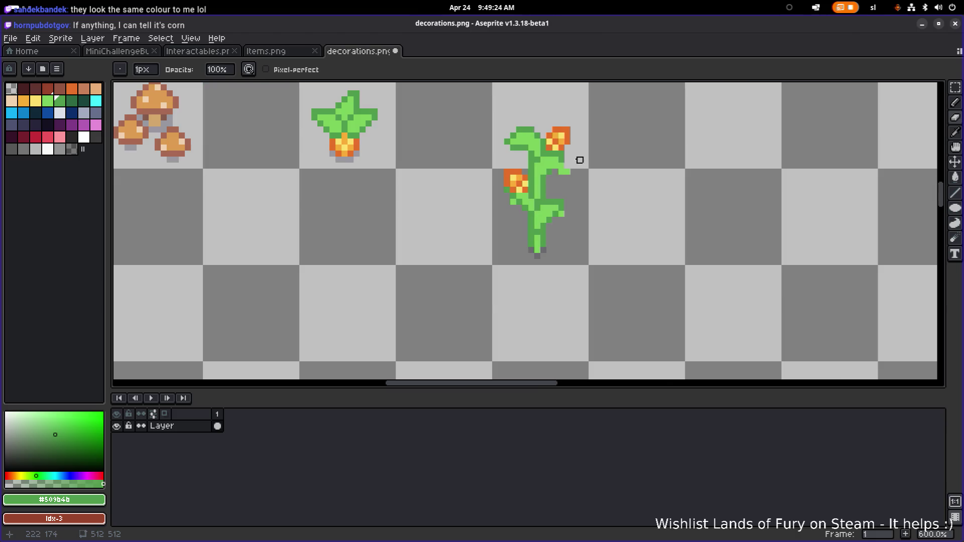
scroll(554, 176, up, 3)
key(b)
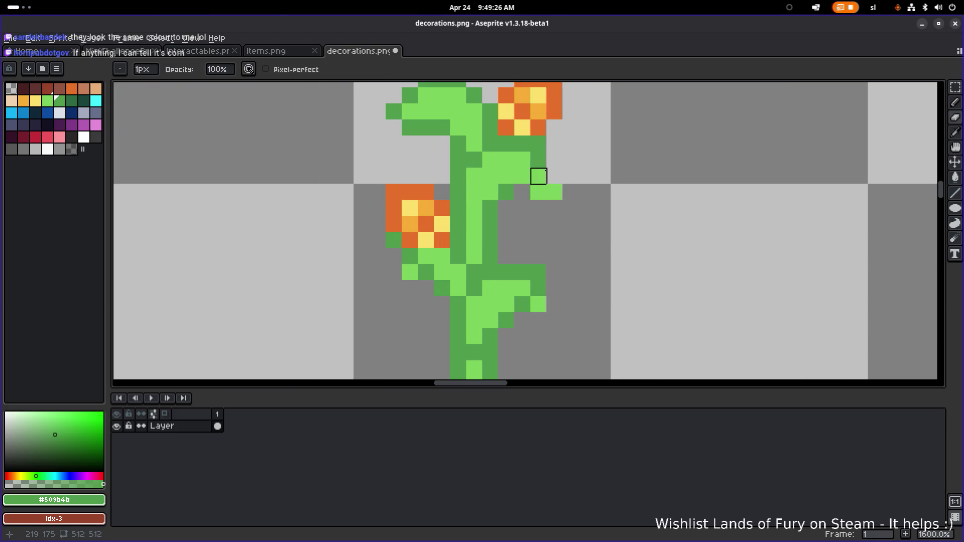
click(554, 175)
click(557, 192)
click(527, 195)
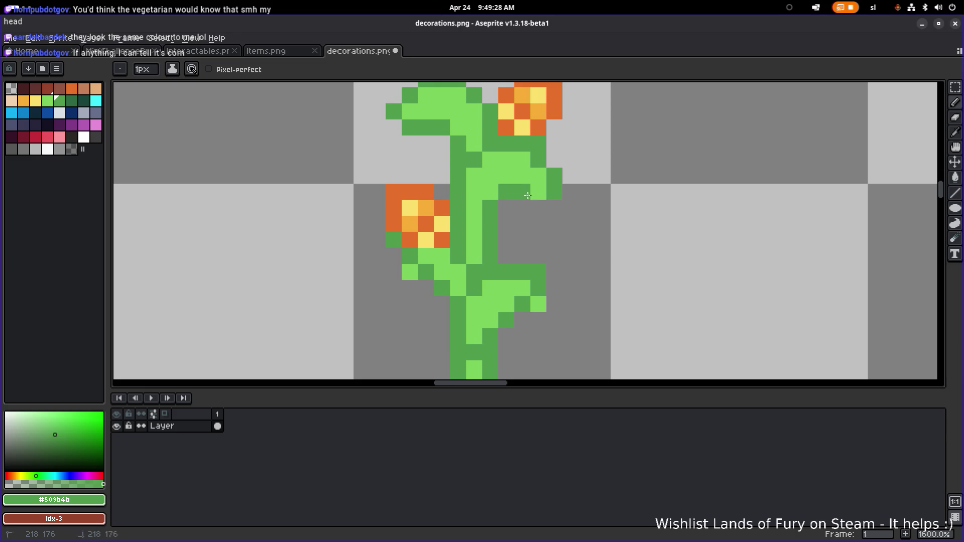
scroll(552, 209, down, 2)
scroll(502, 231, up, 2)
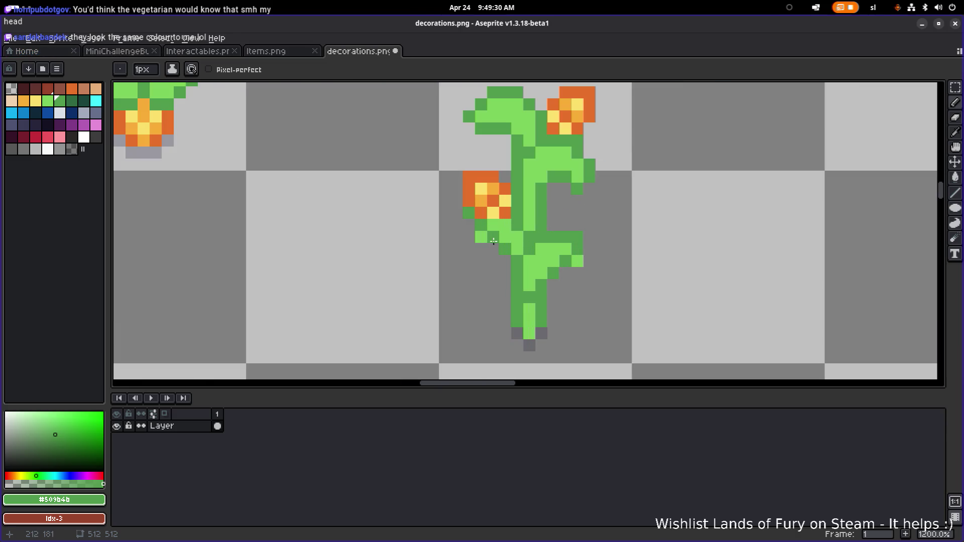
Step: Extend the lower leaf with dark-green pixels and fill beside it with light green
click(466, 240)
scroll(467, 244, up, 1)
click(463, 250)
click(463, 236)
scroll(502, 236, down, 3)
scroll(502, 233, up, 3)
click(501, 231)
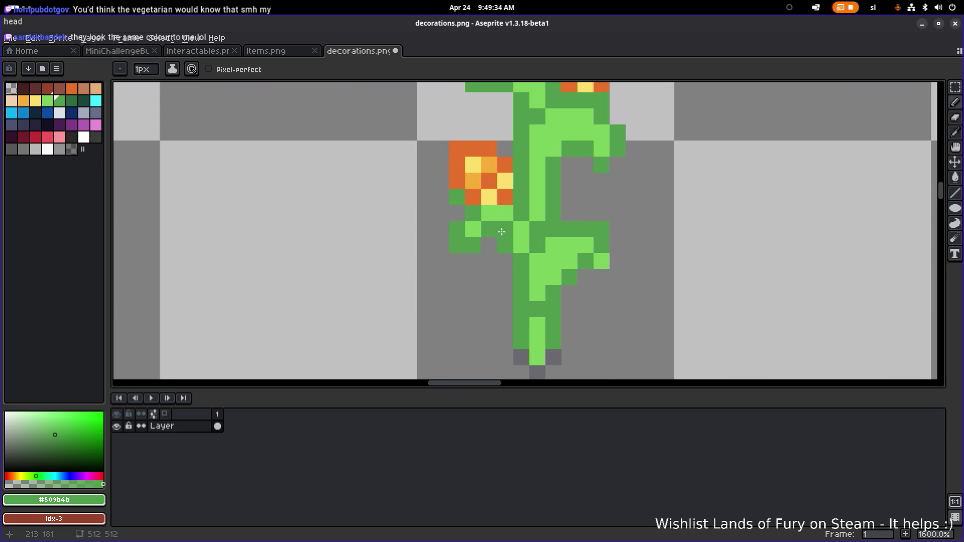
alt+click(491, 209)
click(490, 226)
Step: Repaint the lower leaf in #7bcf5c and #509b4b, outlining it with a drooping dark-green tip
alt+click(490, 244)
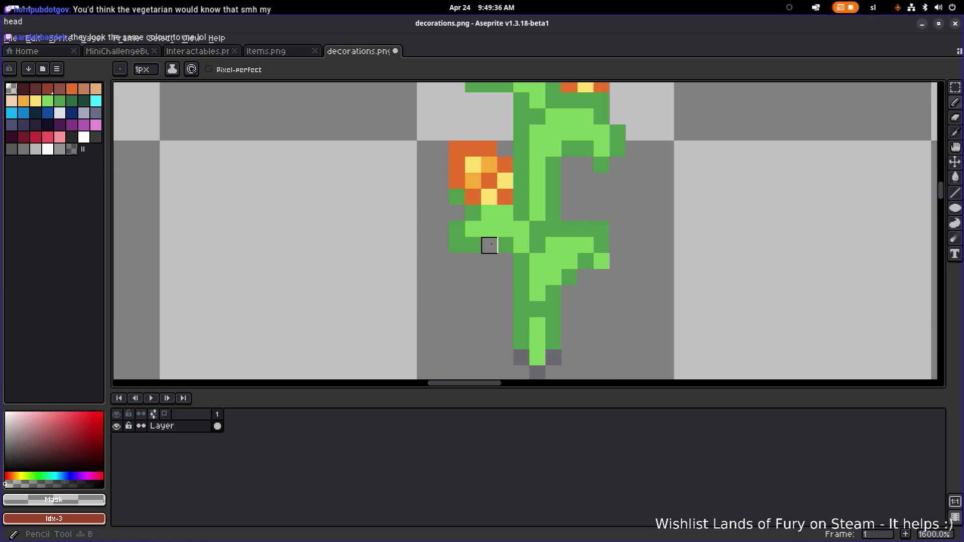
alt+click(467, 241)
click(597, 263)
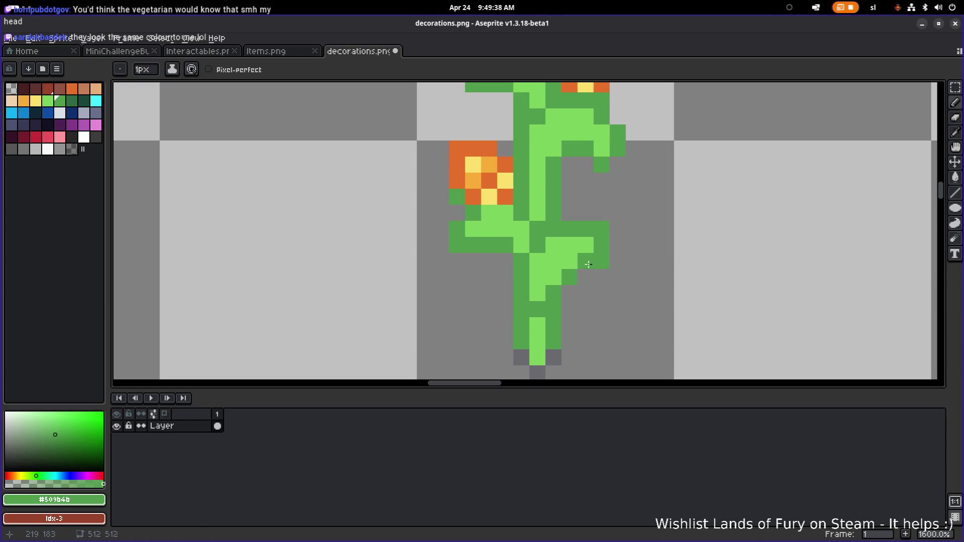
alt+click(587, 245)
drag(601, 261, 601, 277)
click(585, 261)
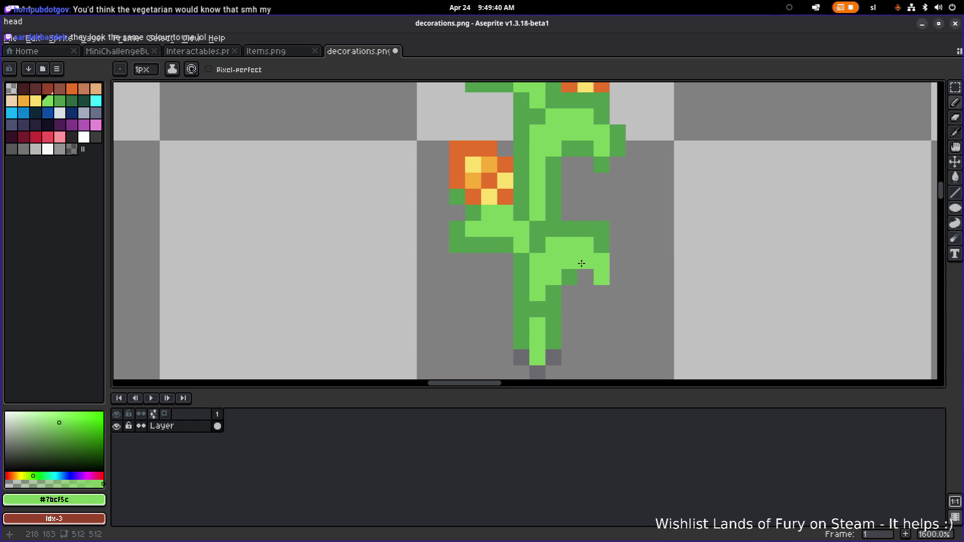
alt+click(572, 273)
click(585, 277)
click(617, 261)
click(617, 277)
click(601, 277)
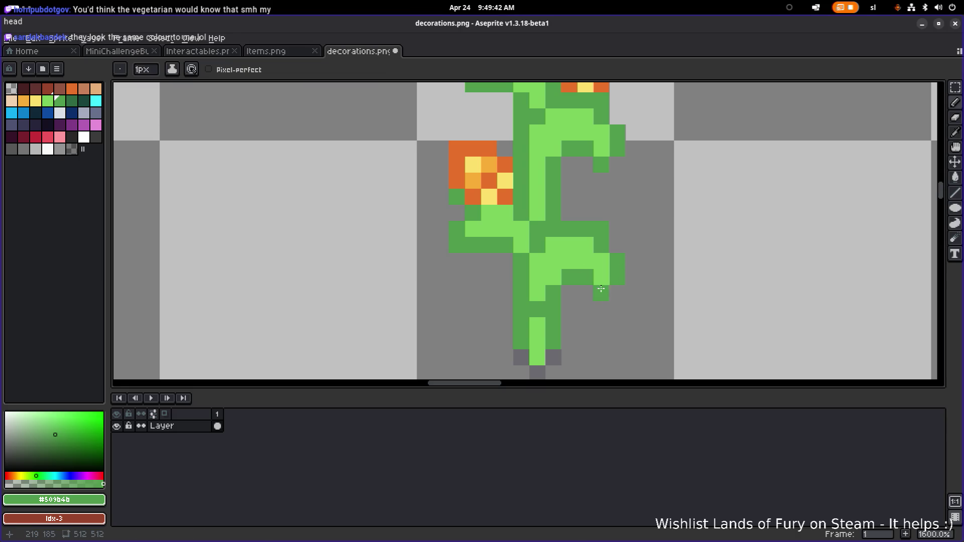
scroll(624, 276, down, 3)
drag(663, 269, 590, 279)
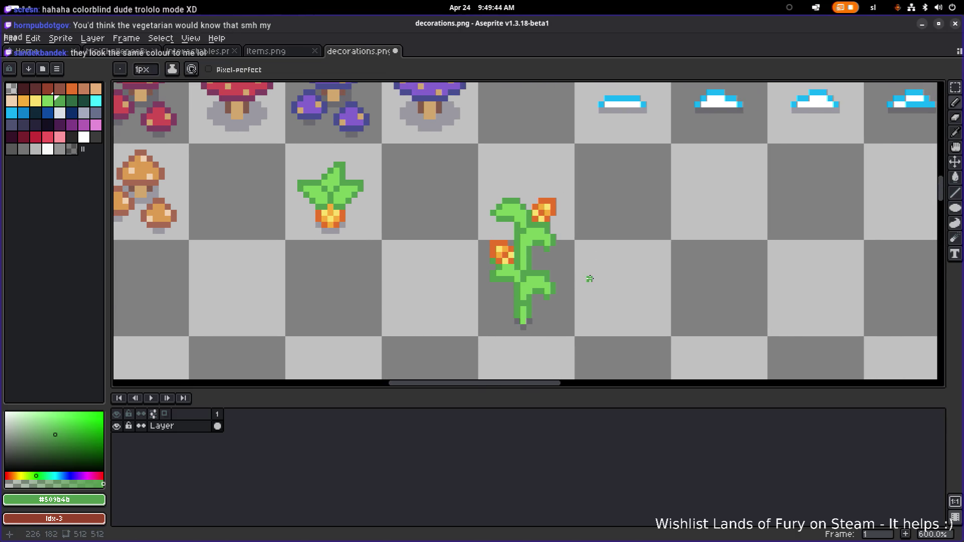
Step: Review the sheet showing the corn stalk with two orange cobs, then save decorations.png
scroll(587, 278, down, 2)
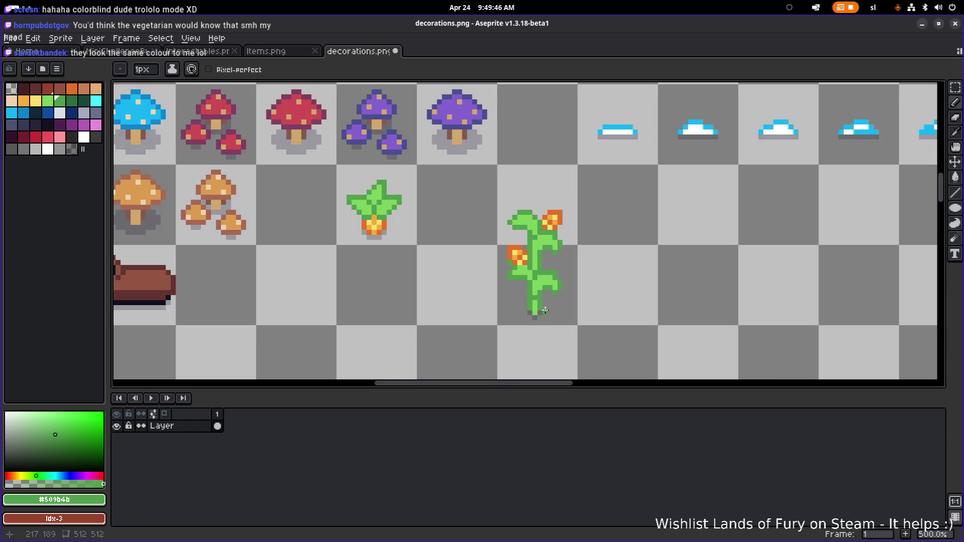
scroll(534, 286, up, 5)
scroll(534, 287, down, 4)
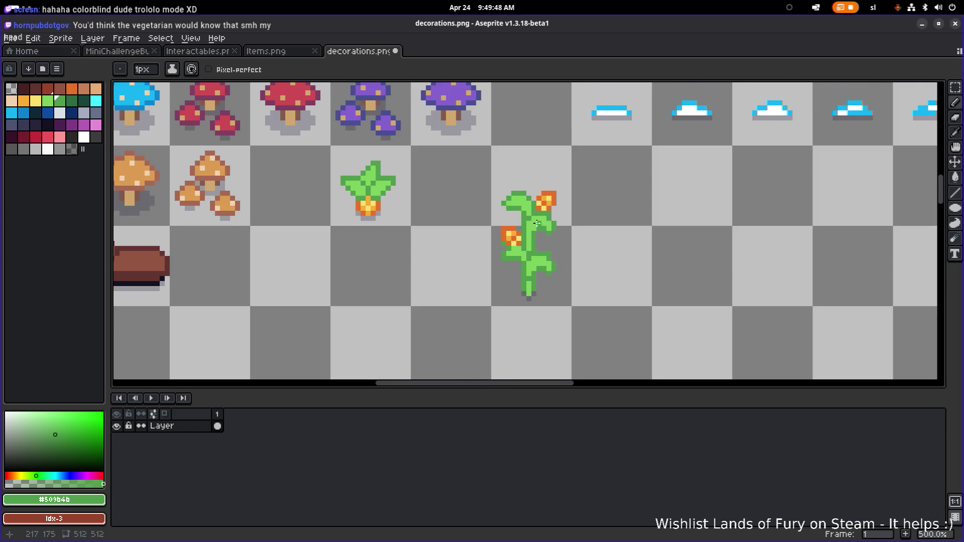
scroll(537, 222, up, 4)
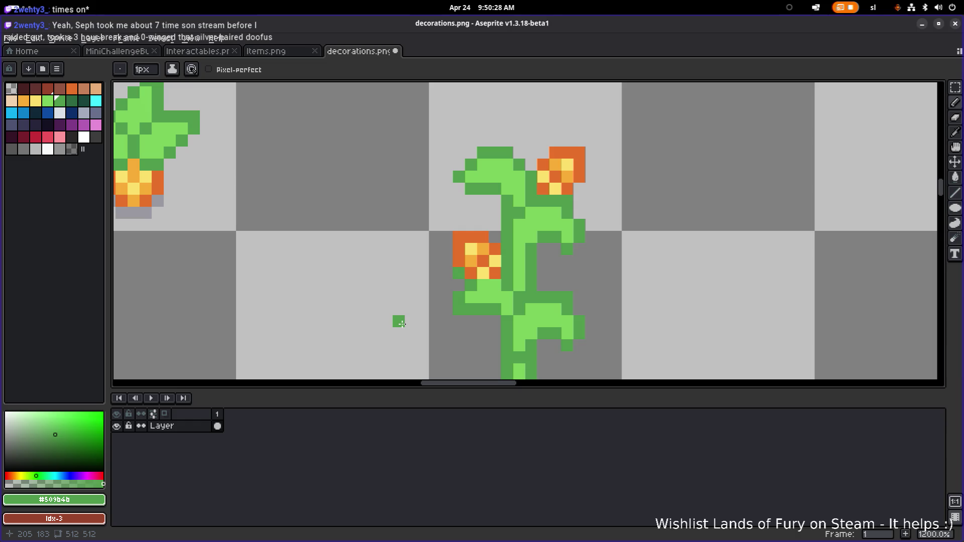
scroll(474, 271, down, 4)
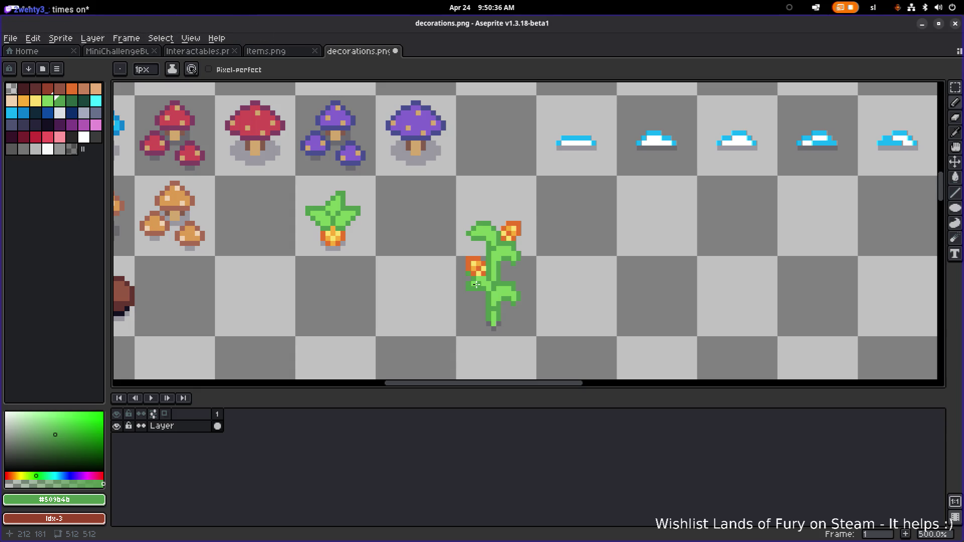
scroll(477, 281, down, 2)
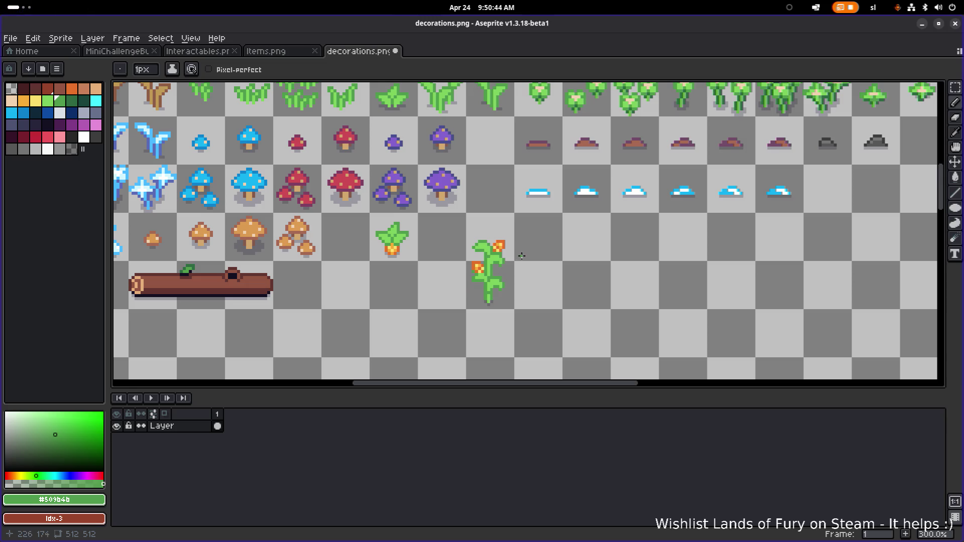
scroll(508, 261, up, 1)
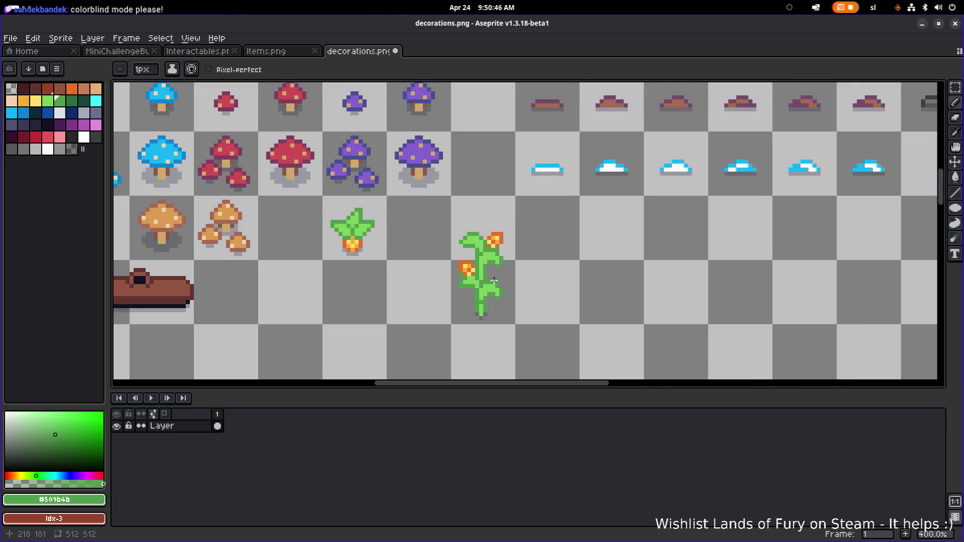
scroll(494, 280, up, 1)
scroll(522, 281, down, 3)
key(ctrl+s)
scroll(505, 302, up, 2)
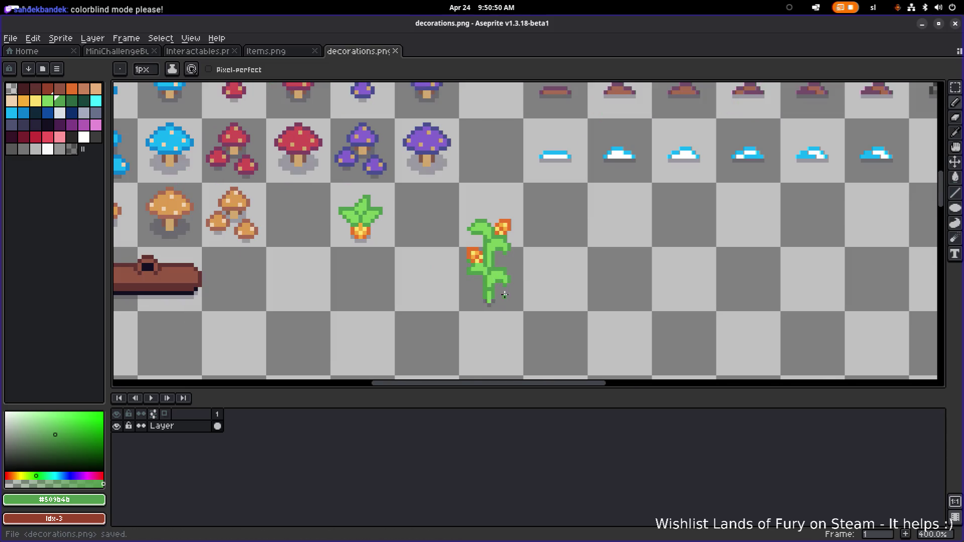
Step: Select the flowering plant and move it left and up beside the sprout
key(m)
drag(447, 331, 563, 213)
scroll(565, 216, up, 1)
mouse_move(520, 286)
mouse_down()
mouse_move(497, 291)
mouse_move(443, 273)
mouse_up()
scroll(473, 293, down, 2)
scroll(472, 293, down, 1)
scroll(462, 301, up, 1)
Step: Nudge the plant slightly lower and right in its cell, drop it, and pick its light green
drag(462, 307, 473, 303)
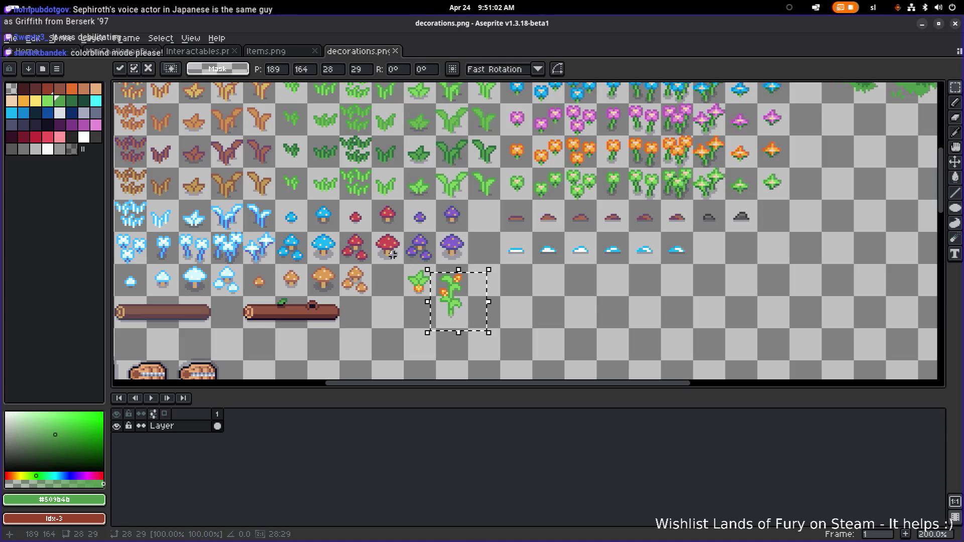
scroll(511, 289, up, 2)
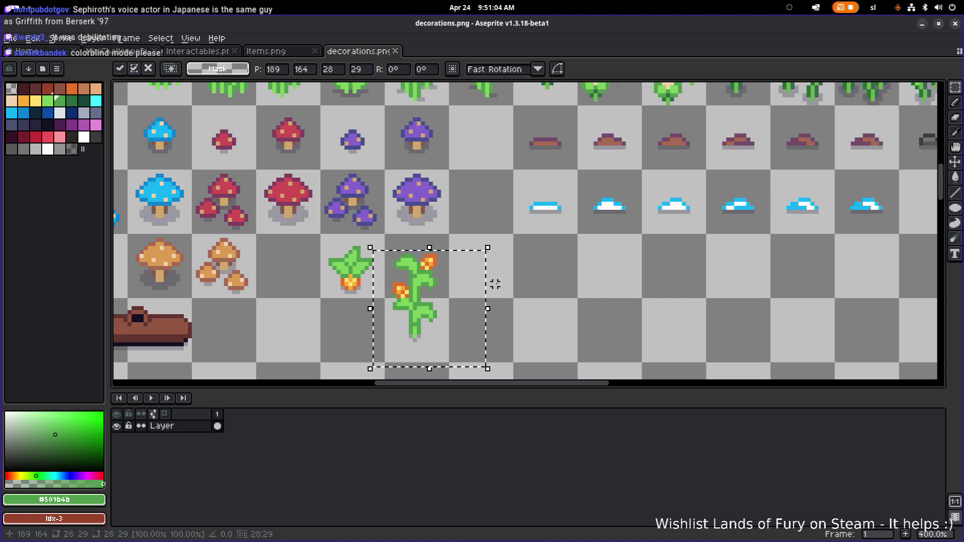
key(ctrl+d)
scroll(432, 291, up, 2)
scroll(421, 287, down, 2)
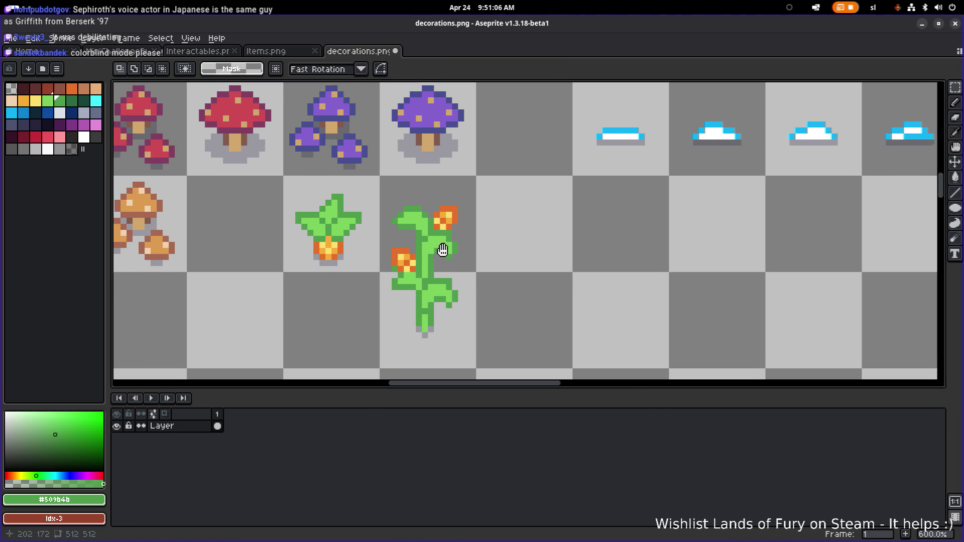
key(b)
alt+click(433, 314)
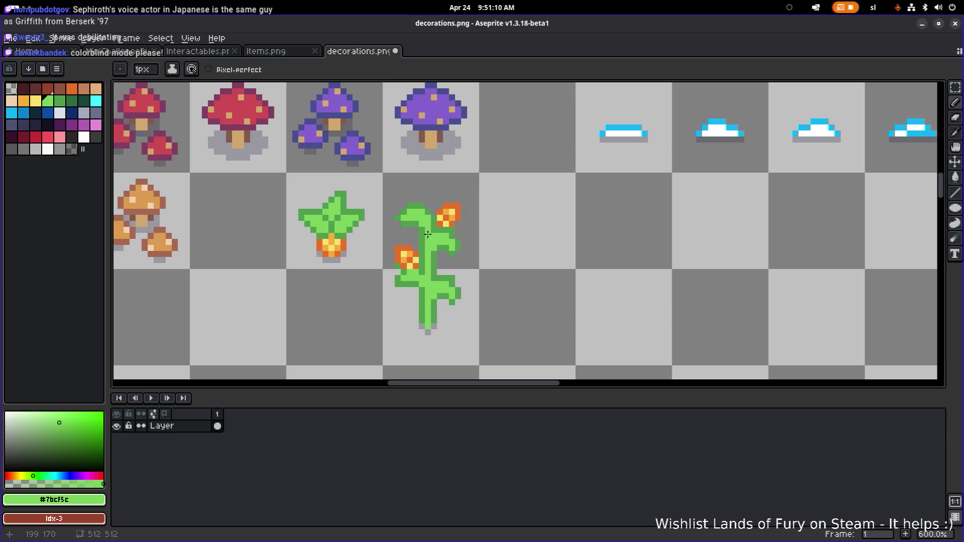
Step: Undo the stray pencil stroke while keeping the selection cleared
scroll(427, 236, down, 3)
key(v)
key(ctrl+z)
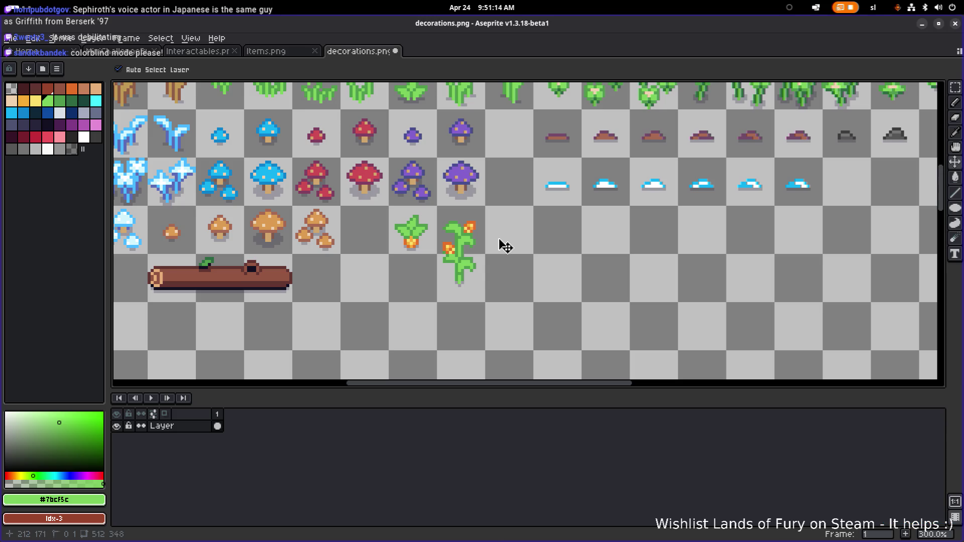
key(ctrl+z)
key(ctrl+y)
key(b)
Step: Add a dark-green pixel to the plant's right leaf, save decorations.png, and marquee the right half
scroll(457, 247, up, 3)
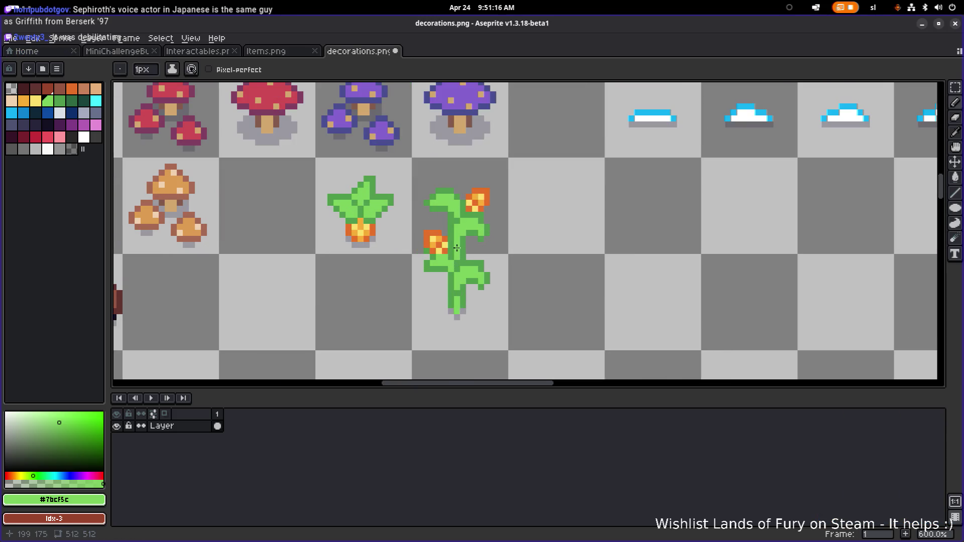
alt+click(457, 247)
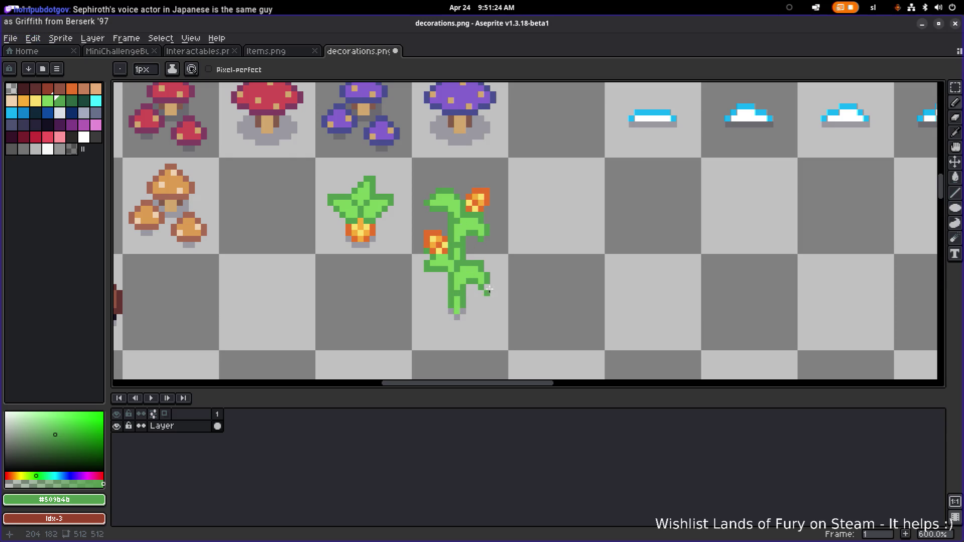
scroll(504, 286, down, 3)
scroll(496, 278, up, 4)
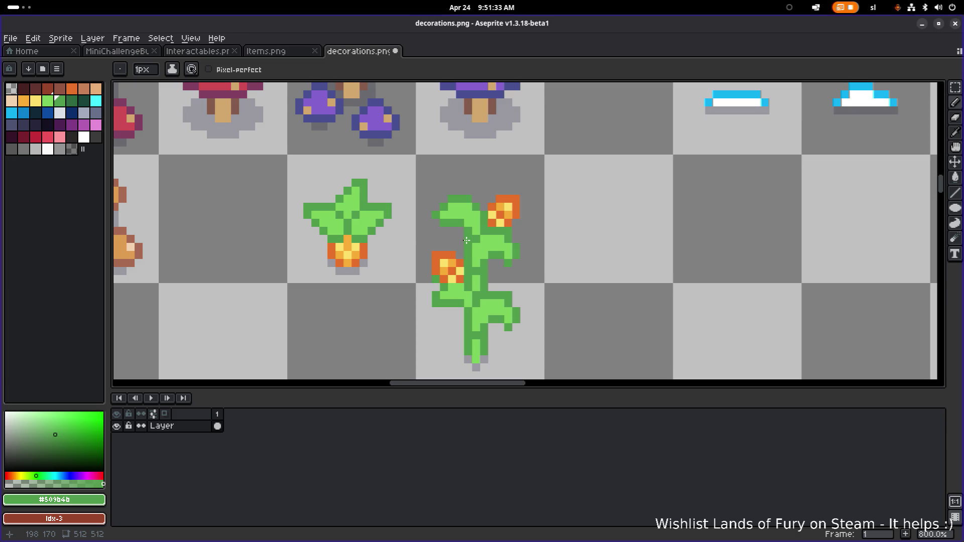
click(502, 245)
scroll(511, 251, down, 2)
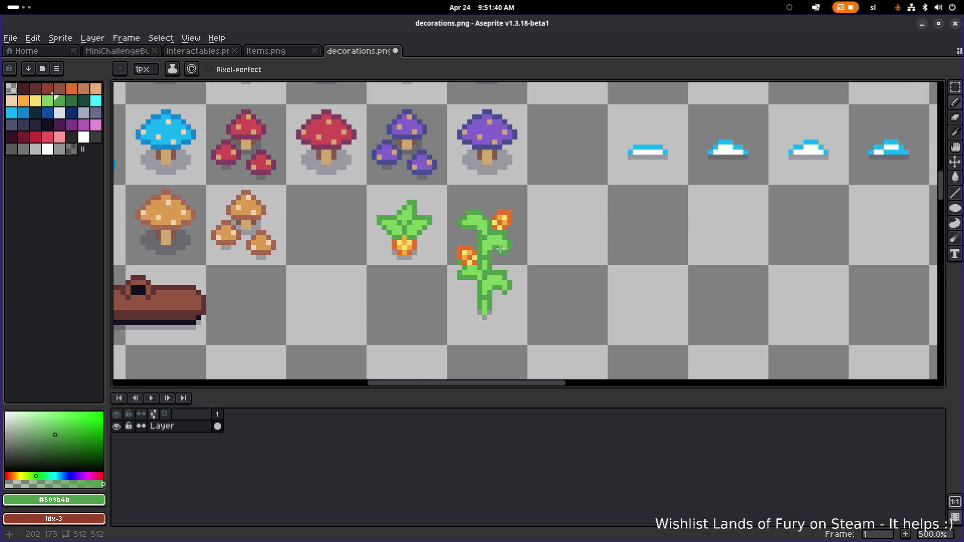
key(ctrl+s)
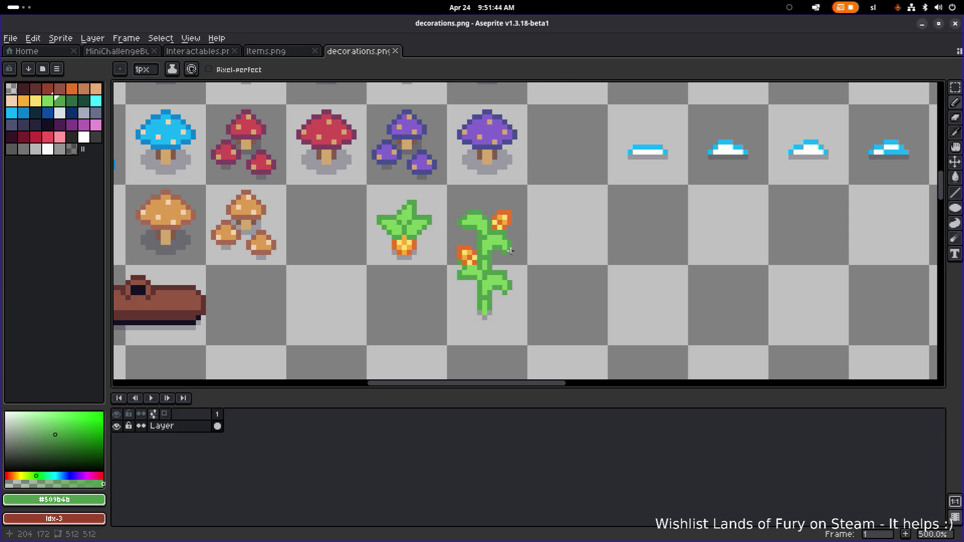
key(m)
mouse_move(523, 320)
mouse_down()
mouse_move(494, 189)
mouse_move(485, 187)
mouse_move(527, 189)
mouse_move(485, 324)
mouse_up()
Step: Shift the plant's right half by one pixel, drop it, and save decorations.png
drag(504, 288, 509, 290)
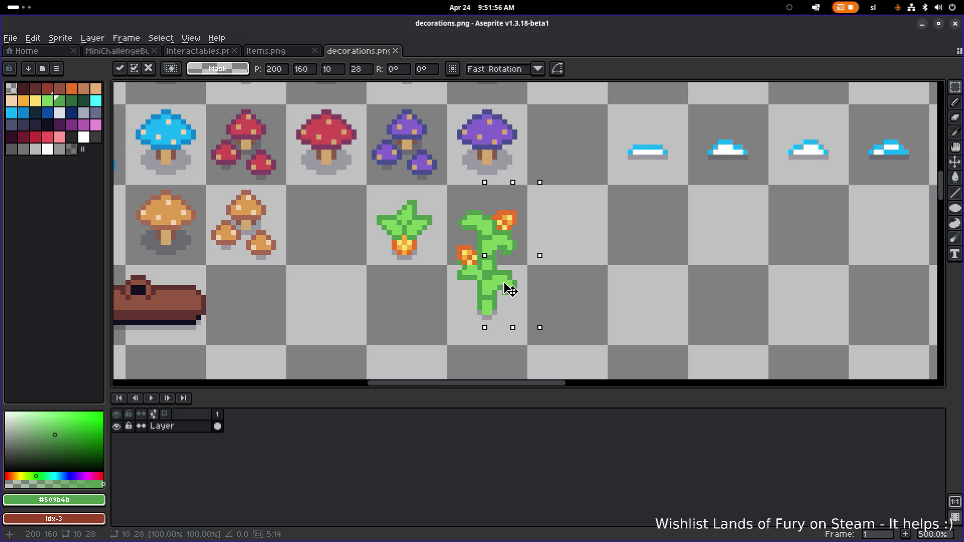
drag(509, 290, 507, 290)
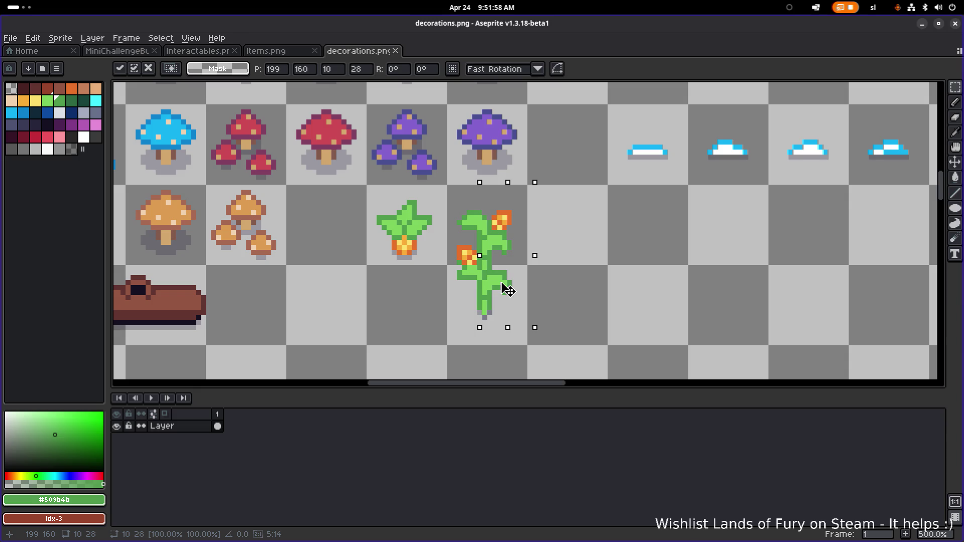
click(587, 270)
key(ctrl+z)
key(ctrl+z)
key(ctrl+y)
key(ctrl+s)
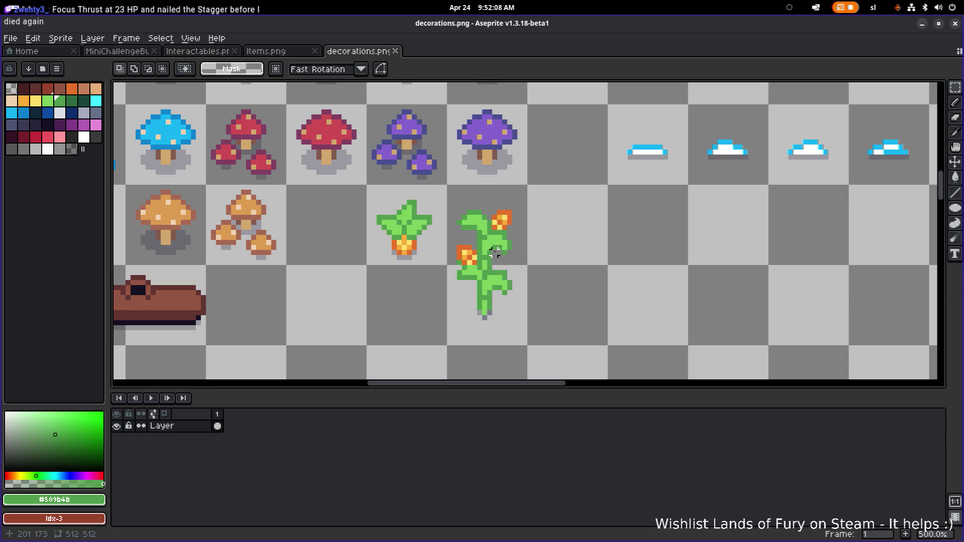
Step: Add two grey shadow pixels at the stem base and save decorations.png again
scroll(495, 252, down, 3)
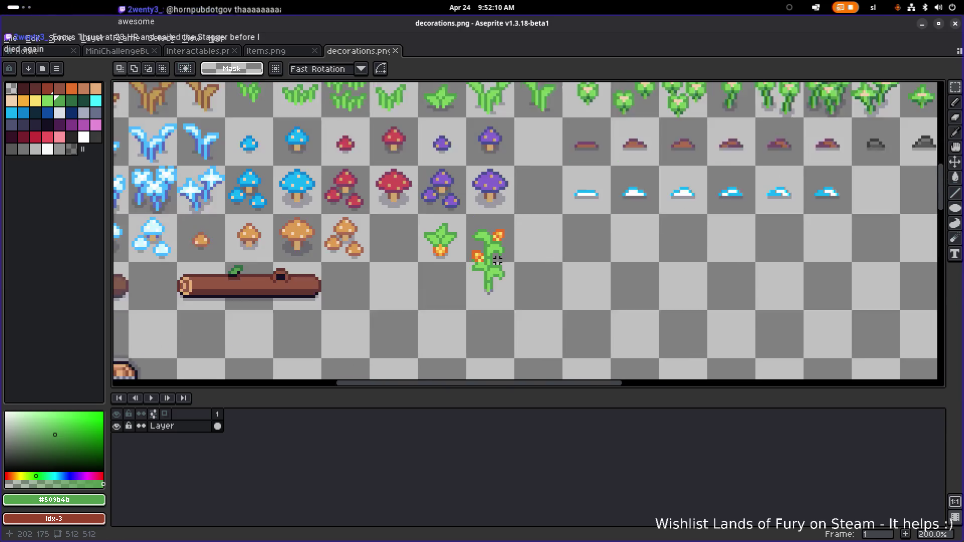
scroll(496, 259, up, 2)
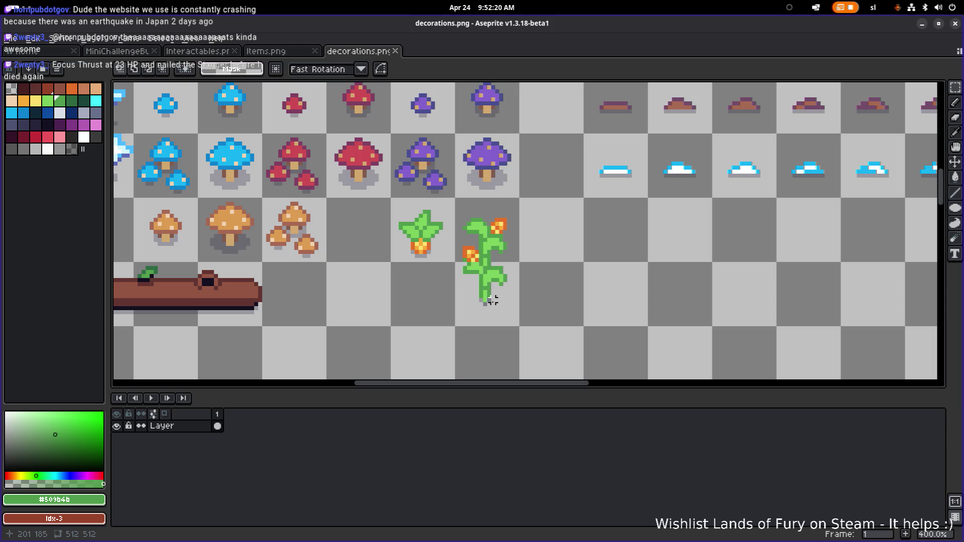
scroll(490, 296, up, 5)
key(i)
click(459, 309)
key(b)
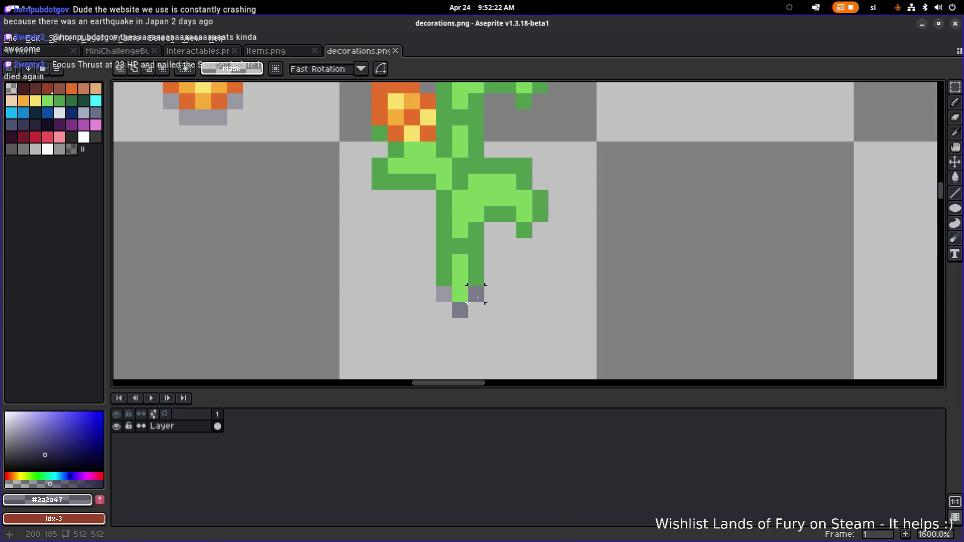
click(460, 310)
click(476, 294)
scroll(508, 295, down, 4)
key(ctrl+s)
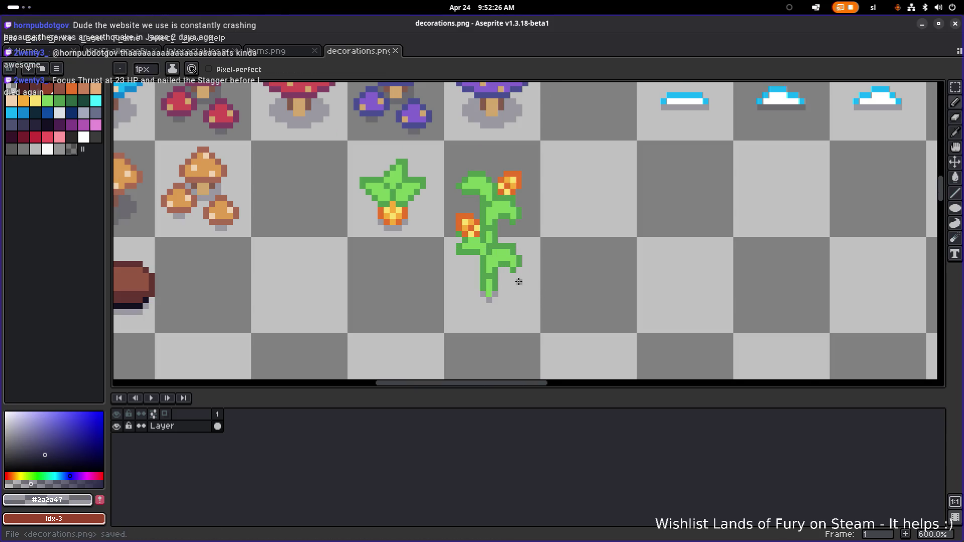
scroll(501, 277, down, 3)
scroll(501, 278, down, 1)
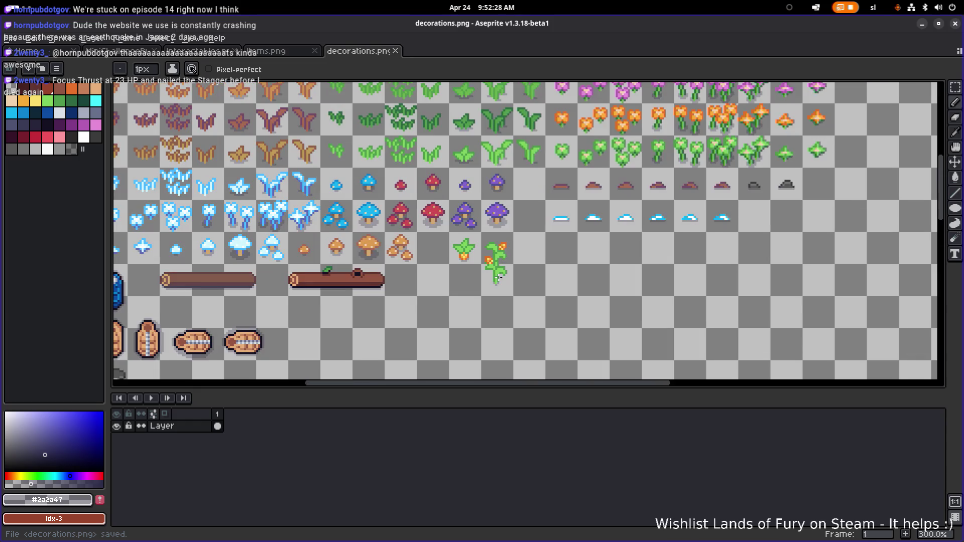
scroll(496, 254, up, 8)
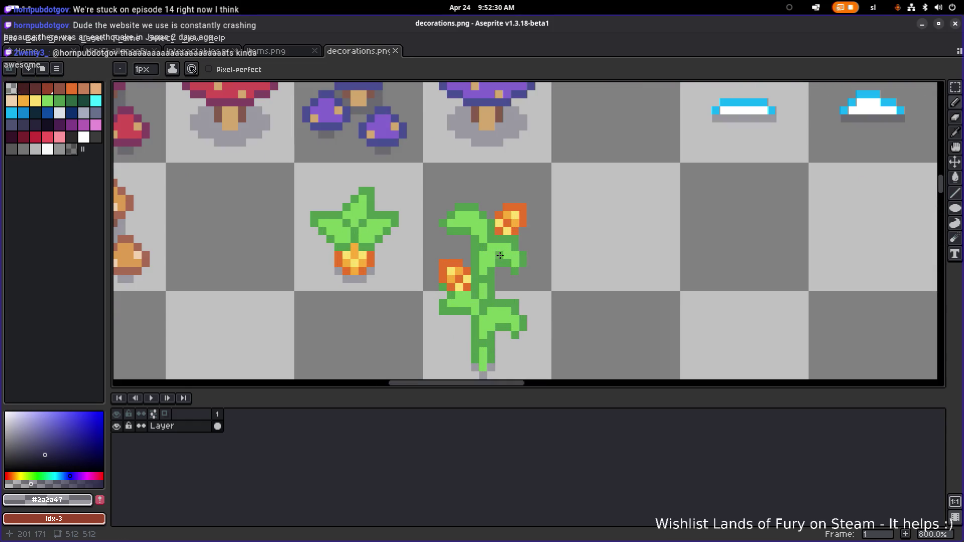
alt+click(512, 257)
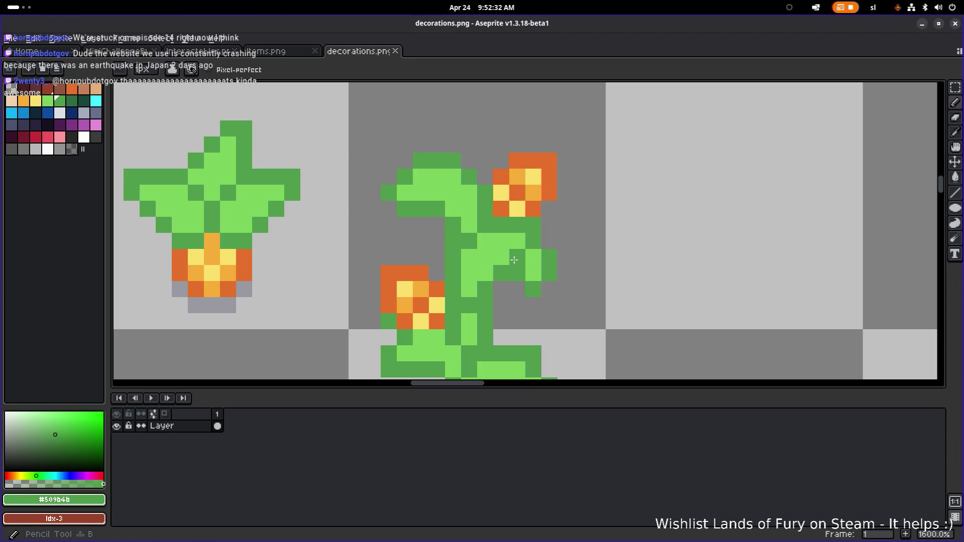
Step: Rework the stem's dark green edge pixels, undo the last stroke, and save the sheet
key(ctrl+z)
click(492, 251)
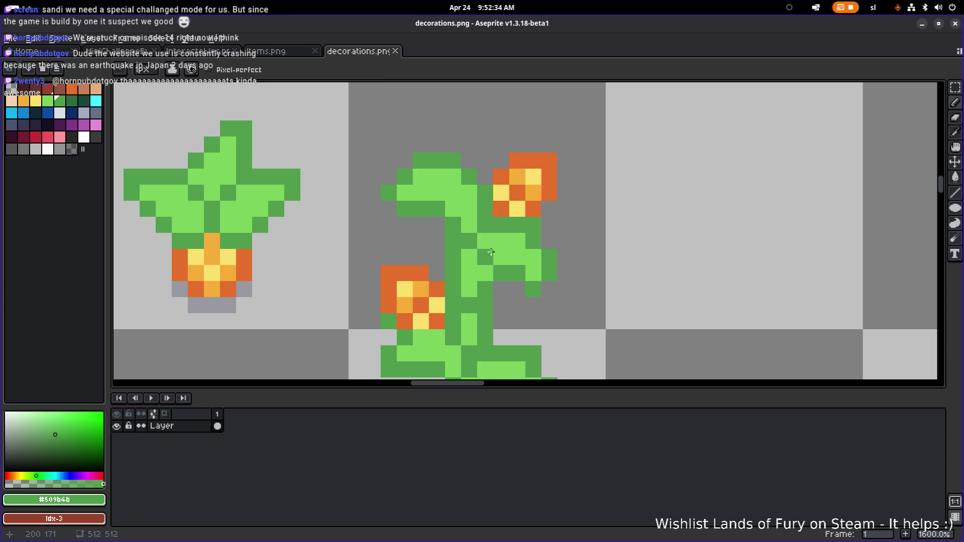
drag(452, 209, 452, 193)
scroll(498, 213, down, 3)
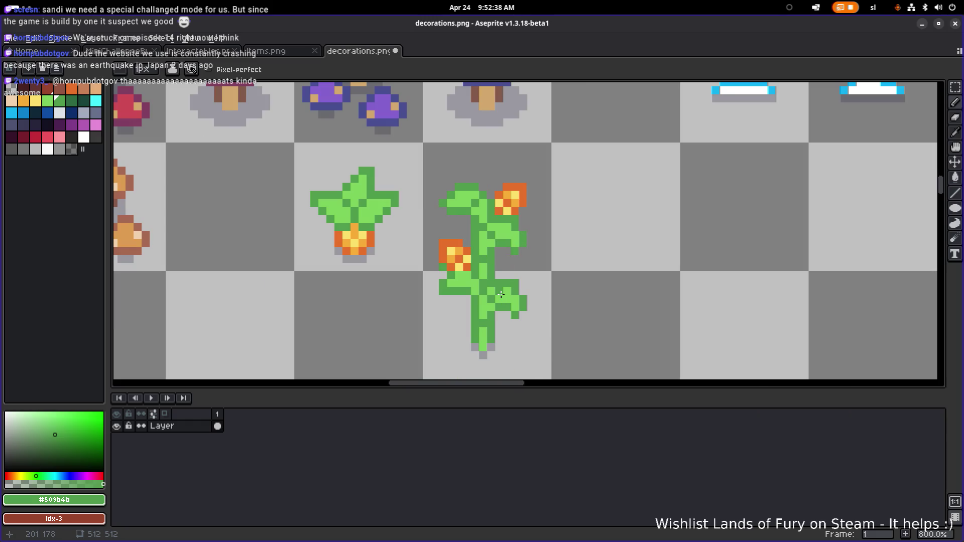
scroll(464, 281, down, 4)
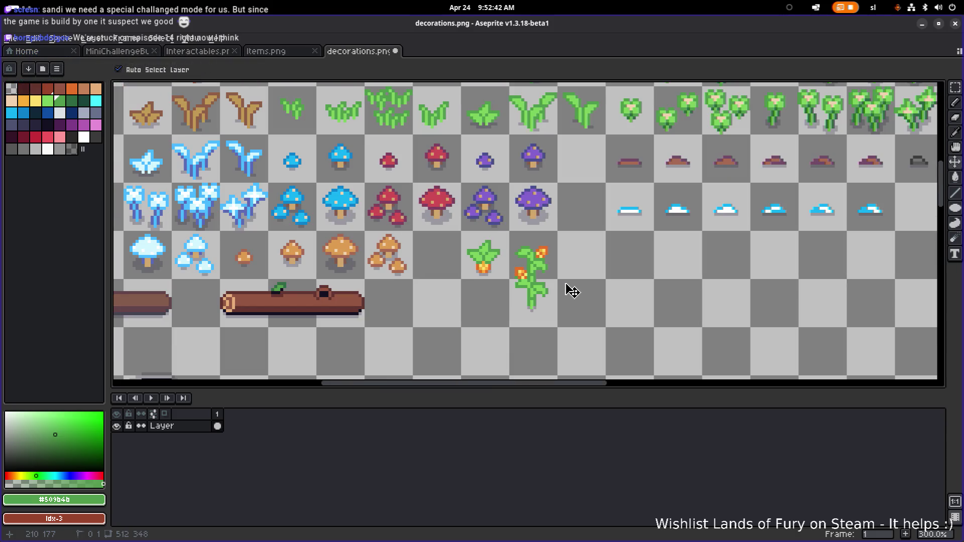
key(ctrl+z)
key(ctrl+z)
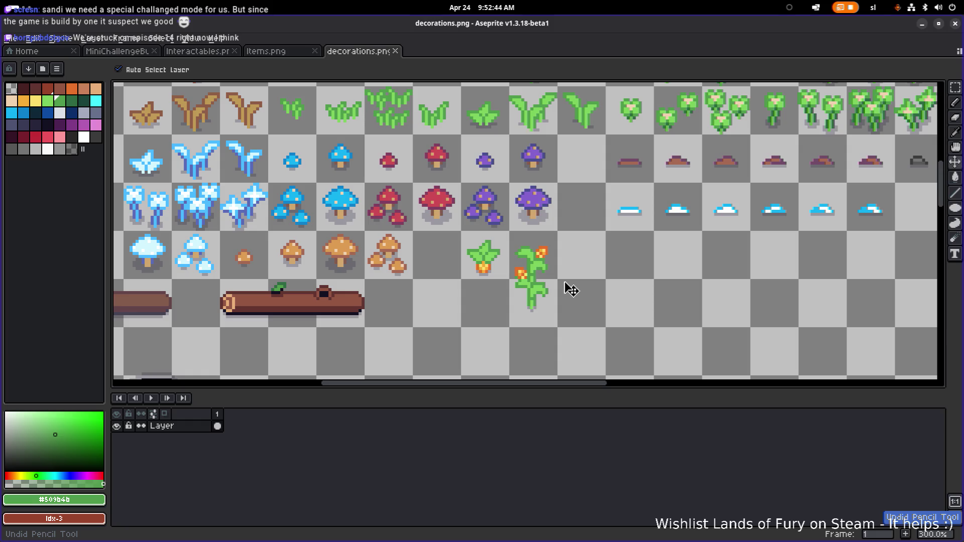
key(ctrl+s)
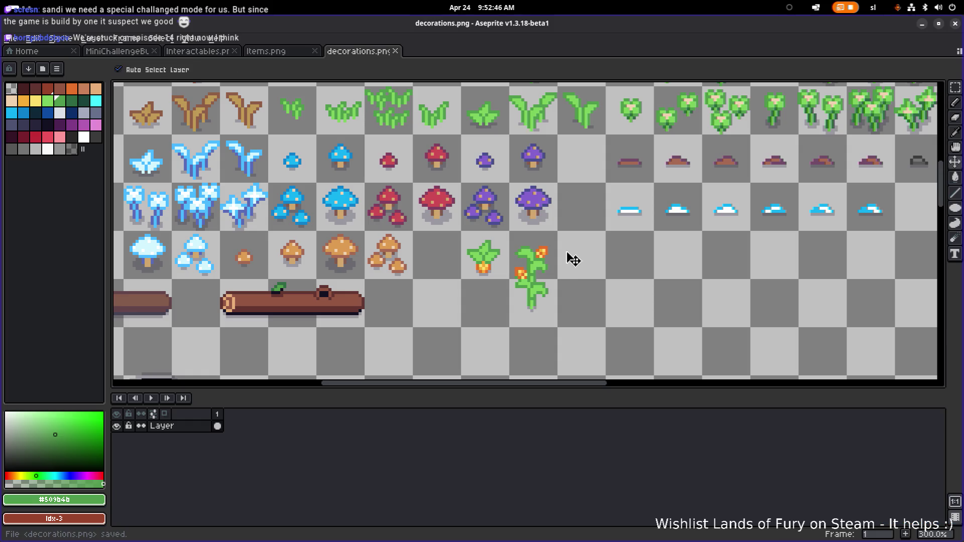
Step: Sample the vine's outline green, choose palette Idx-13 dark green, and paint one pixel on the vine leaf
scroll(569, 256, up, 1)
scroll(523, 252, down, 1)
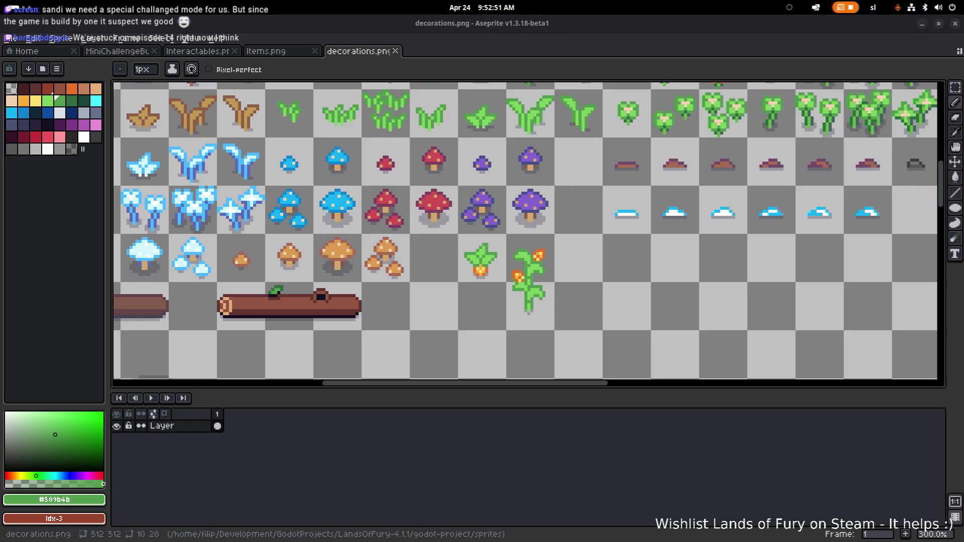
drag(520, 133, 433, 229)
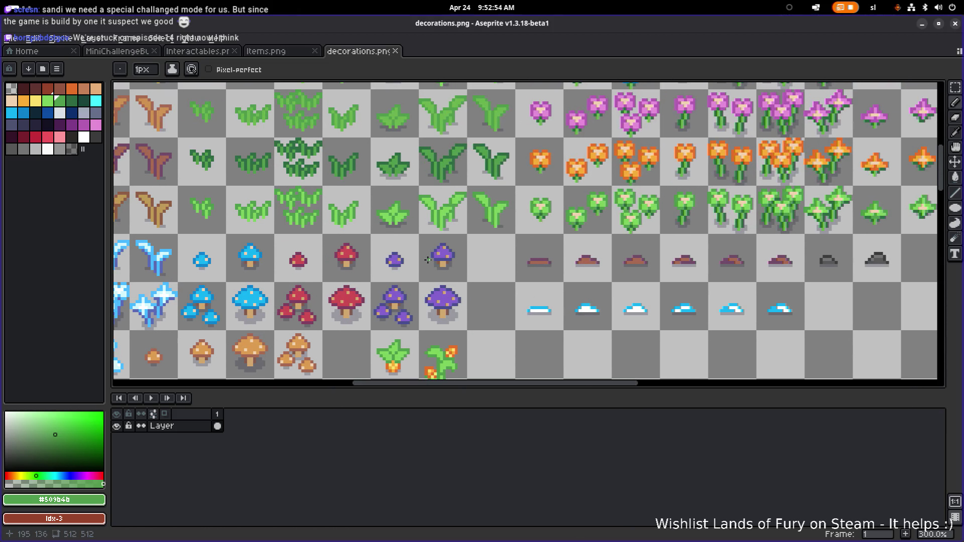
scroll(433, 228, up, 3)
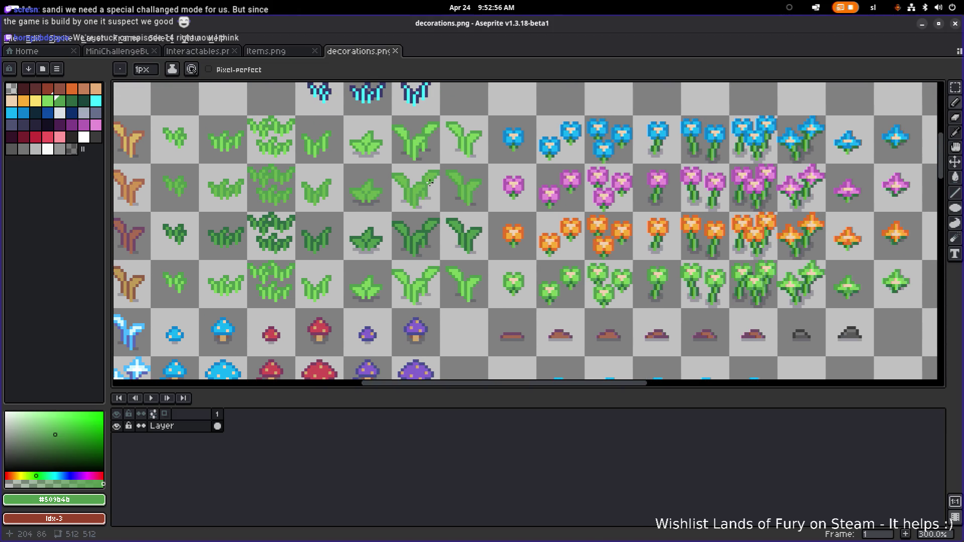
key(alt)
alt+click(437, 168)
scroll(452, 170, down, 1)
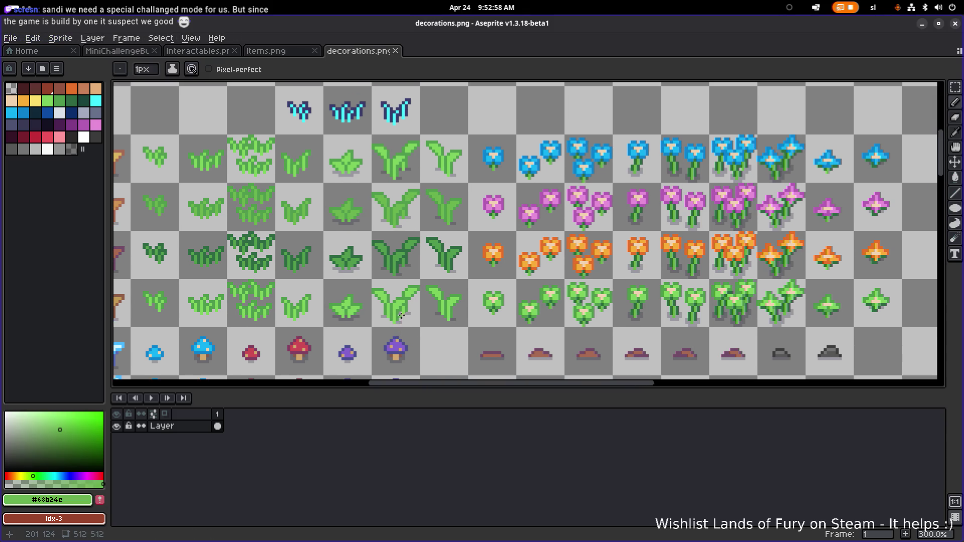
scroll(477, 172, up, 1)
scroll(470, 310, up, 2)
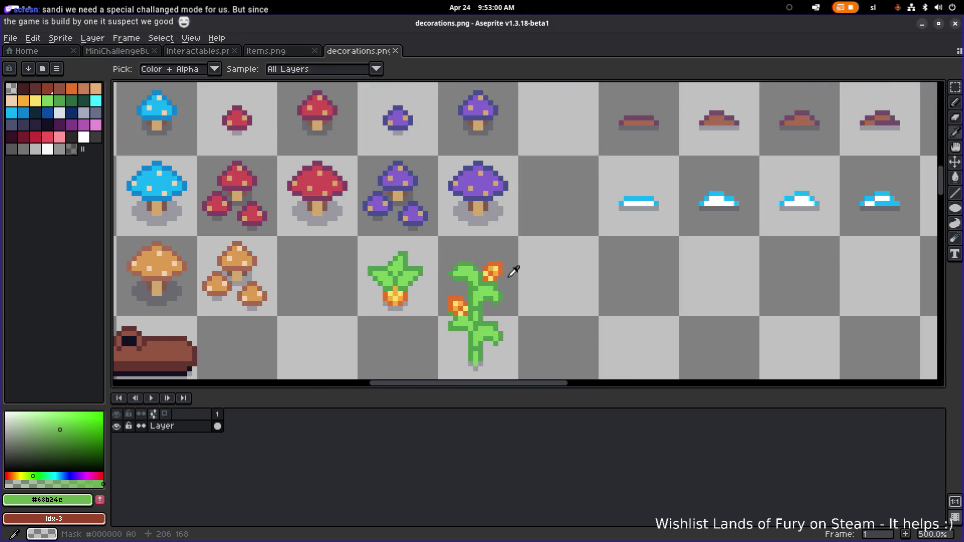
alt+click(489, 287)
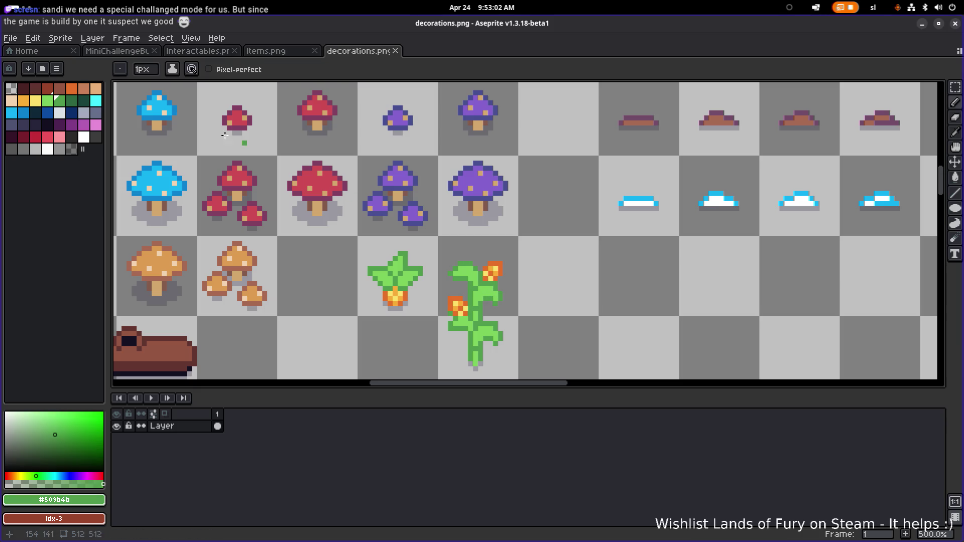
click(72, 101)
scroll(447, 321, up, 4)
click(443, 318)
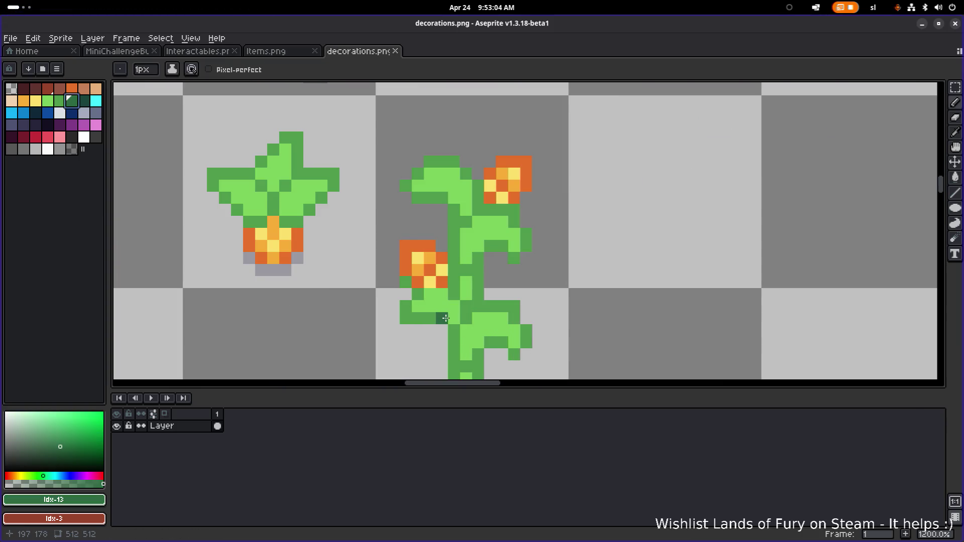
scroll(446, 318, down, 2)
Step: Select the whole flowering vine sprite with the rectangular marquee
key(m)
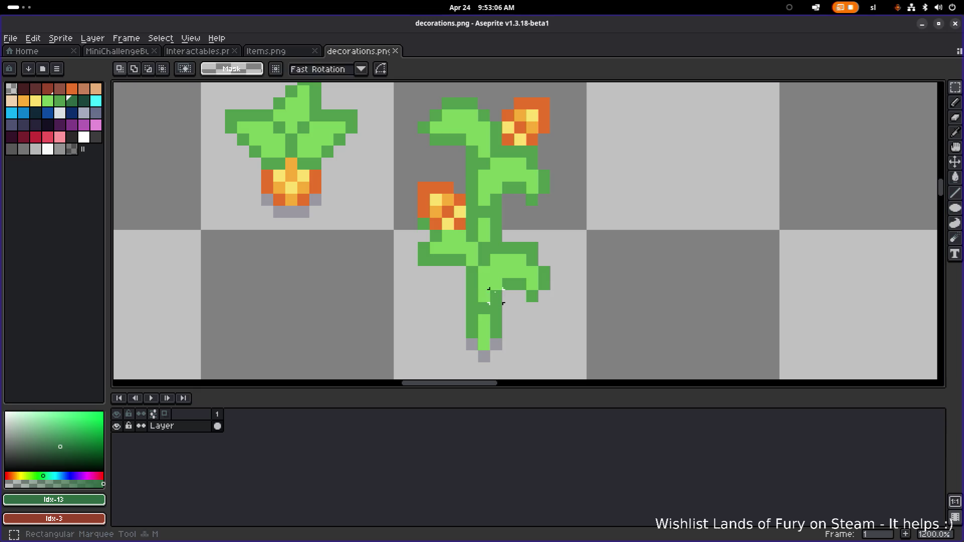
scroll(473, 301, down, 3)
drag(443, 339, 569, 159)
scroll(471, 189, up, 3)
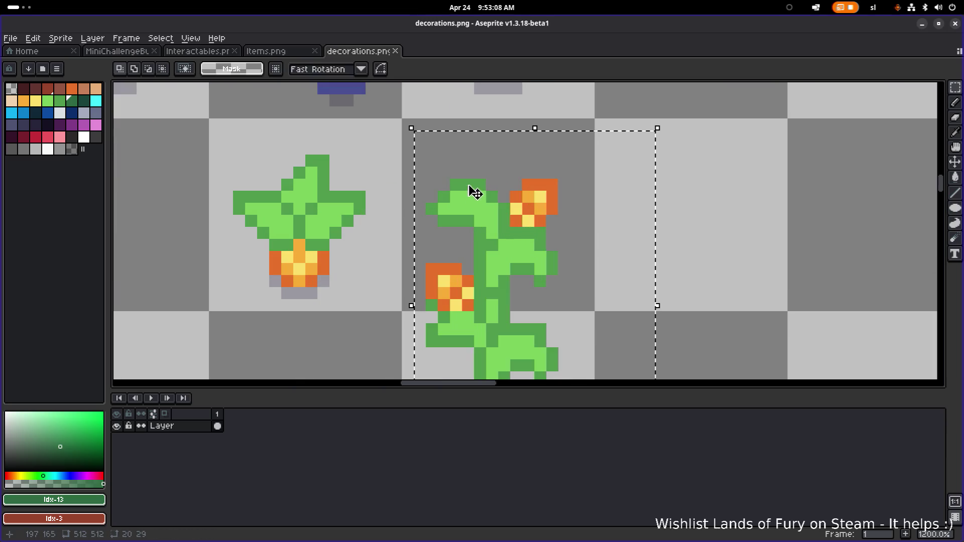
alt+click(475, 180)
key(shift+r)
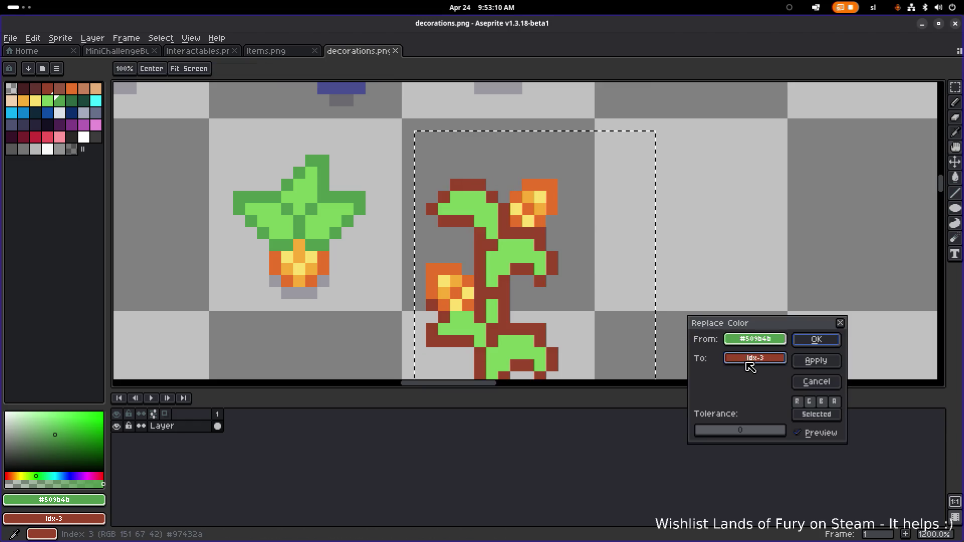
click(754, 359)
click(778, 401)
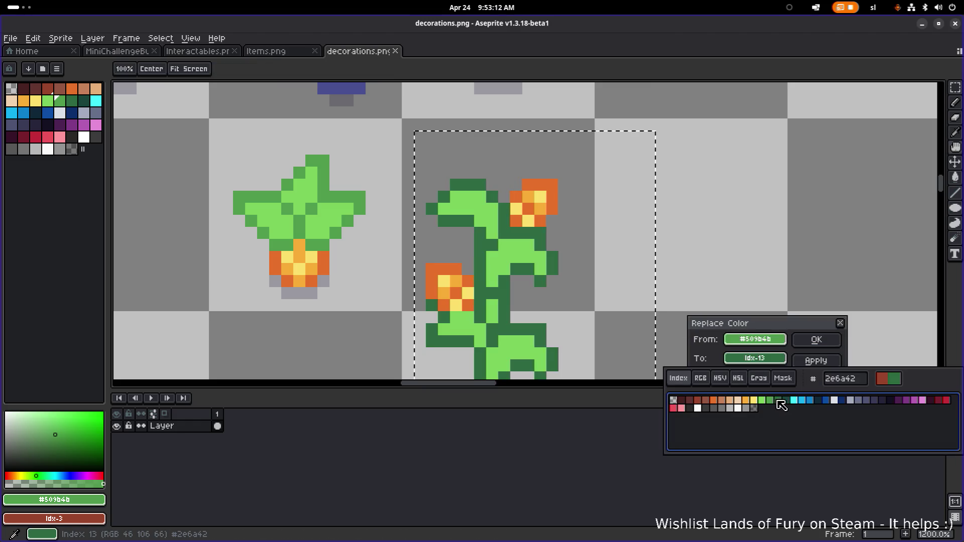
click(808, 361)
click(816, 339)
alt+click(517, 256)
key(shift+r)
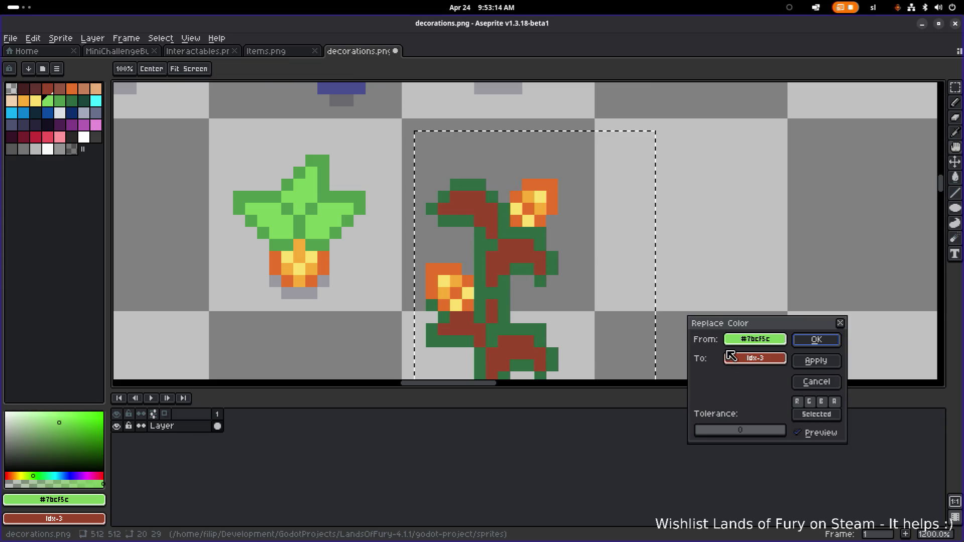
click(754, 359)
click(771, 400)
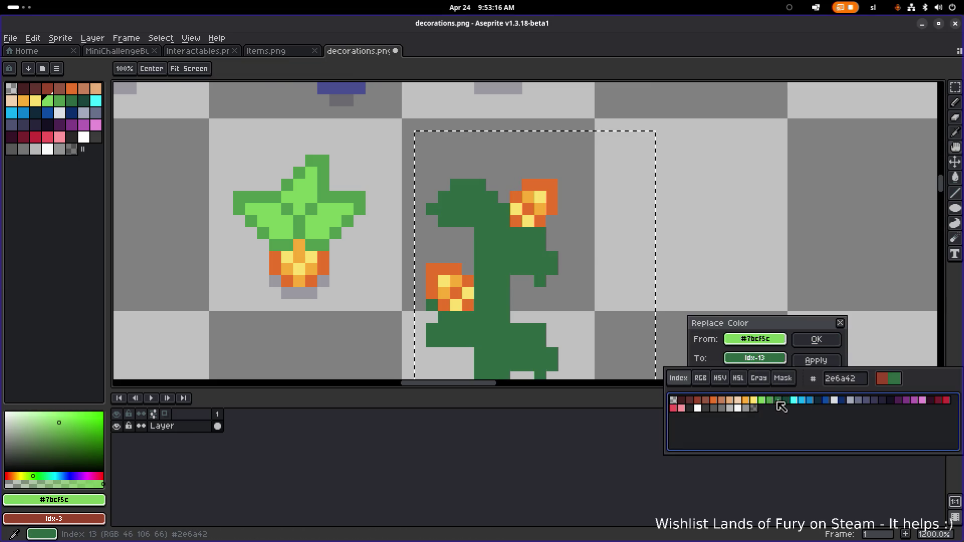
click(816, 339)
key(m)
scroll(736, 326, down, 4)
scroll(681, 299, down, 1)
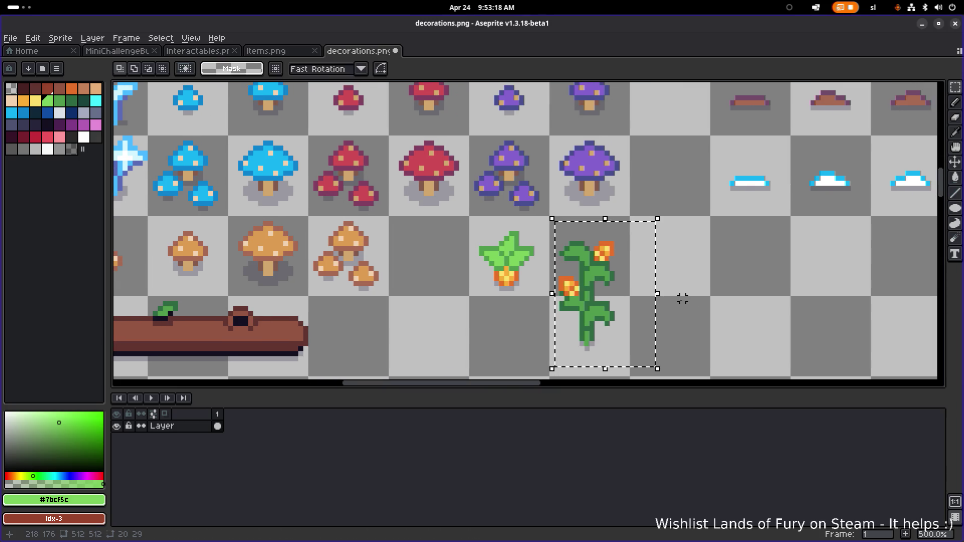
scroll(701, 292, down, 1)
click(699, 299)
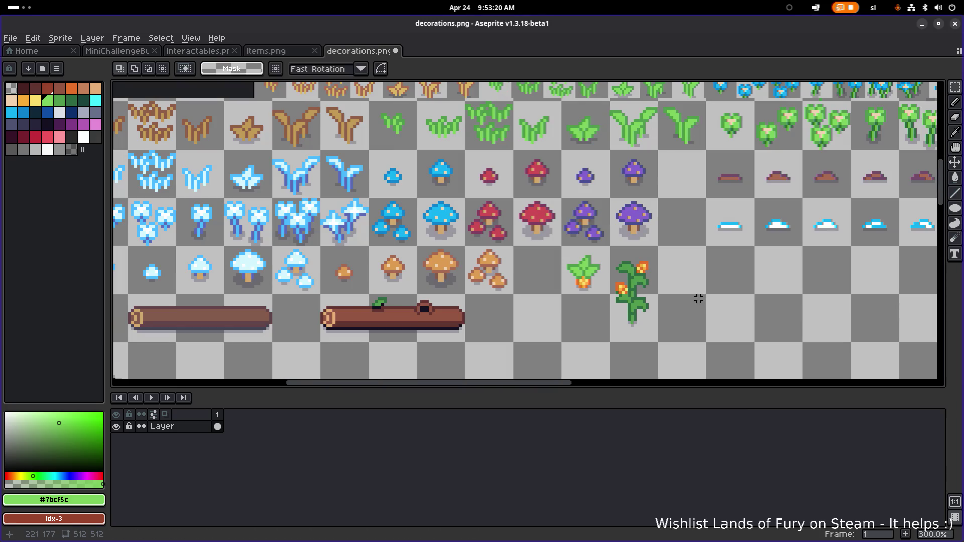
scroll(698, 298, down, 1)
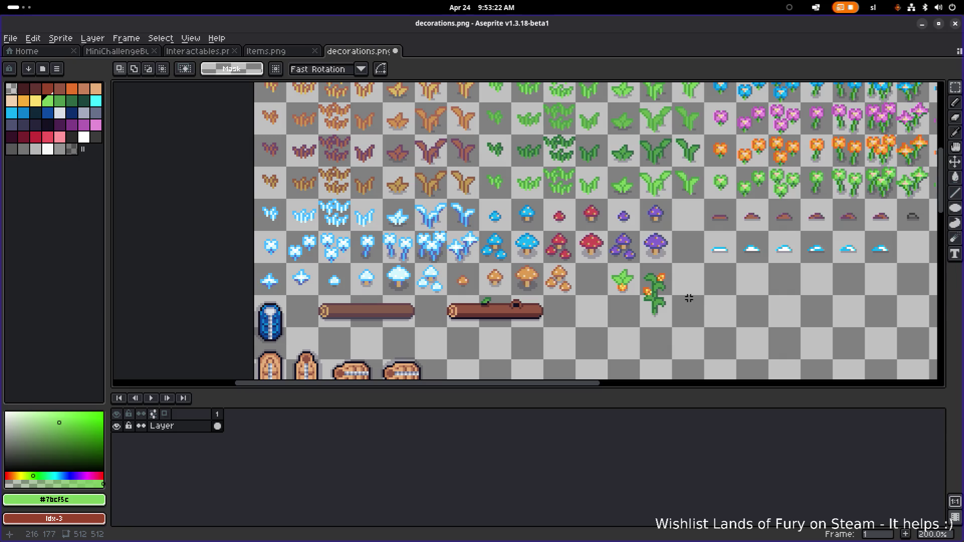
scroll(680, 301, up, 1)
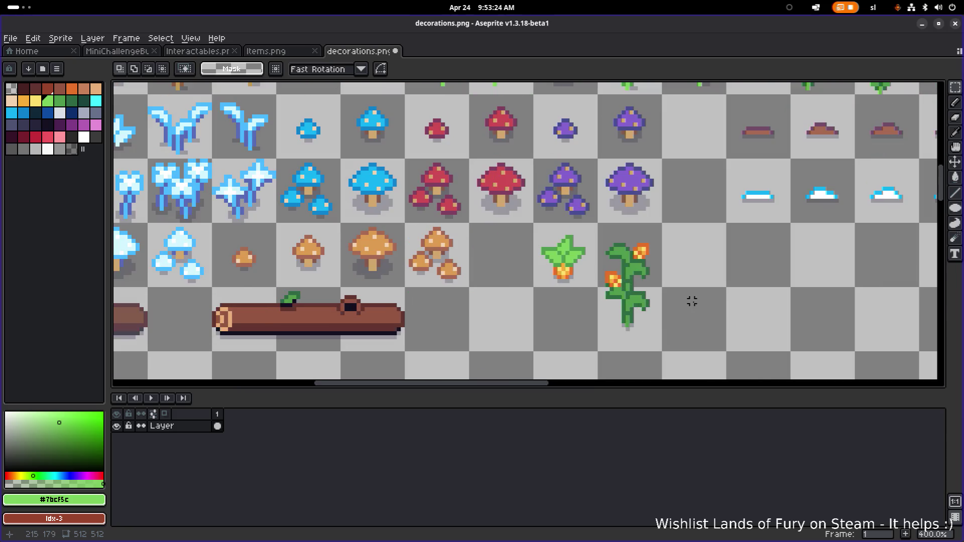
scroll(688, 301, up, 1)
drag(748, 305, 696, 299)
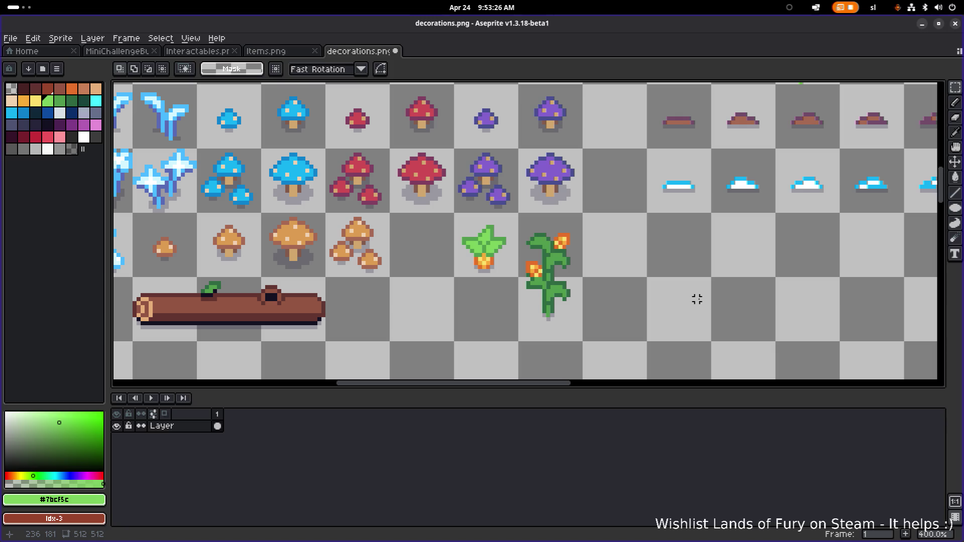
key(ctrl+z)
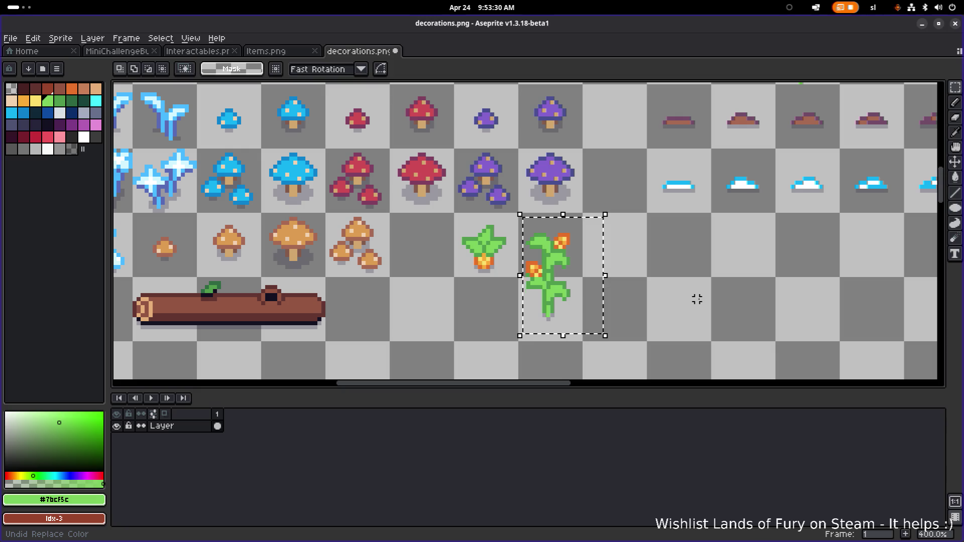
key(ctrl+y)
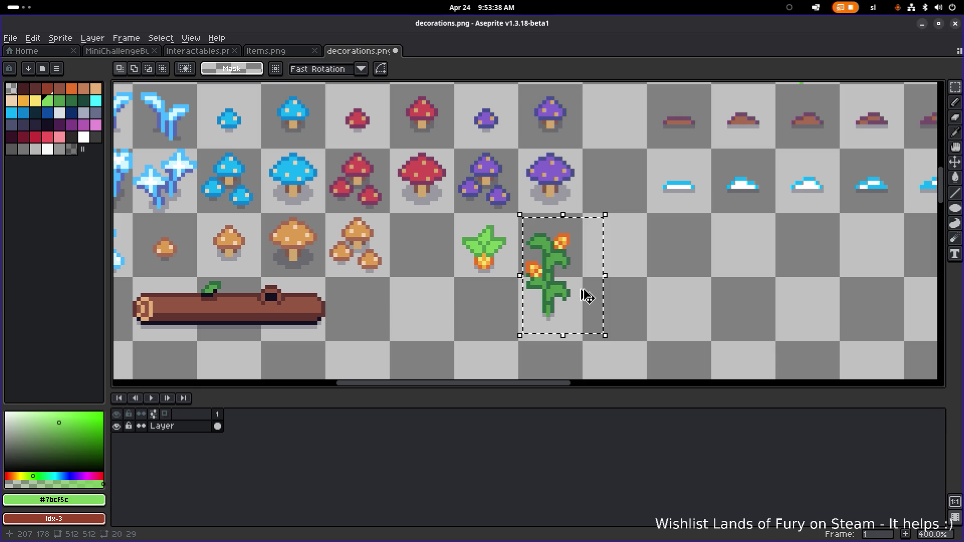
key(ctrl+z)
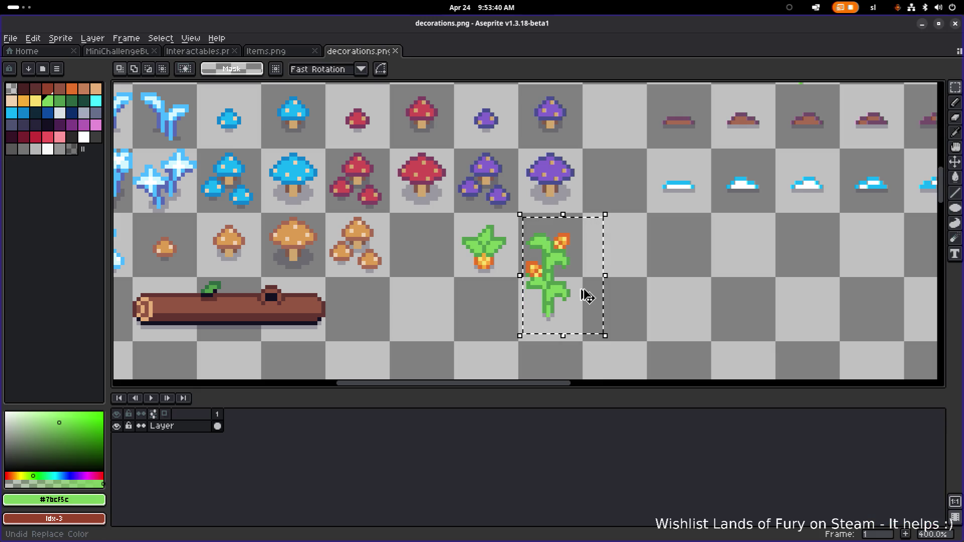
key(ctrl+y)
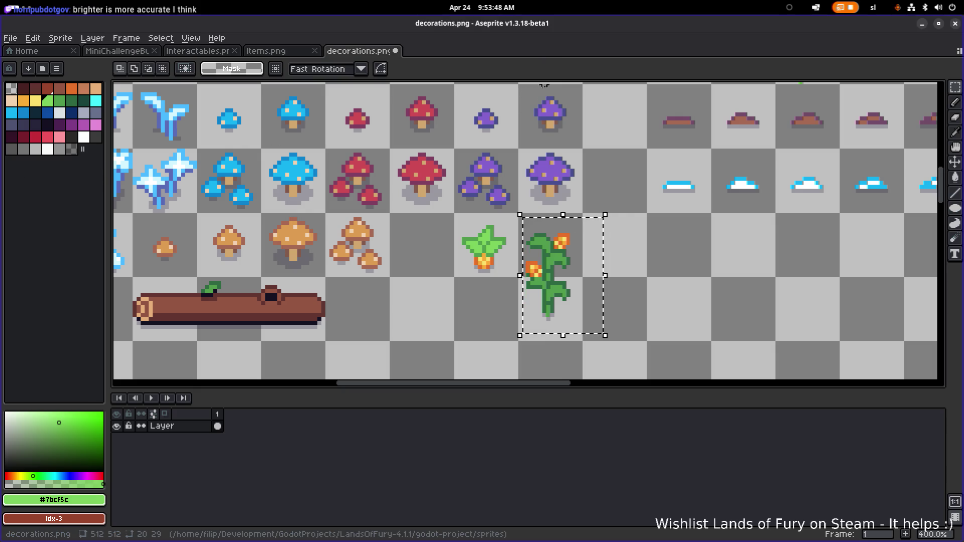
scroll(567, 267, up, 5)
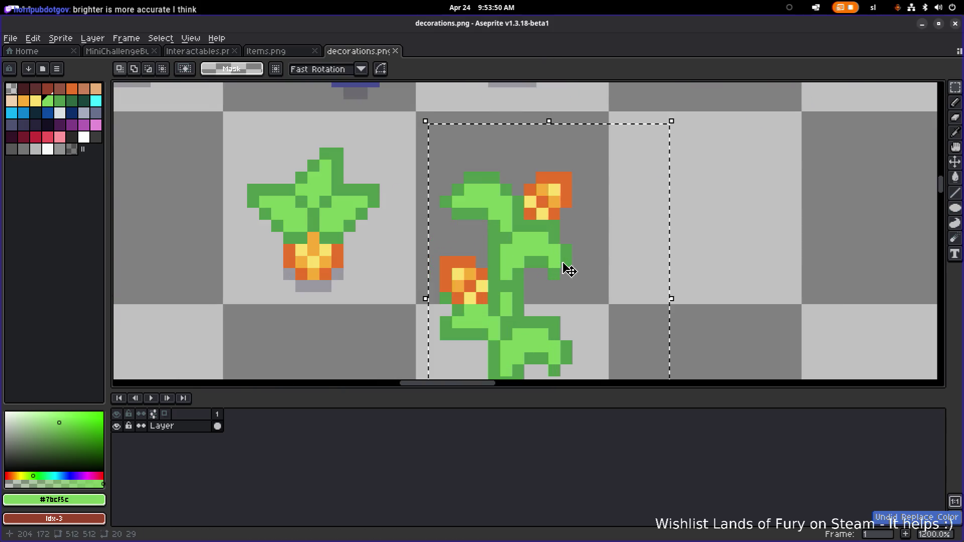
scroll(708, 222, down, 1)
key(ctrl+d)
scroll(507, 284, up, 1)
Step: Touch up vine pixels in dark and light green, then undo back to the vine selection
key(i)
click(571, 279)
key(b)
click(583, 283)
scroll(630, 281, down, 5)
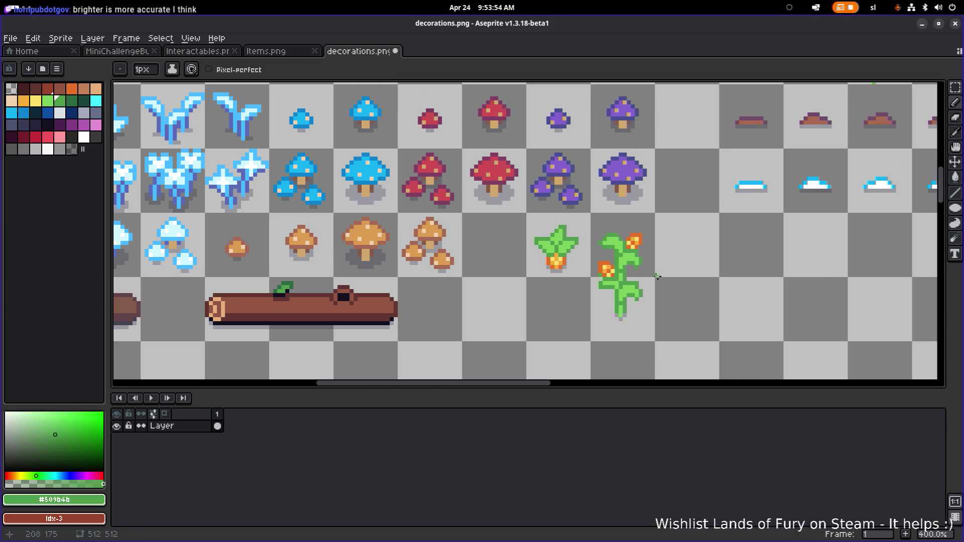
scroll(562, 277, up, 6)
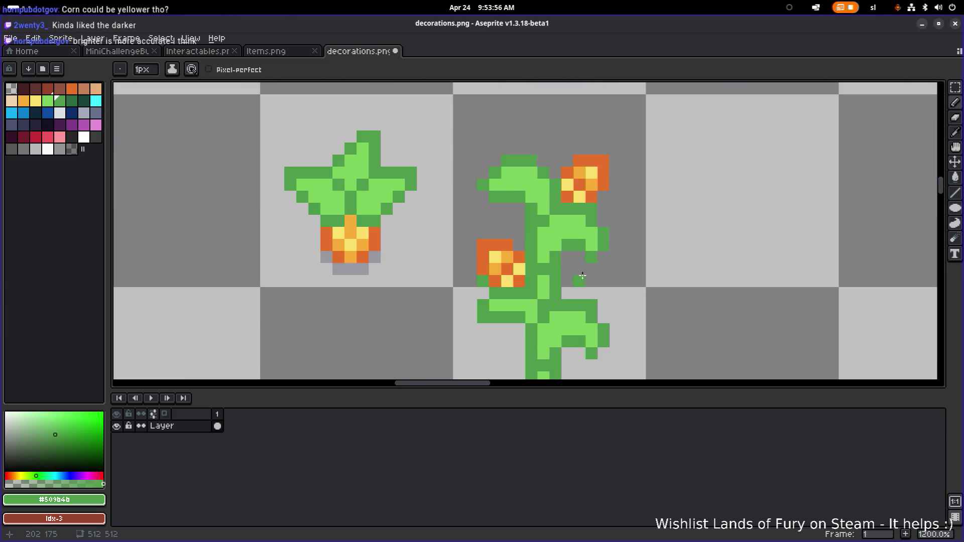
alt+click(516, 300)
click(499, 300)
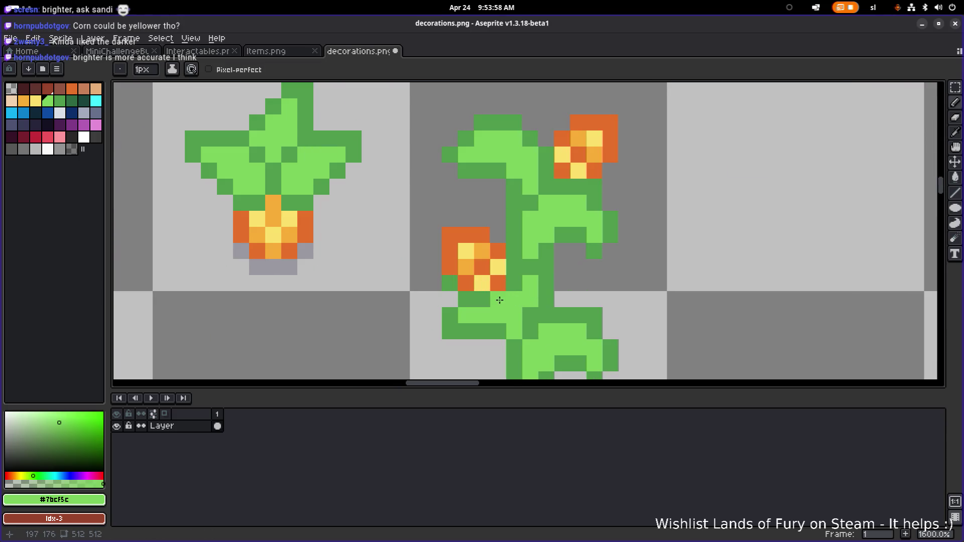
alt+click(528, 266)
click(498, 298)
scroll(564, 276, down, 4)
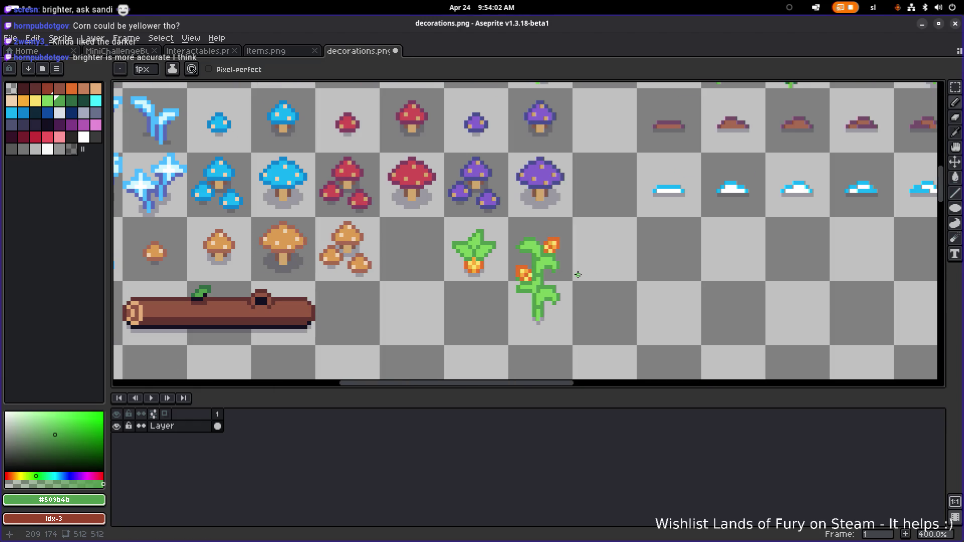
key(ctrl+z)
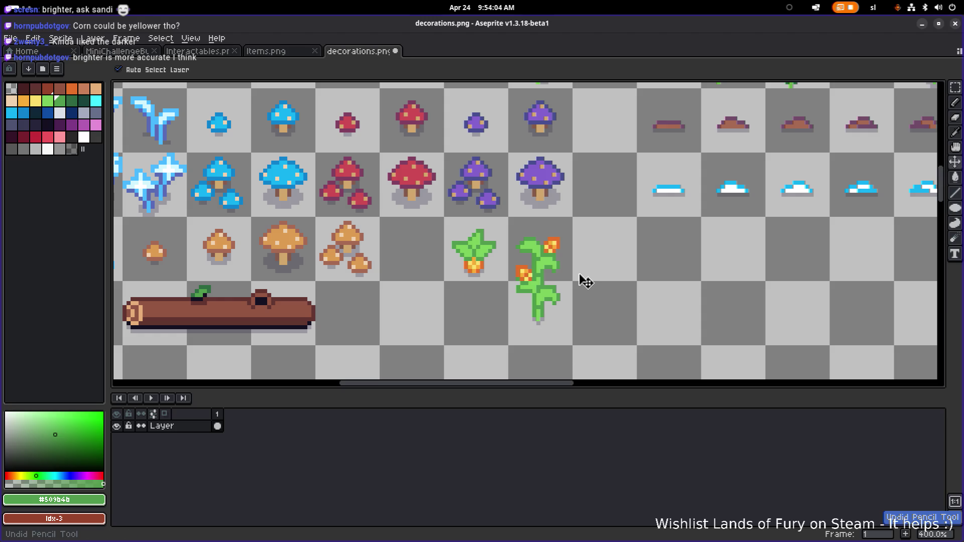
key(ctrl+z)
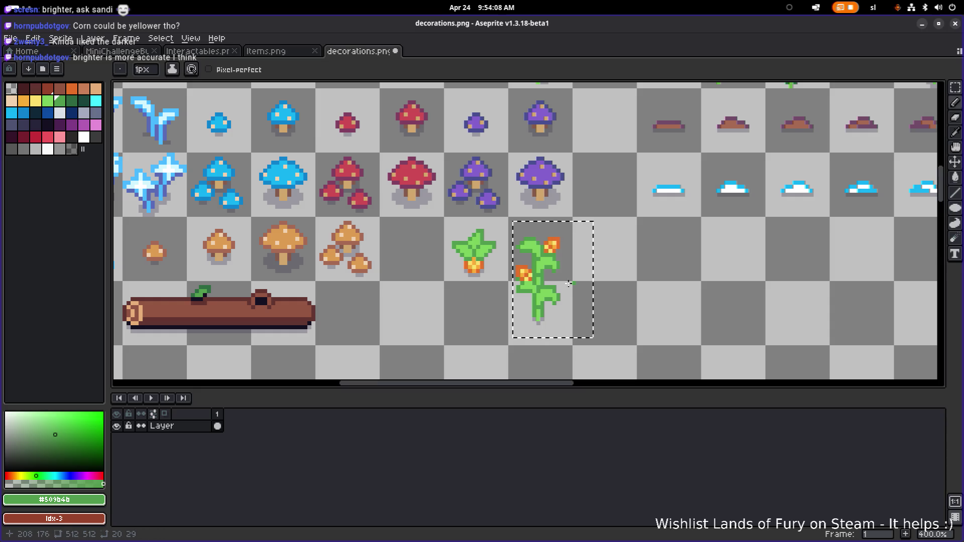
Step: Resample the vine's light and dark outline greens, undo a stroke, and save decorations.png
scroll(611, 274, up, 1)
scroll(647, 268, up, 2)
key(b)
scroll(610, 264, down, 3)
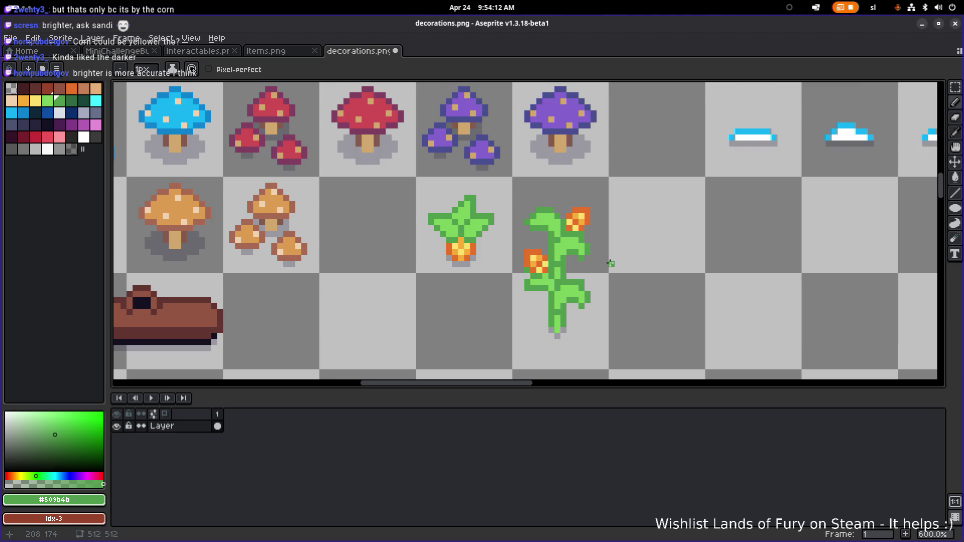
scroll(631, 247, up, 4)
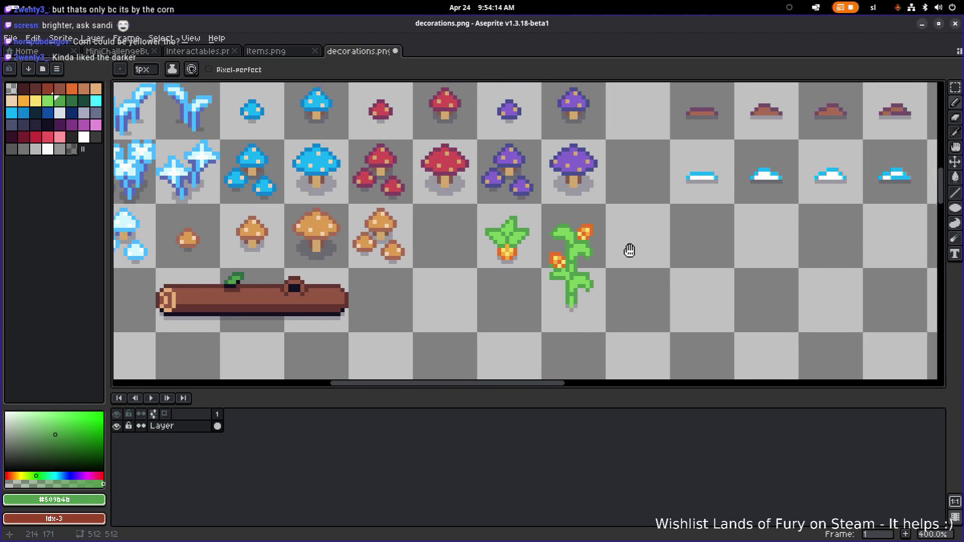
alt+click(550, 244)
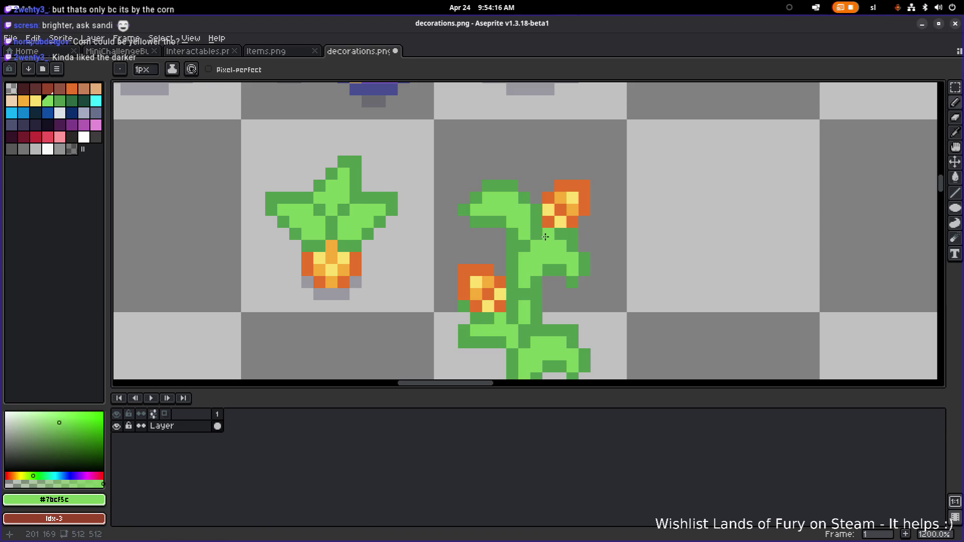
scroll(590, 241, down, 3)
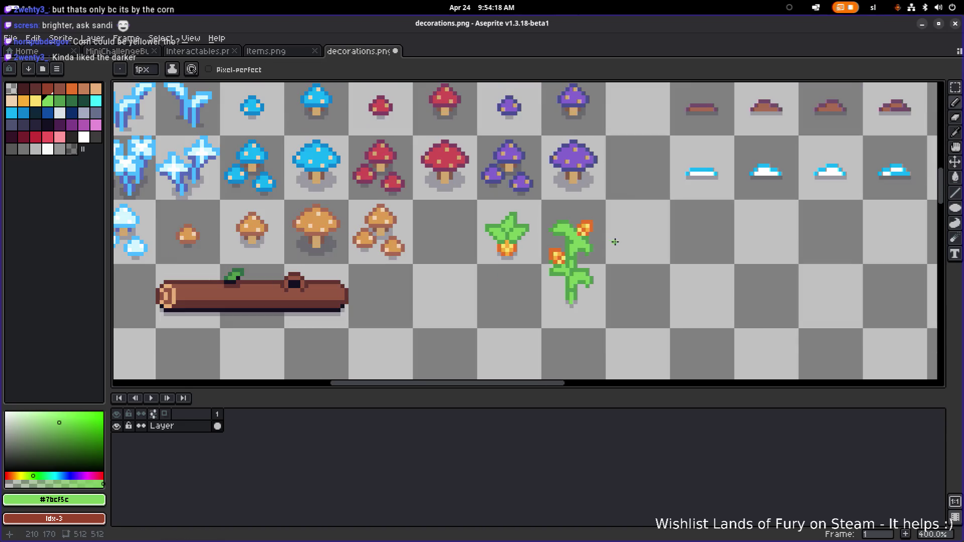
key(ctrl+z)
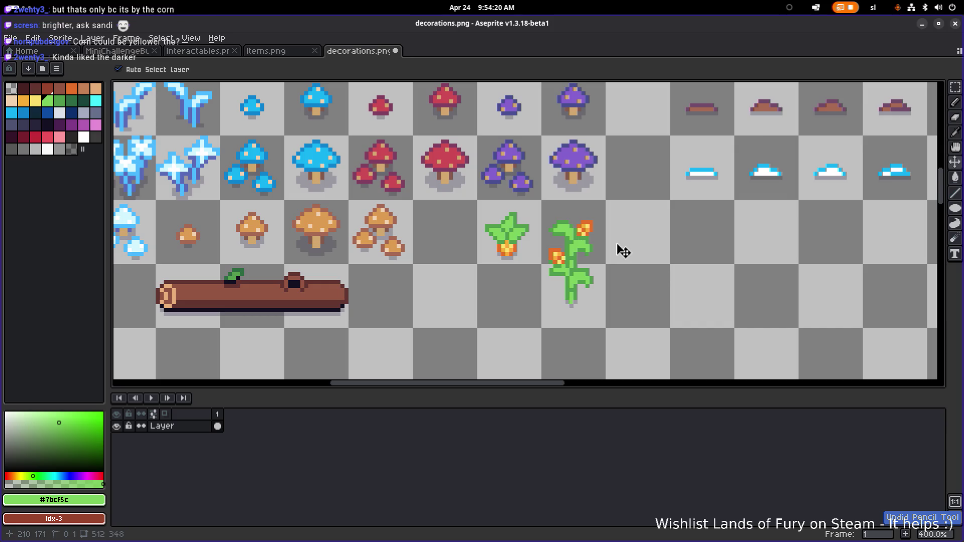
scroll(592, 262, up, 4)
alt+click(526, 257)
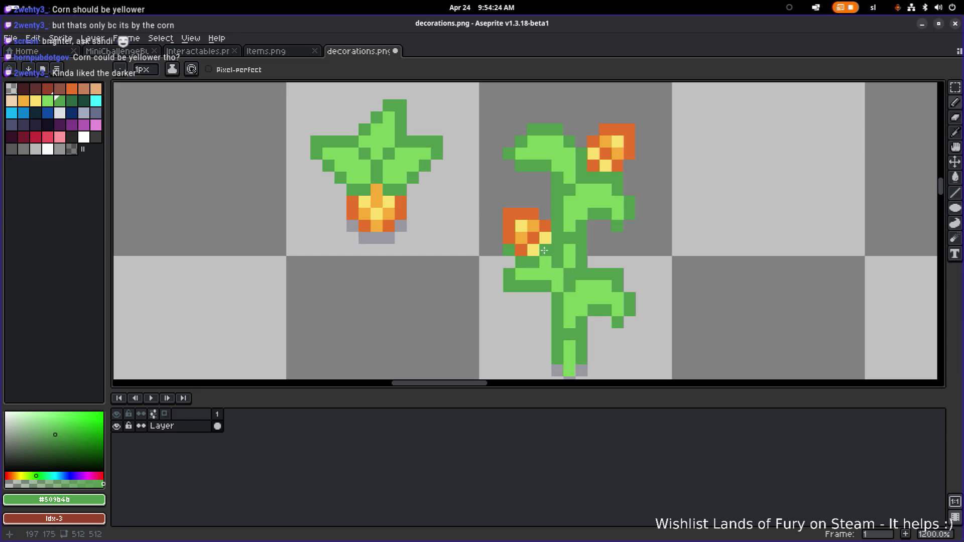
scroll(570, 251, down, 4)
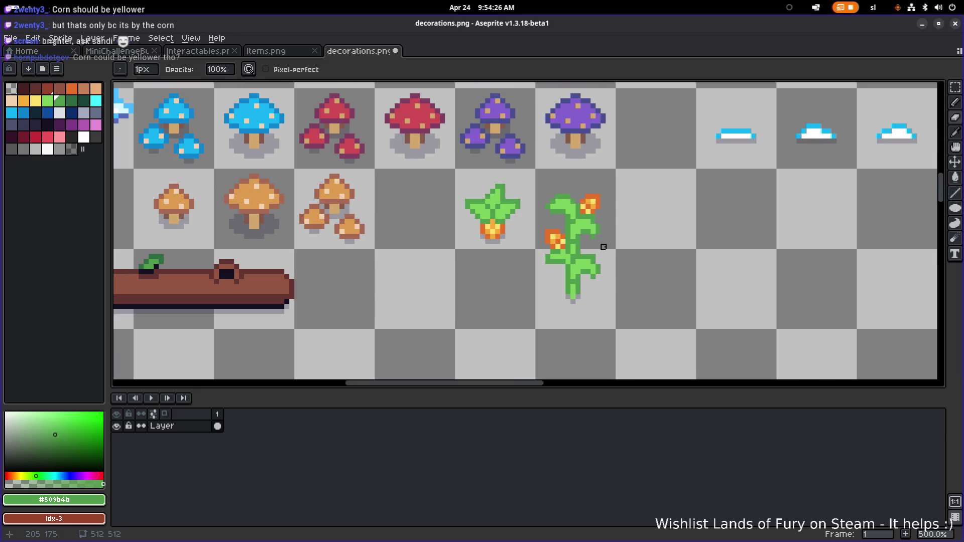
scroll(578, 247, up, 1)
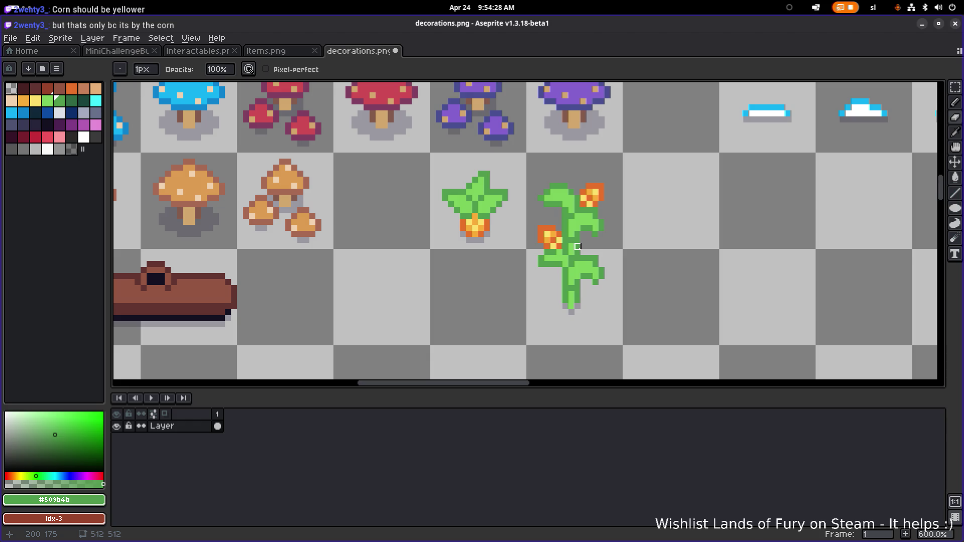
scroll(558, 247, up, 1)
key(ctrl+s)
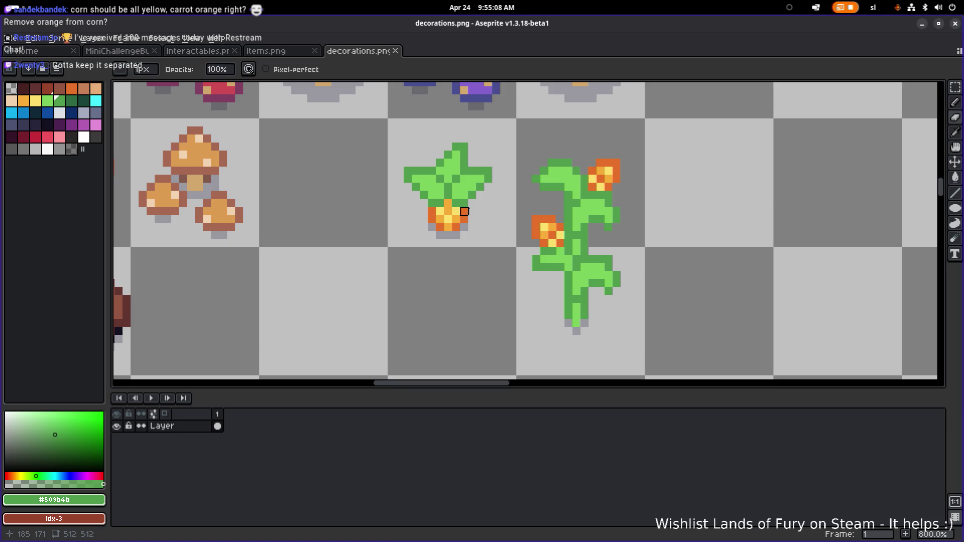
Step: Sample the flowers' pale yellow #fbdf6b as drawing colour, undoing every test pixel
scroll(632, 123, down, 5)
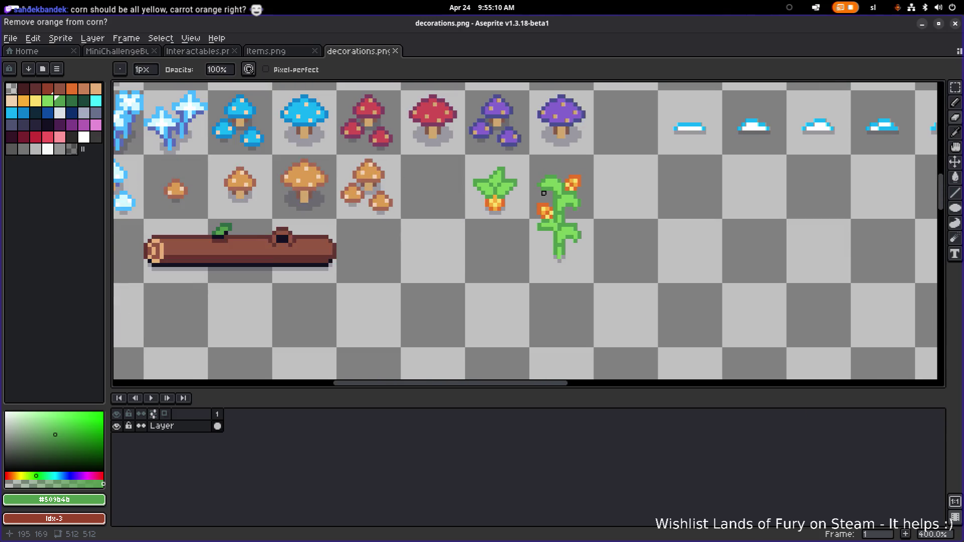
scroll(538, 178, down, 1)
scroll(538, 179, up, 1)
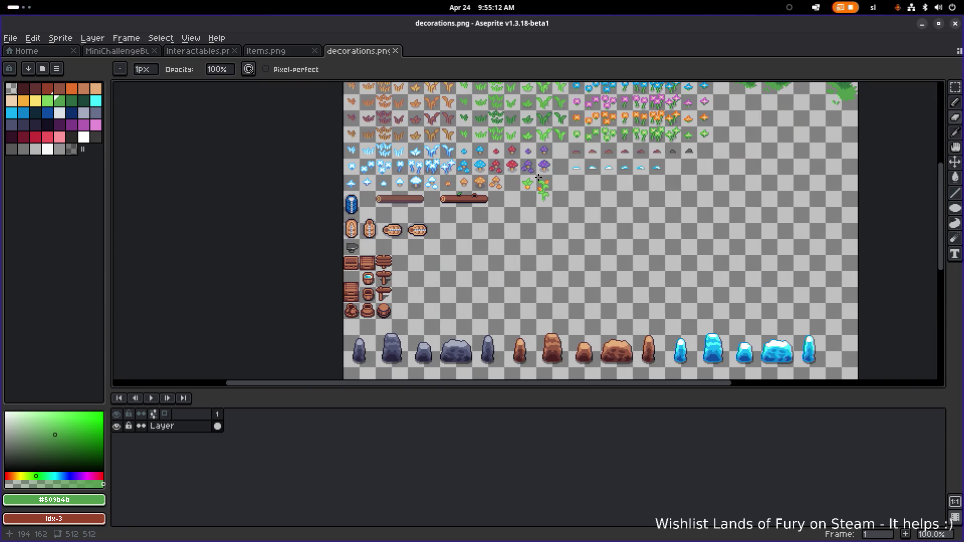
scroll(539, 179, up, 8)
key(alt)
alt+click(504, 241)
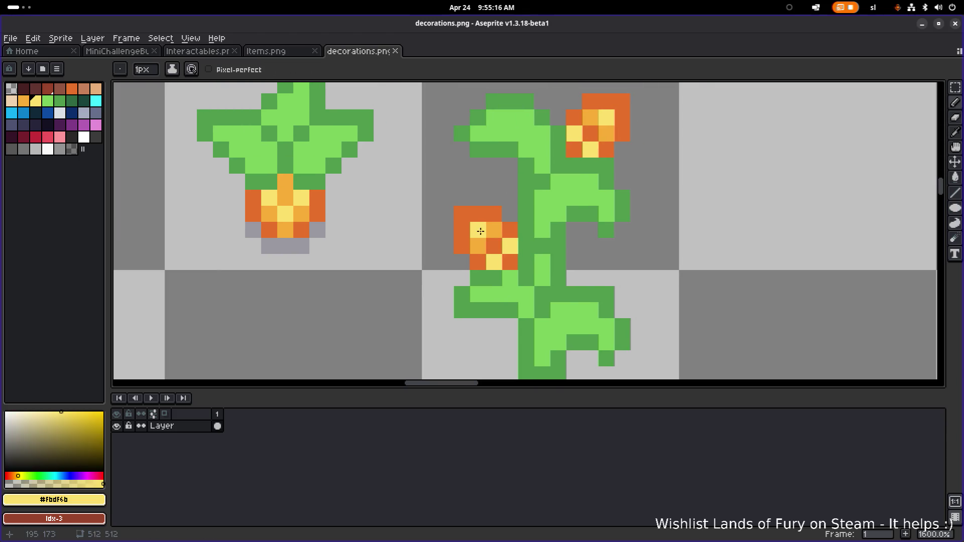
key(ctrl+z)
click(461, 214)
scroll(461, 214, down, 4)
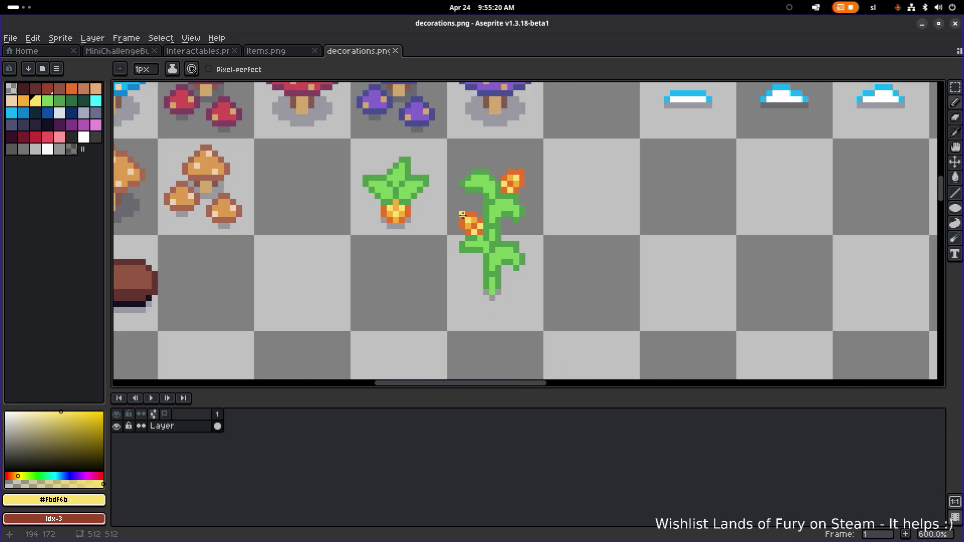
scroll(460, 214, up, 6)
key(ctrl+z)
click(463, 243)
key(ctrl+z)
key(alt+space)
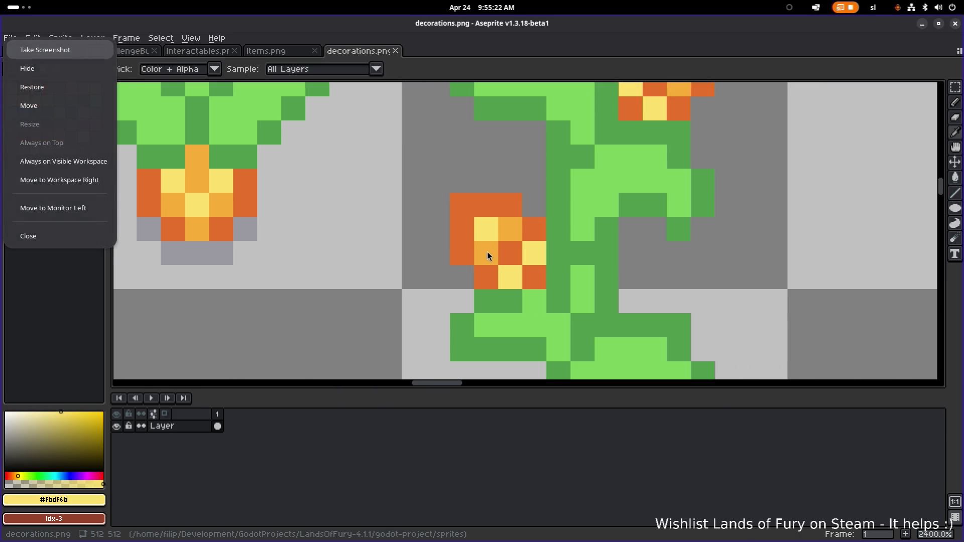
Step: Sample light orange #f7ac37 and repaint the left flower's dark-orange pixels with it
key(Escape)
alt+click(500, 250)
drag(462, 252, 462, 205)
click(510, 205)
click(495, 206)
click(525, 224)
click(511, 250)
click(485, 277)
click(534, 277)
scroll(588, 254, down, 5)
scroll(595, 204, up, 4)
Step: Repaint the top-right flower's dark-orange pixels light orange, undoing the last two
mouse_move(591, 227)
mouse_down()
mouse_move(559, 211)
mouse_move(598, 200)
mouse_up()
click(602, 196)
click(605, 211)
click(604, 227)
click(595, 237)
click(558, 244)
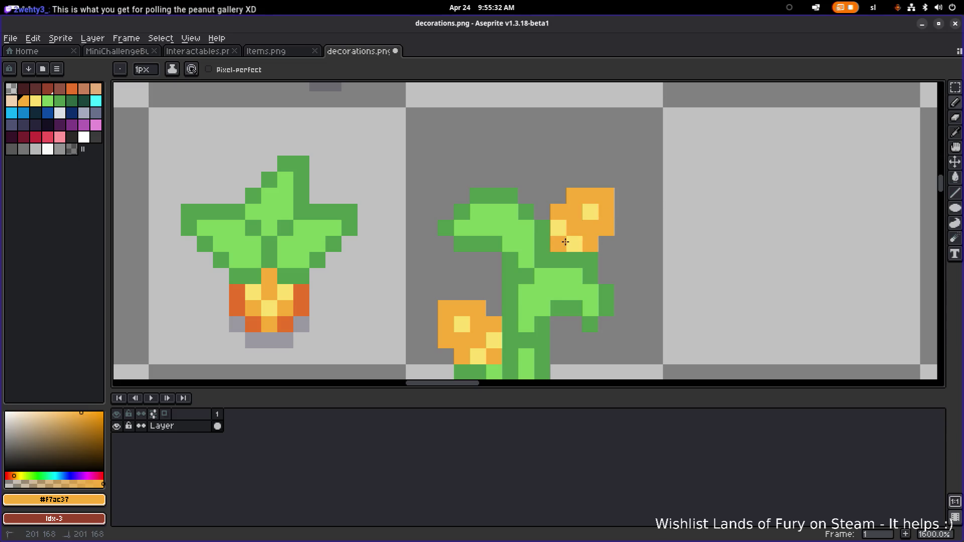
scroll(627, 240, down, 6)
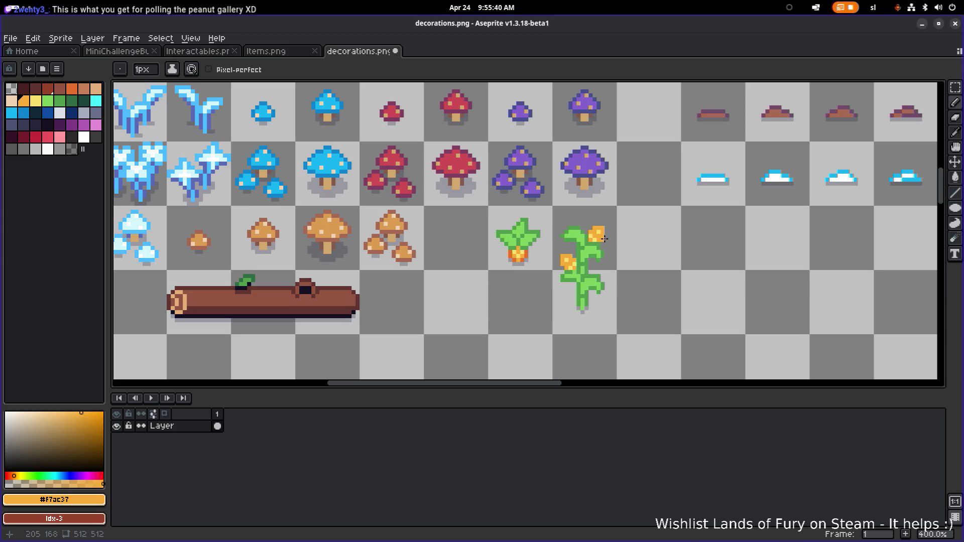
scroll(622, 241, up, 5)
key(ctrl+z)
Step: Add a pale yellow #fbdf6b highlight pixel to the cob
alt+click(490, 316)
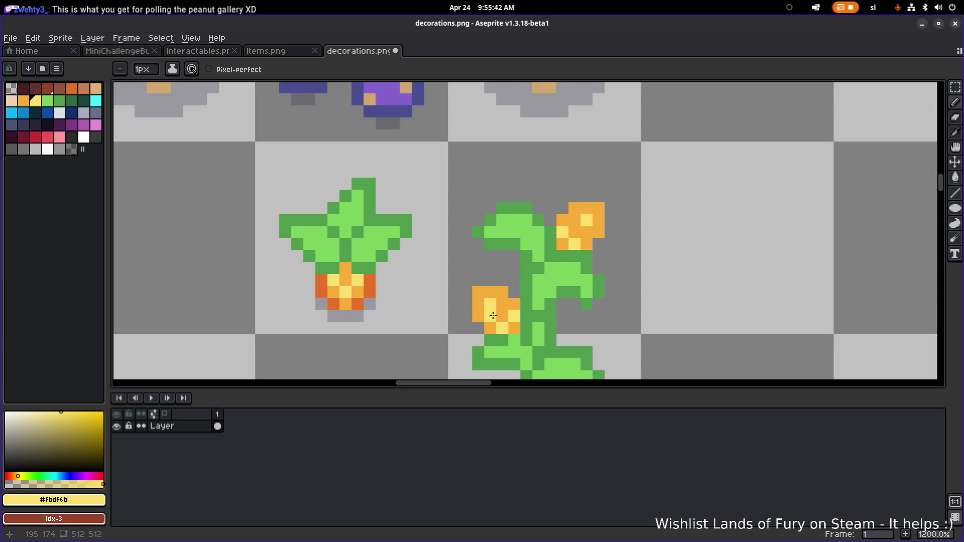
click(503, 305)
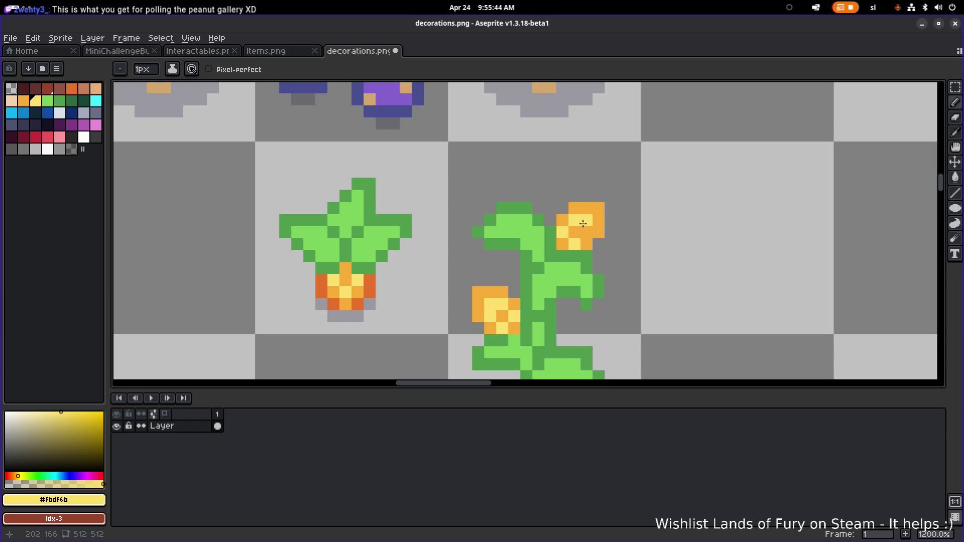
scroll(663, 229, down, 5)
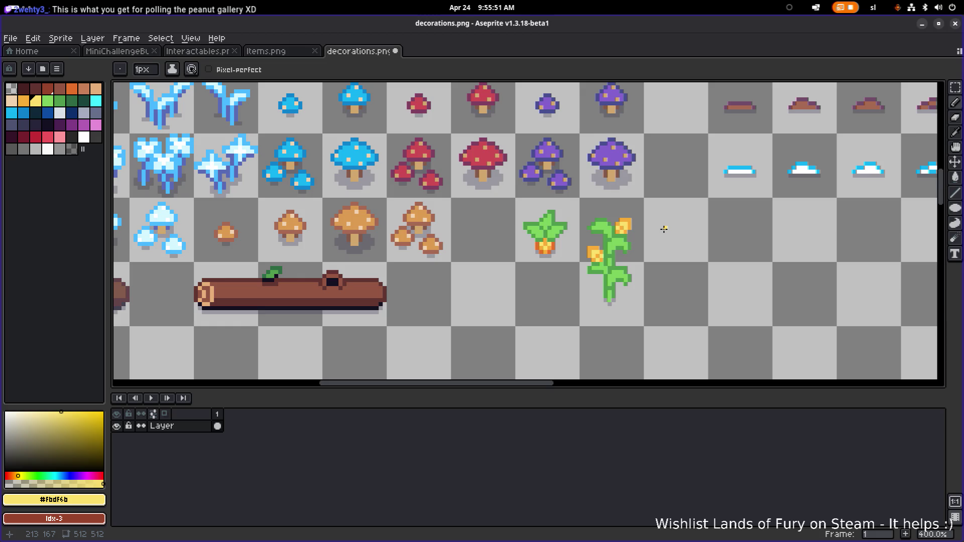
Step: Save decorations.png and undo a stray yellow pixel
drag(673, 227, 594, 234)
key(ctrl+s)
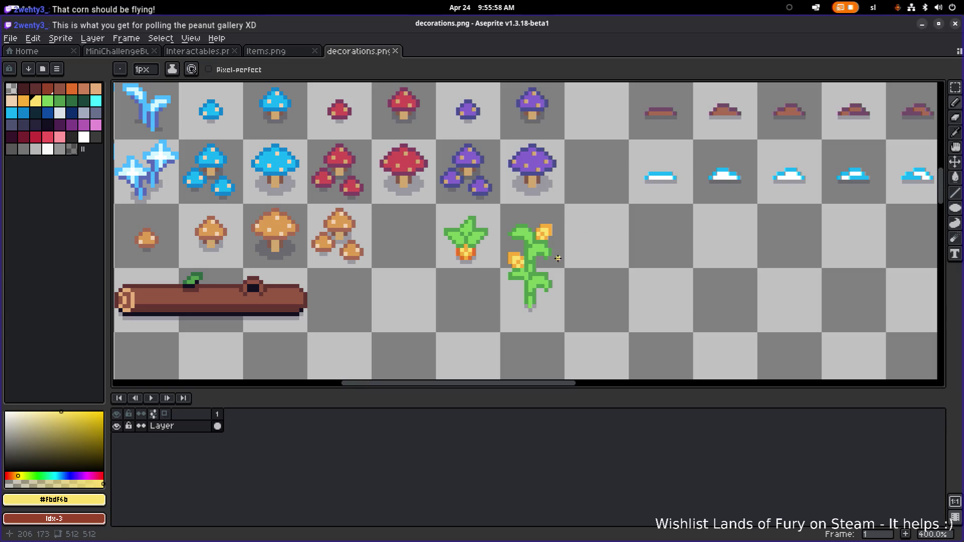
click(586, 138)
key(ctrl+z)
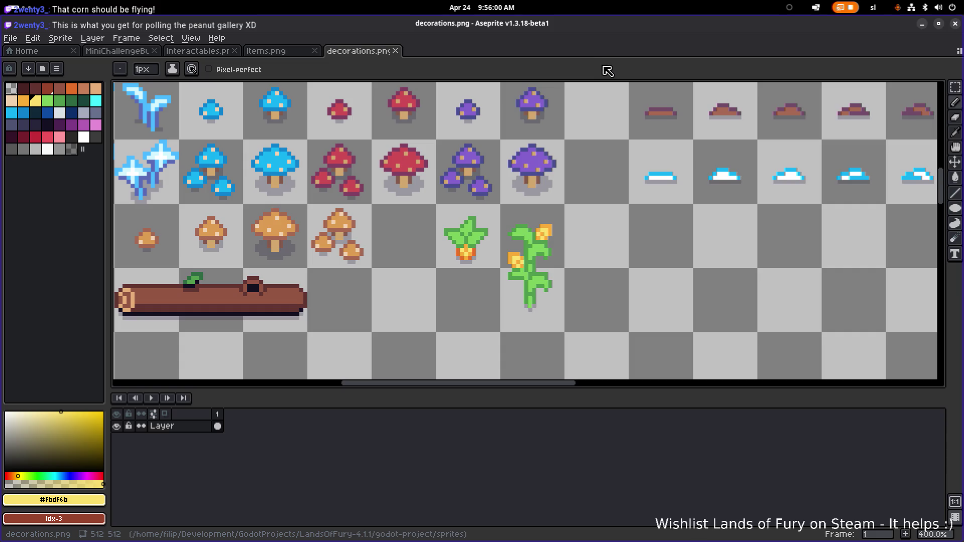
Step: Try rectangular selections around the carrot and corn sprites, then clear them
key(m)
drag(432, 331, 569, 209)
scroll(560, 211, down, 2)
scroll(561, 210, down, 2)
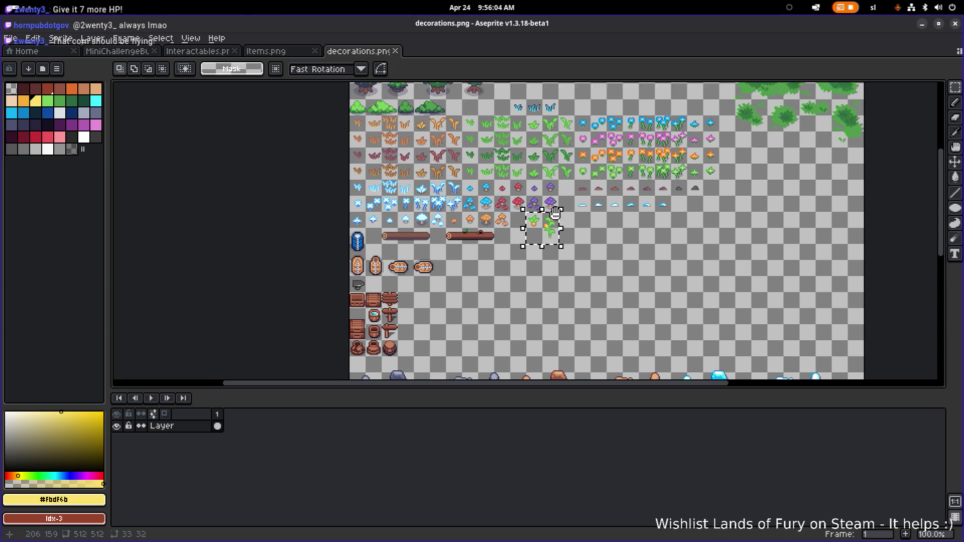
scroll(548, 216, up, 4)
click(631, 189)
scroll(581, 189, down, 1)
drag(581, 189, 560, 261)
scroll(542, 269, down, 1)
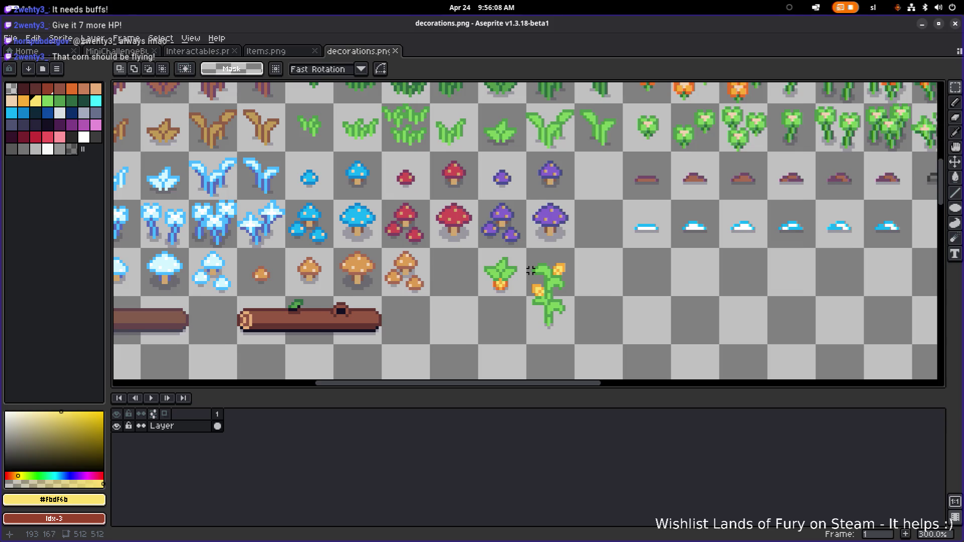
scroll(547, 263, up, 3)
mouse_move(560, 203)
mouse_down()
mouse_move(445, 193)
mouse_move(456, 195)
mouse_up()
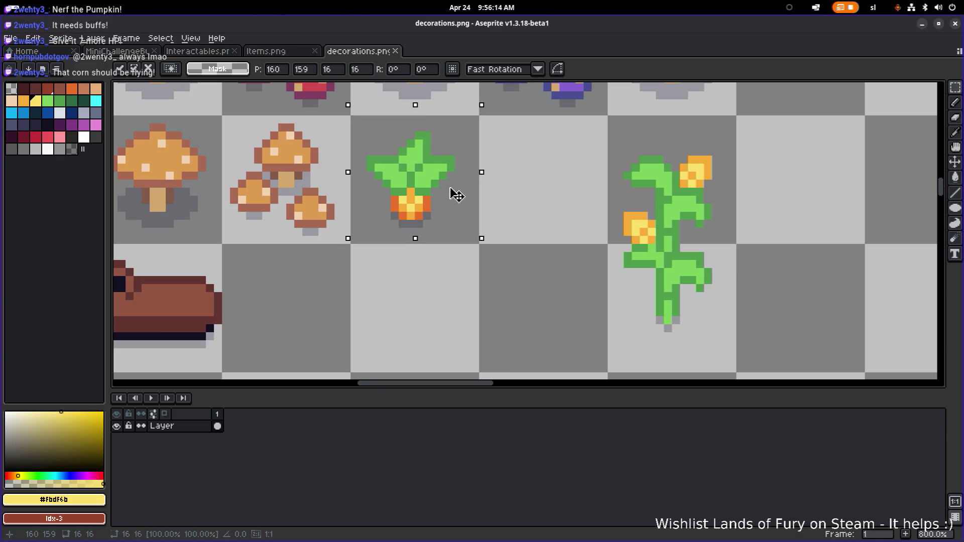
click(546, 216)
Step: Select the corn sprite and move it one cell left, right beside the carrot
drag(732, 355, 625, 142)
mouse_move(671, 211)
mouse_down()
mouse_move(544, 193)
mouse_move(548, 229)
mouse_up()
scroll(566, 200, down, 1)
key(Return)
scroll(682, 183, down, 4)
scroll(682, 183, up, 3)
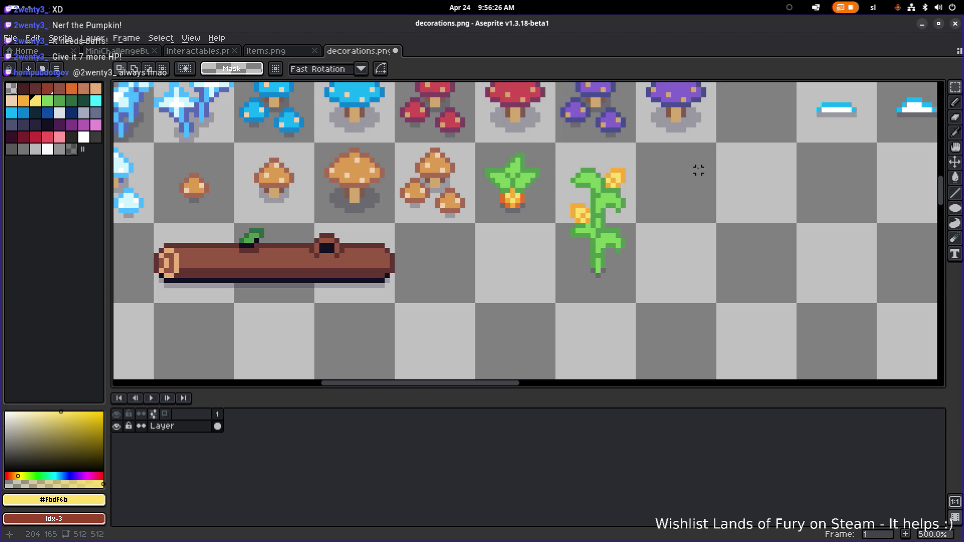
scroll(588, 263, down, 4)
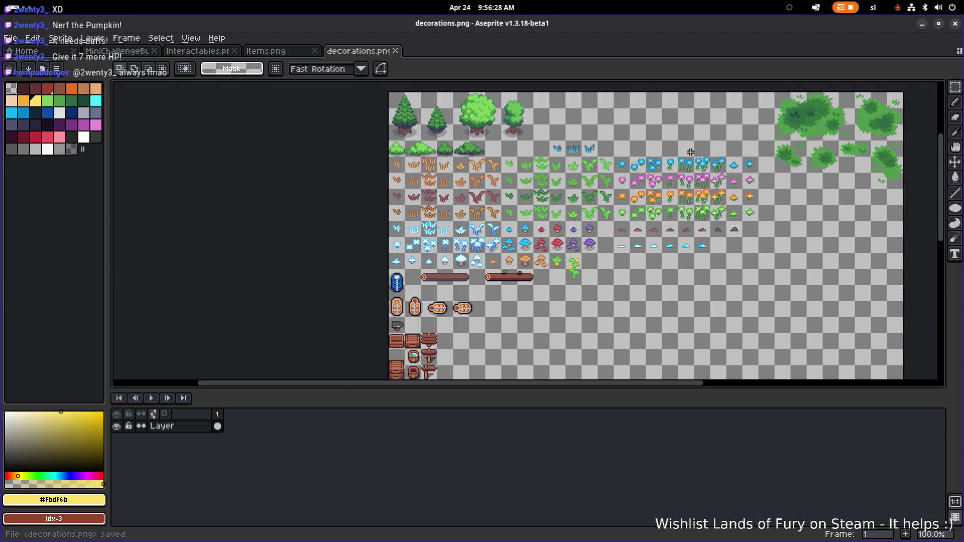
click(924, 25)
Step: Switch to Godot and filter the FileSystem dock for 'destroya'
key(super)
click(272, 266)
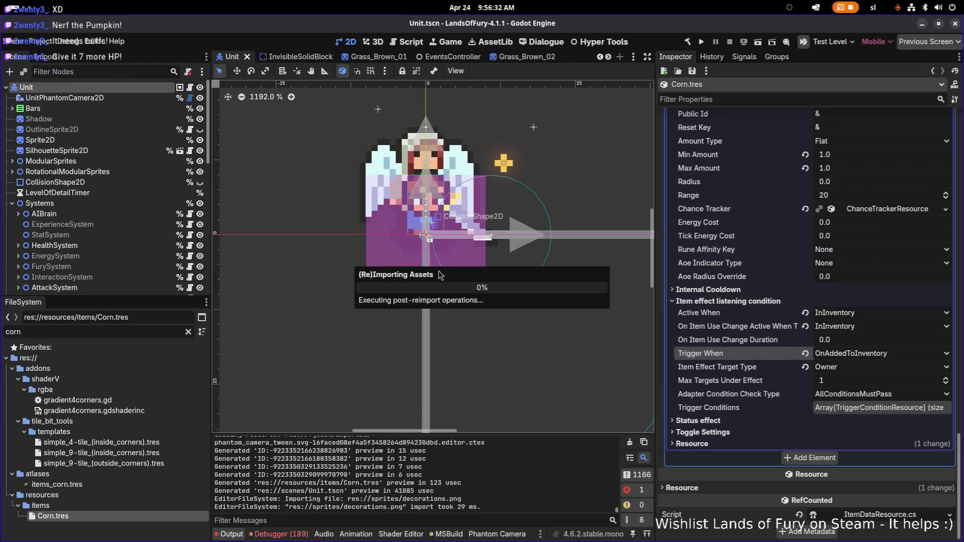
key(ctrl+a)
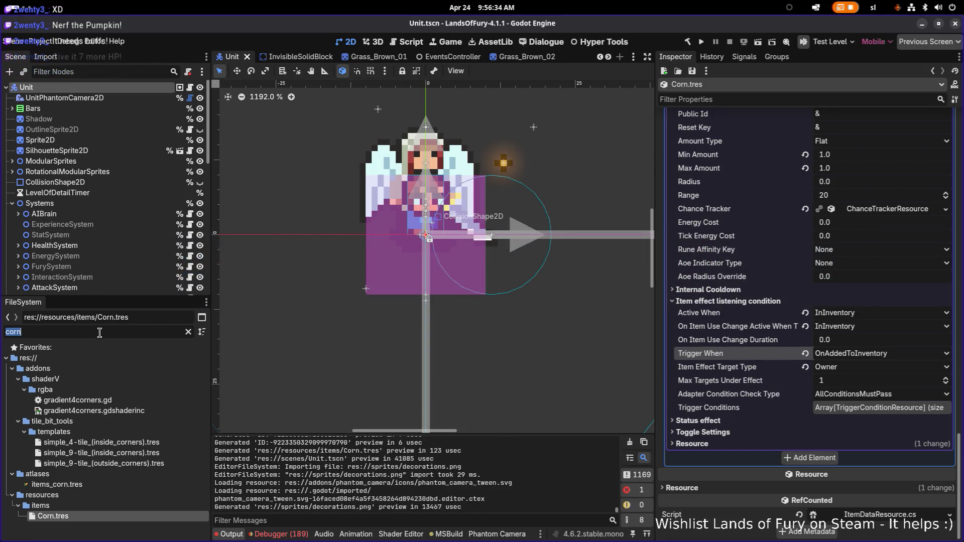
key(BackSpace)
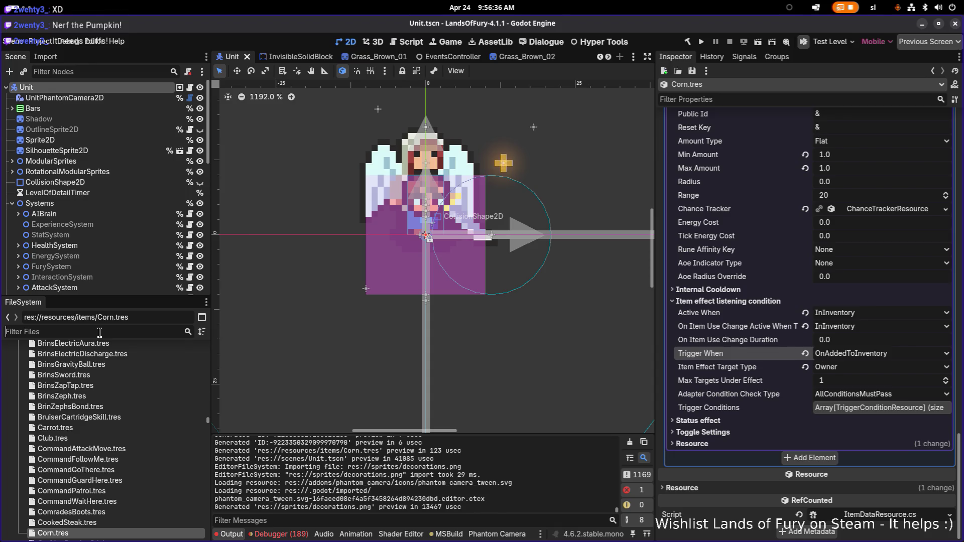
text(destro)
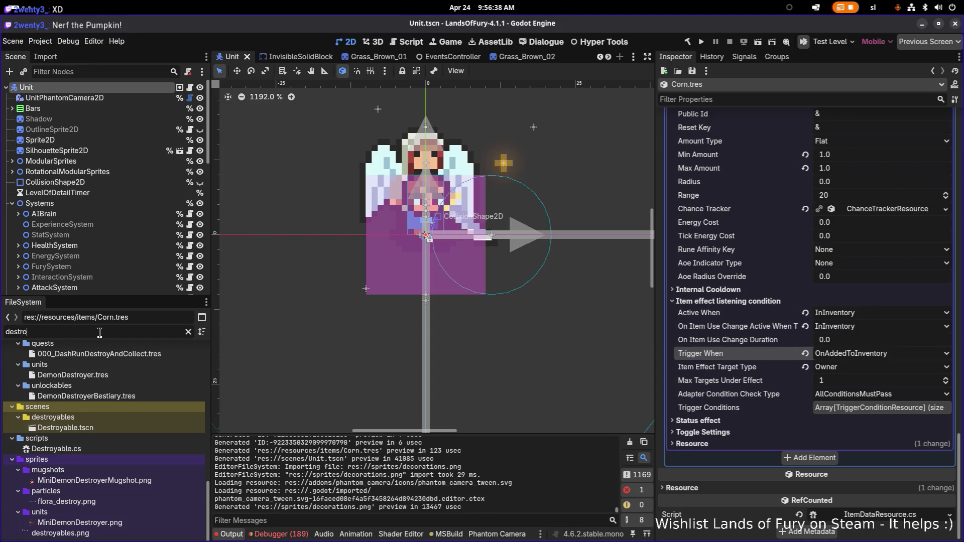
text(ya)
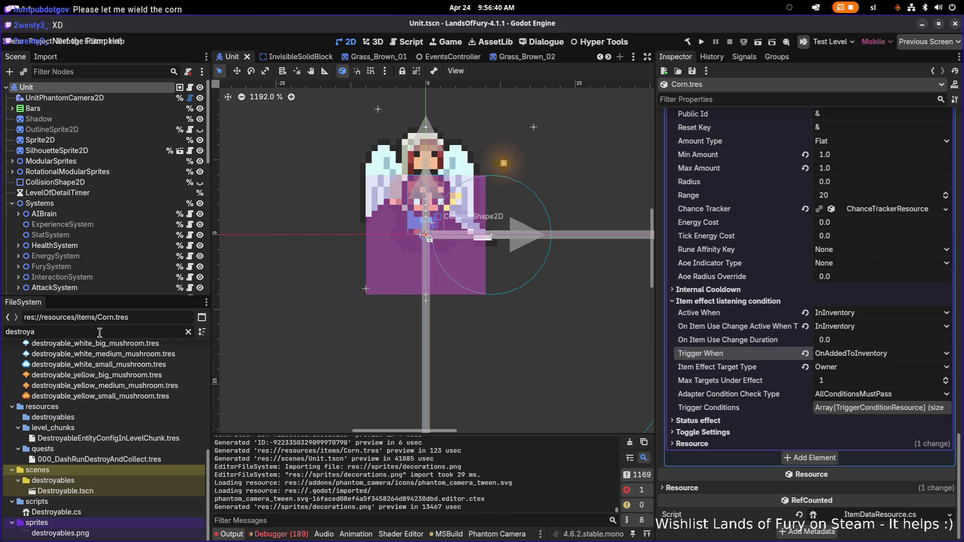
Step: Duplicate destroyable_red_big_mushroom.tres as destroyable_carrot.tres
scroll(116, 389, up, 3)
click(117, 389)
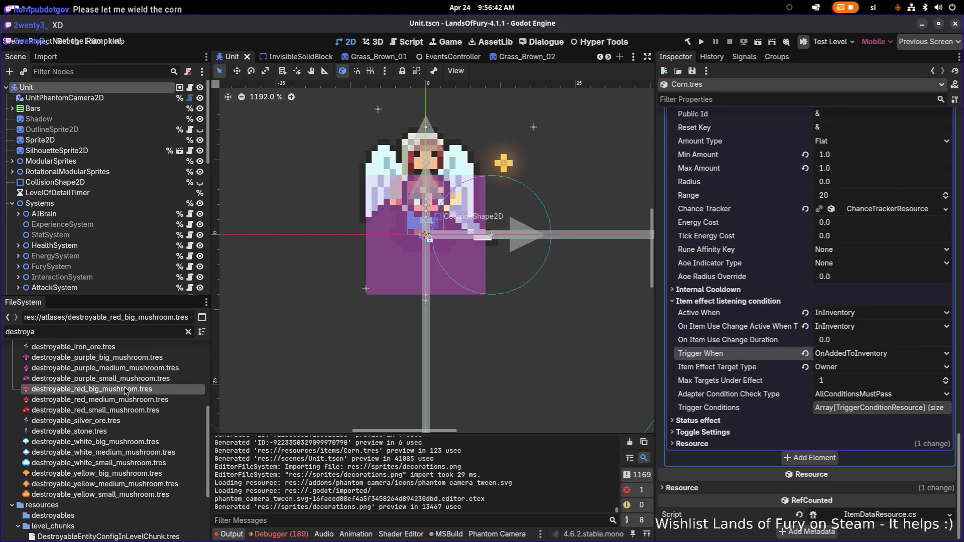
key(ctrl+d)
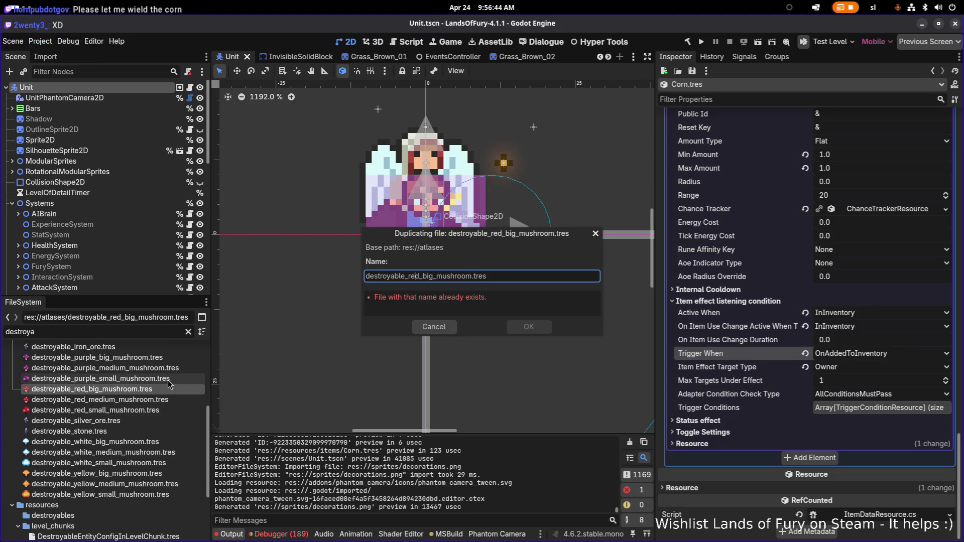
key(ctrl+shift+Right)
text(carr)
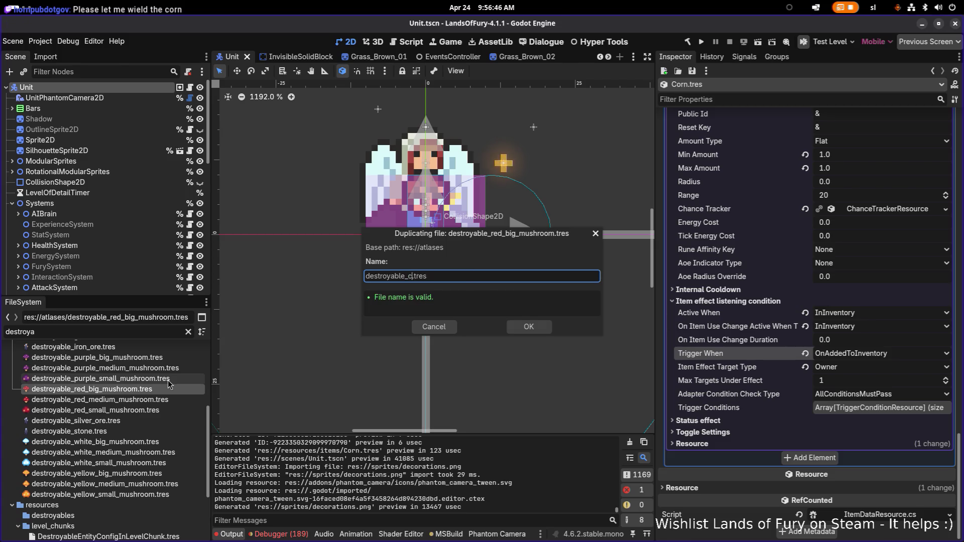
text(ot)
key(Return)
Step: Duplicate destroyable_purple_medium_mushroom.tres as destroyable_corn.tres
click(163, 378)
key(ctrl+d)
click(428, 276)
double_click(452, 276)
text(corn)
key(Return)
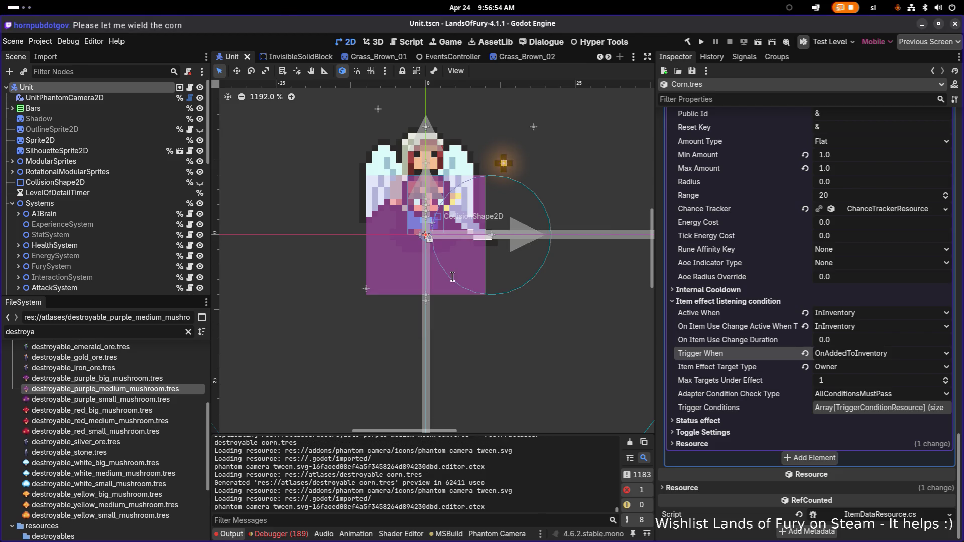
Step: Filter the FileSystem dock for 'carrot'
click(133, 329)
text(c)
key(ctrl+a)
text(carrot)
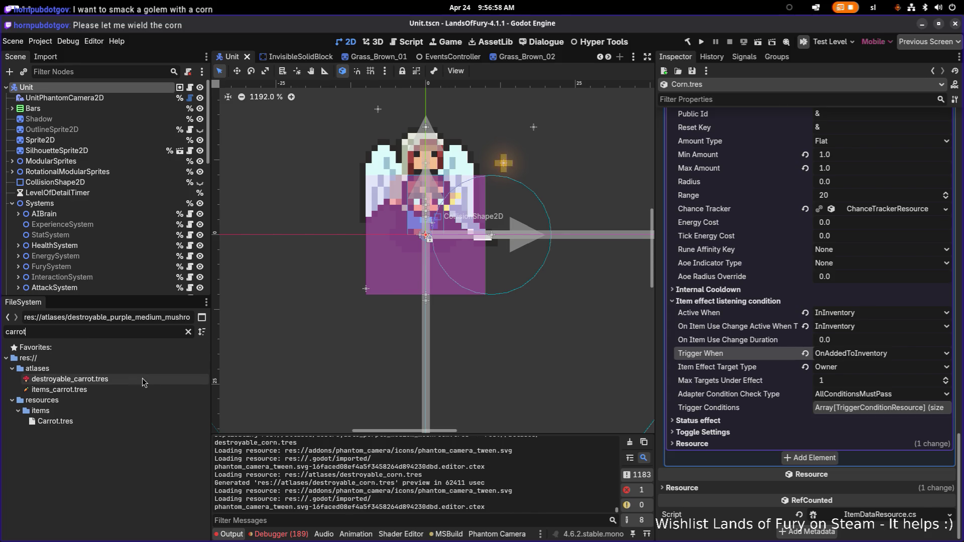
Step: Inspect the carrot atlas region of destroyable_carrot.tres in the Region Editor, then close it
click(133, 380)
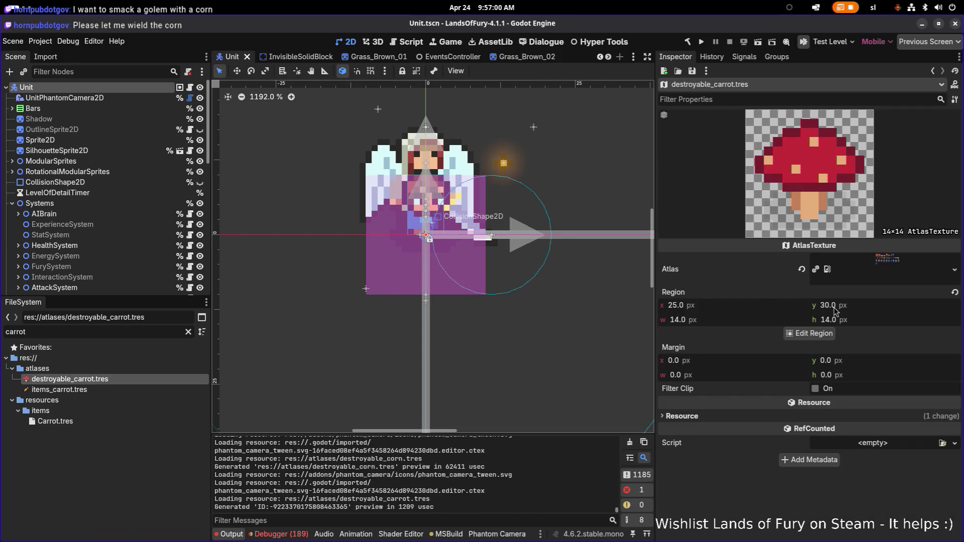
click(819, 335)
scroll(454, 243, up, 2)
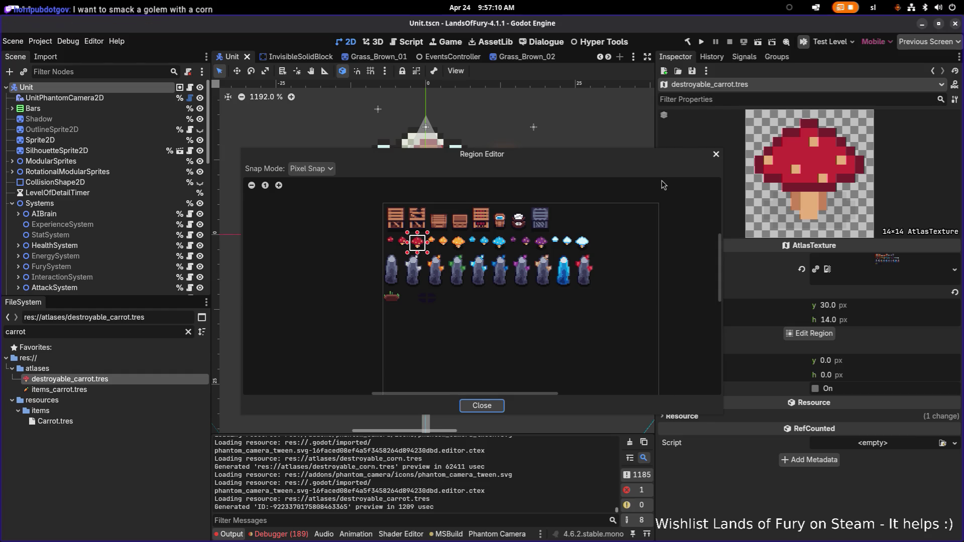
click(715, 153)
Step: Switch from Godot Engine to Aseprite with Alt+Tab
key(alt+Tab)
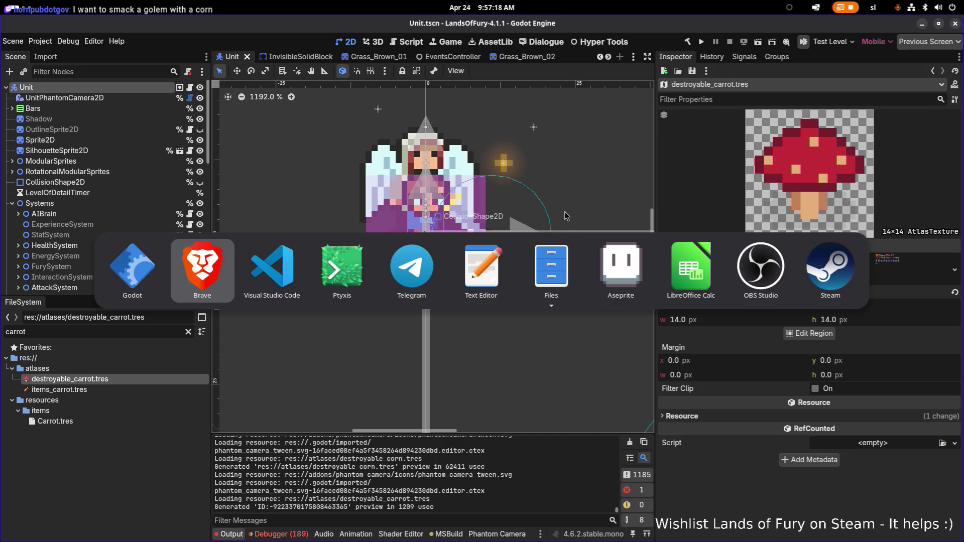
key(Escape)
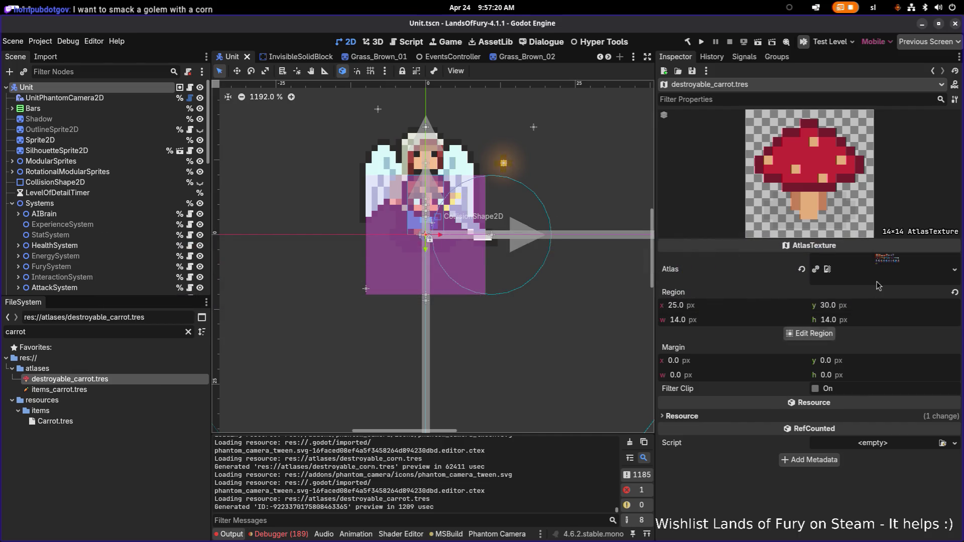
key(alt+Tab)
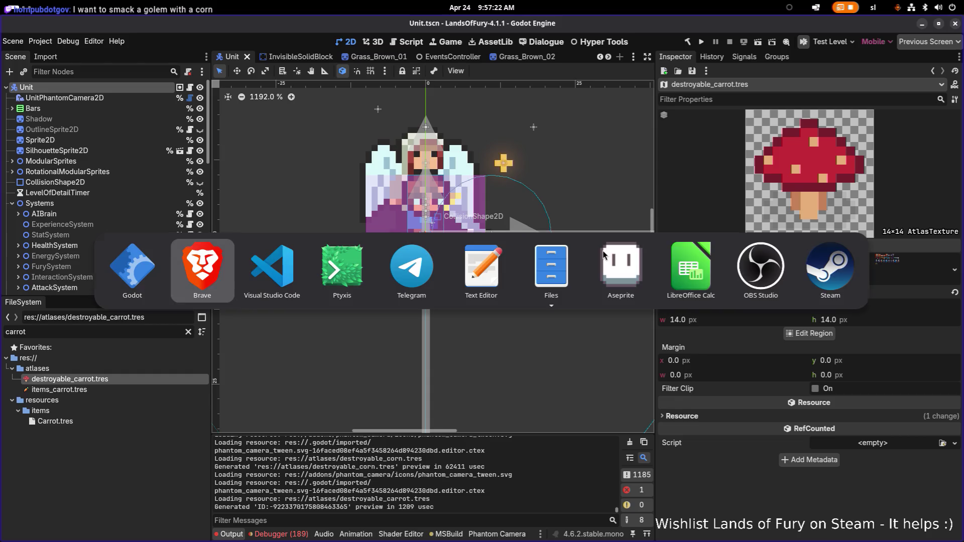
key(Tab)
key(Tab)
key(Tab)
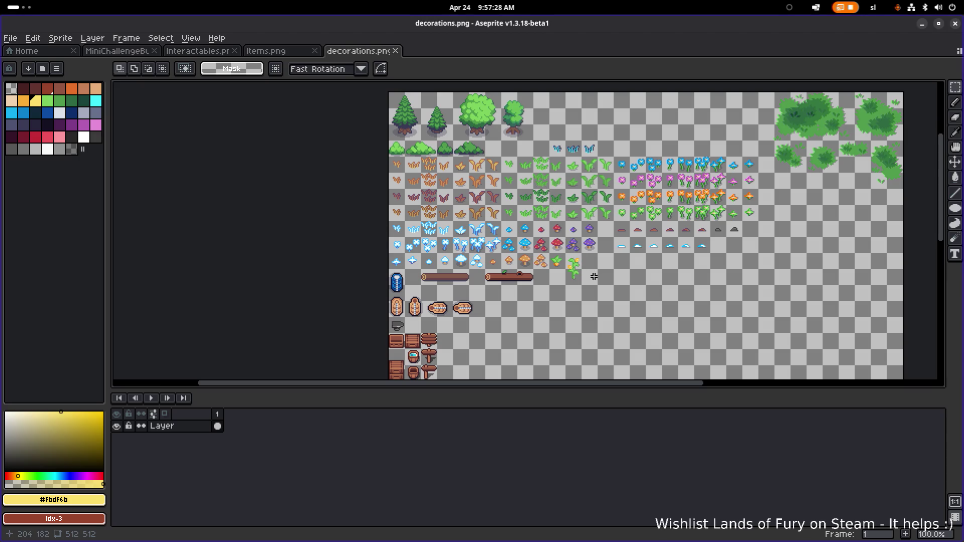
Step: Select the corn and carrot plant tiles in decorations.png, then open destroyables.png from the sprites folder
scroll(577, 275, up, 4)
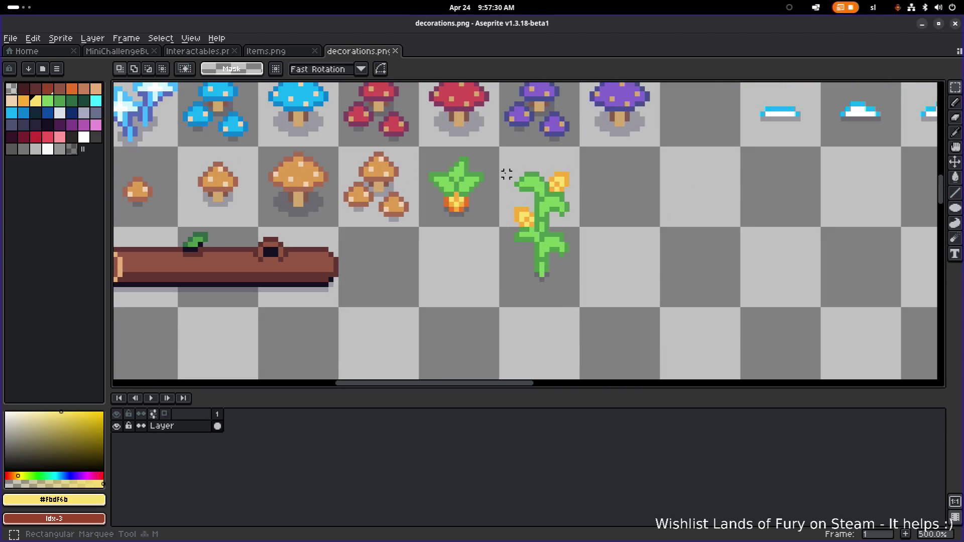
mouse_move(421, 149)
mouse_down()
mouse_move(559, 300)
mouse_move(582, 309)
mouse_up()
click(10, 38)
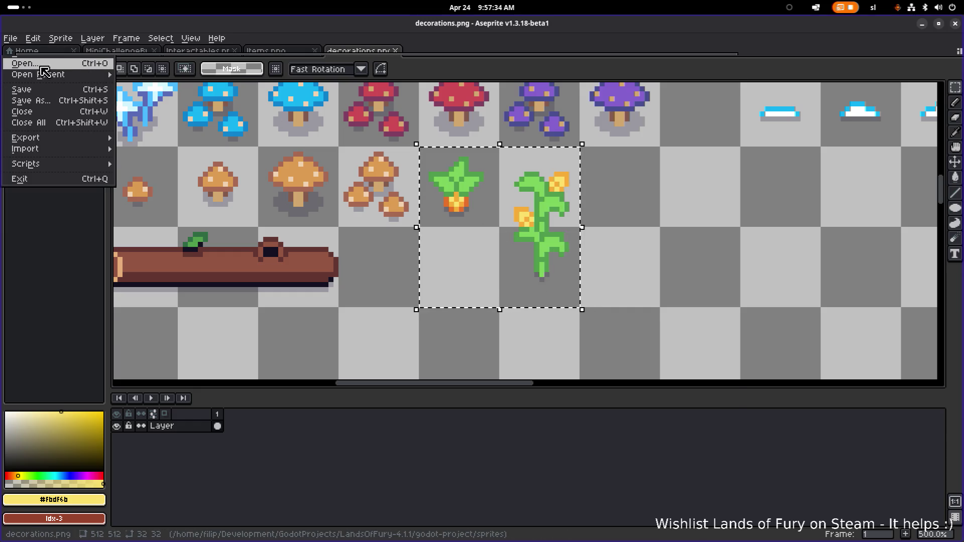
click(28, 71)
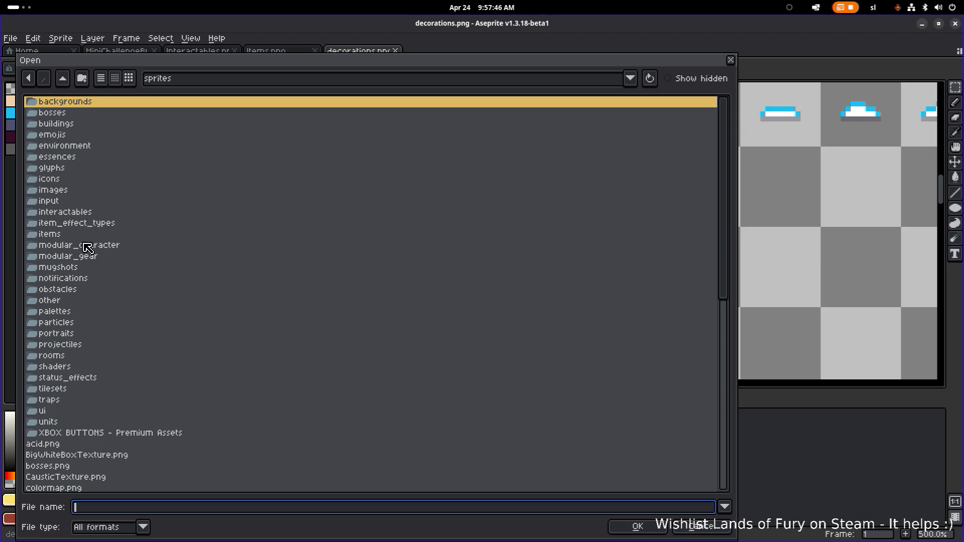
click(96, 180)
scroll(112, 241, down, 3)
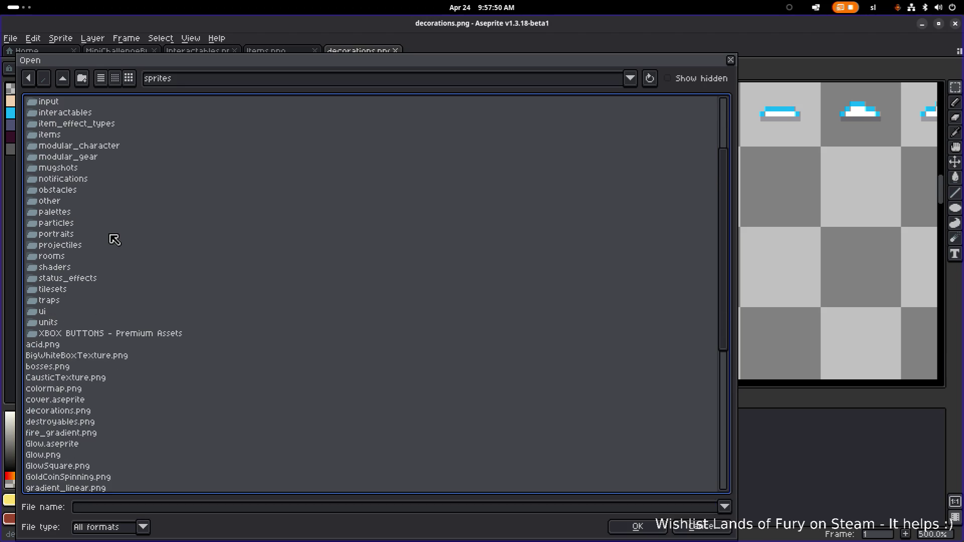
double_click(78, 423)
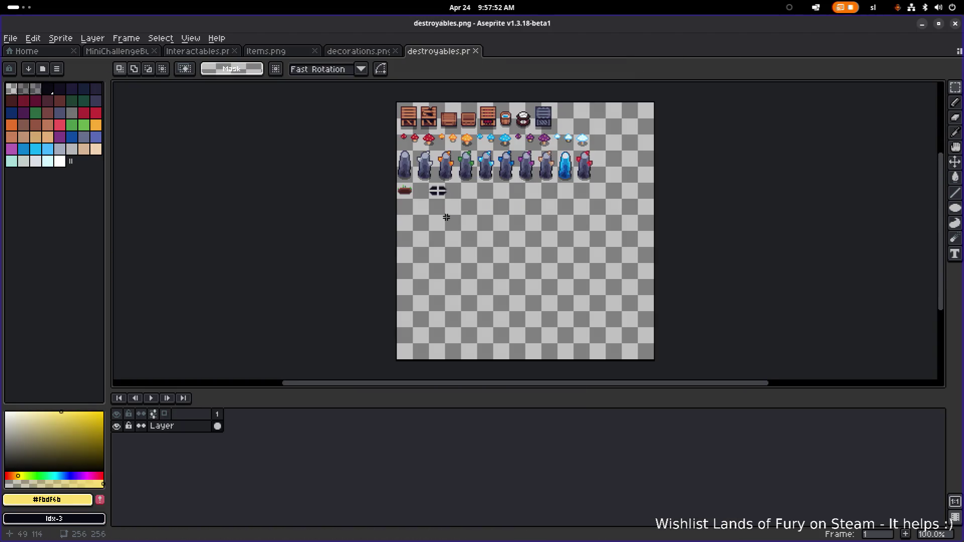
Step: Paste the corn and carrot plants into destroyables.png and place them below the crate row
scroll(459, 199, up, 1)
key(ctrl+v)
mouse_move(681, 357)
mouse_down()
mouse_move(392, 218)
mouse_move(398, 233)
mouse_up()
scroll(391, 218, up, 2)
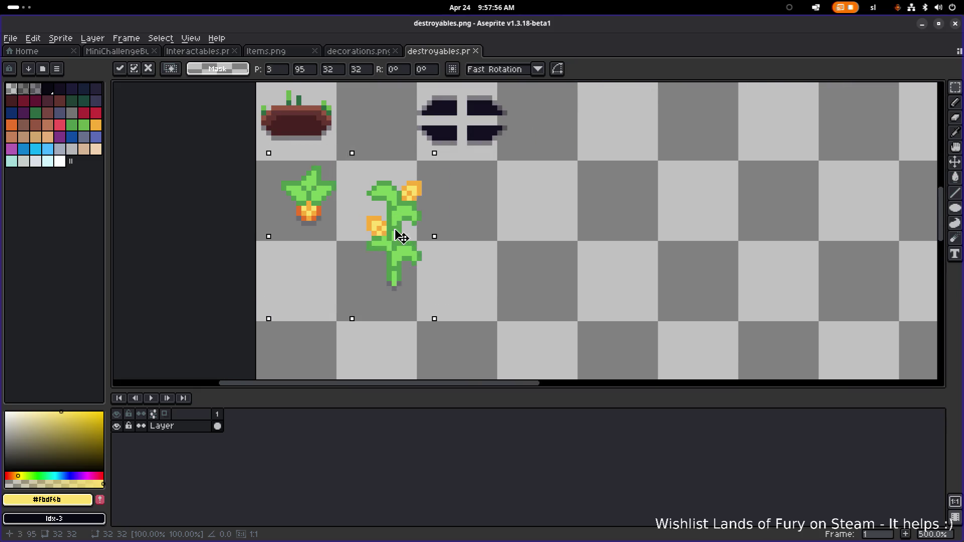
scroll(525, 265, down, 2)
mouse_move(526, 265)
mouse_down()
mouse_move(392, 327)
mouse_move(368, 315)
mouse_move(459, 277)
mouse_move(436, 285)
mouse_move(431, 274)
mouse_up()
scroll(436, 285, up, 2)
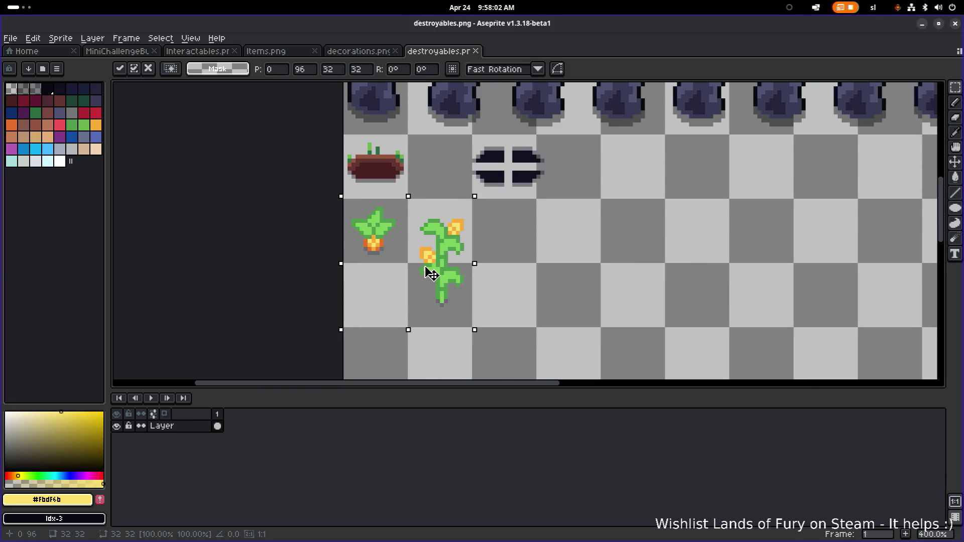
click(506, 271)
Step: Save destroyables.png and minimize Aseprite to return to Godot
drag(352, 286, 404, 201)
scroll(417, 216, left, 2)
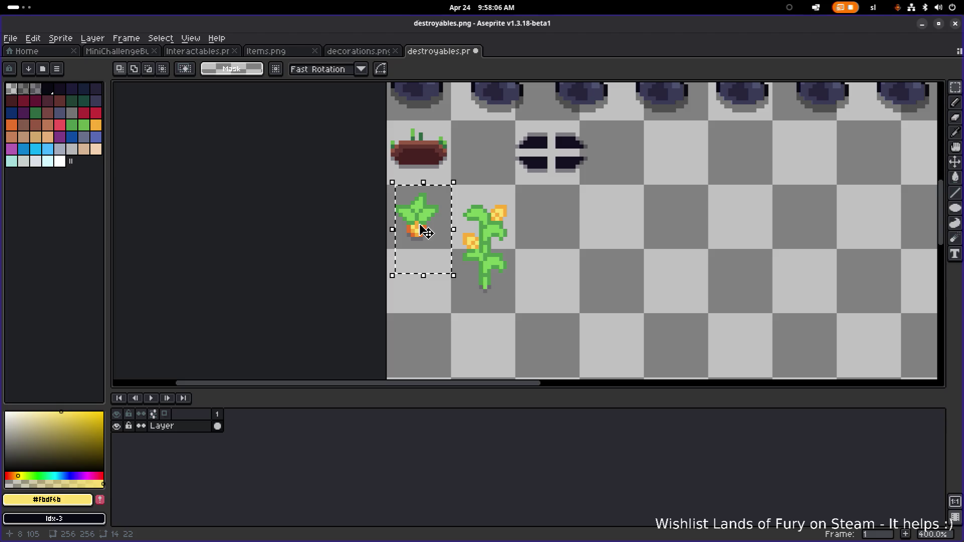
key(ctrl+z)
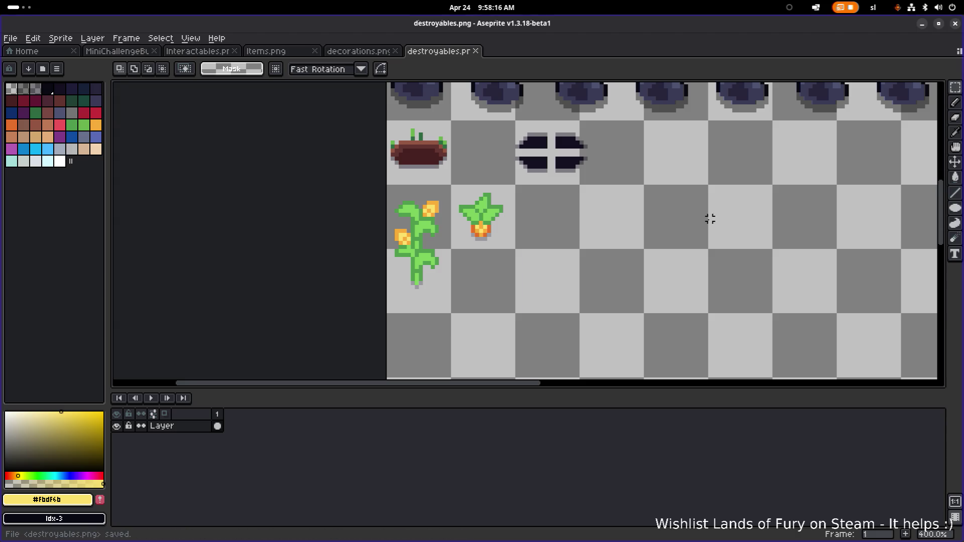
click(920, 24)
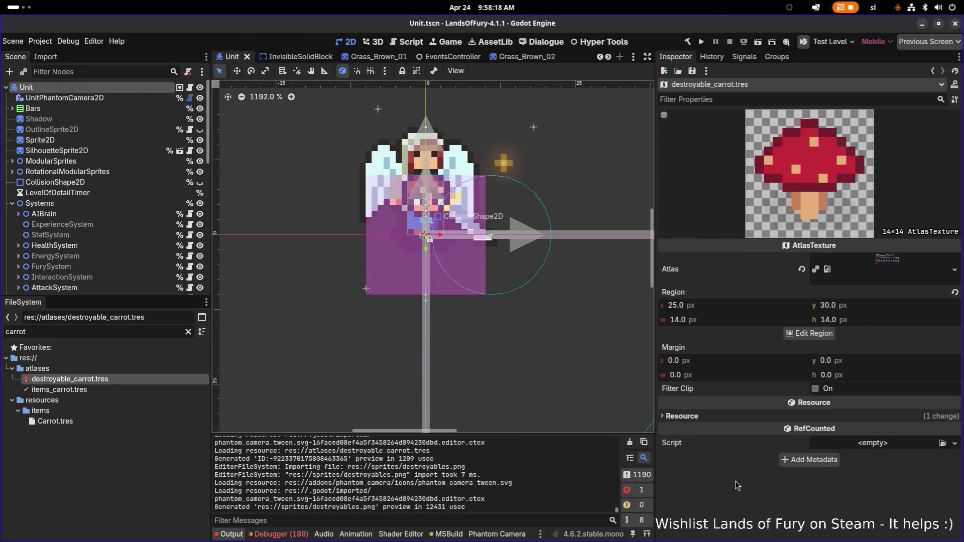
Step: Select destroyable_carrot.tres and draw a rough region around the carrot sprout in the Region Editor
click(126, 389)
click(122, 380)
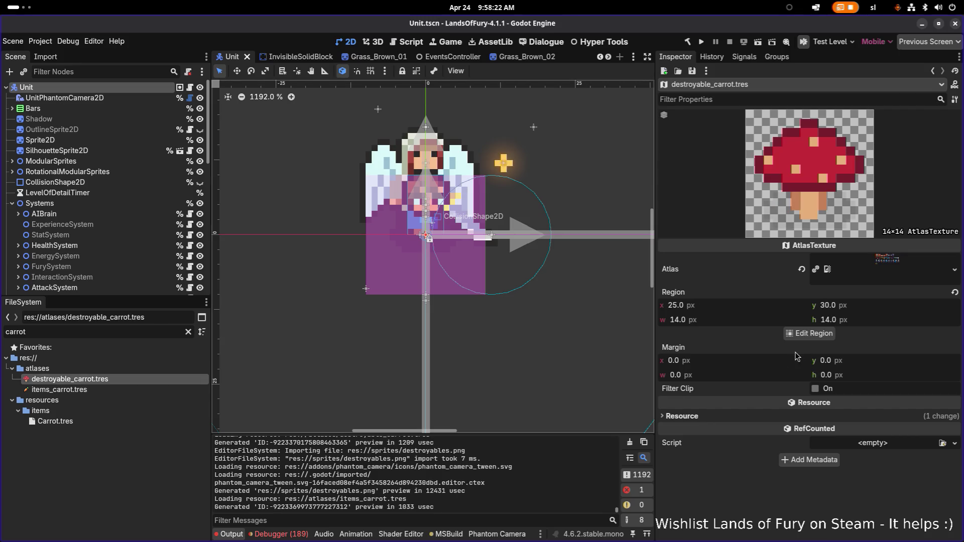
click(813, 334)
scroll(423, 273, up, 3)
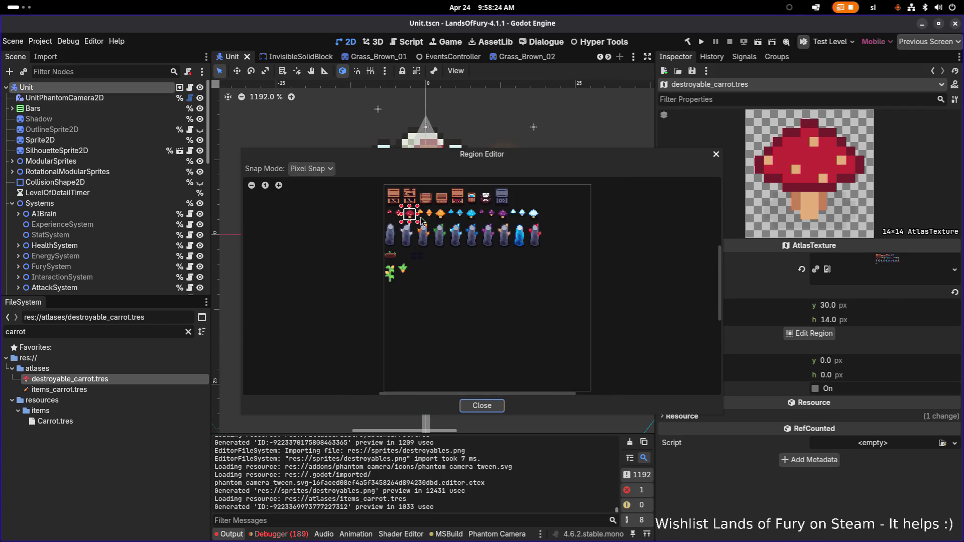
scroll(423, 273, up, 2)
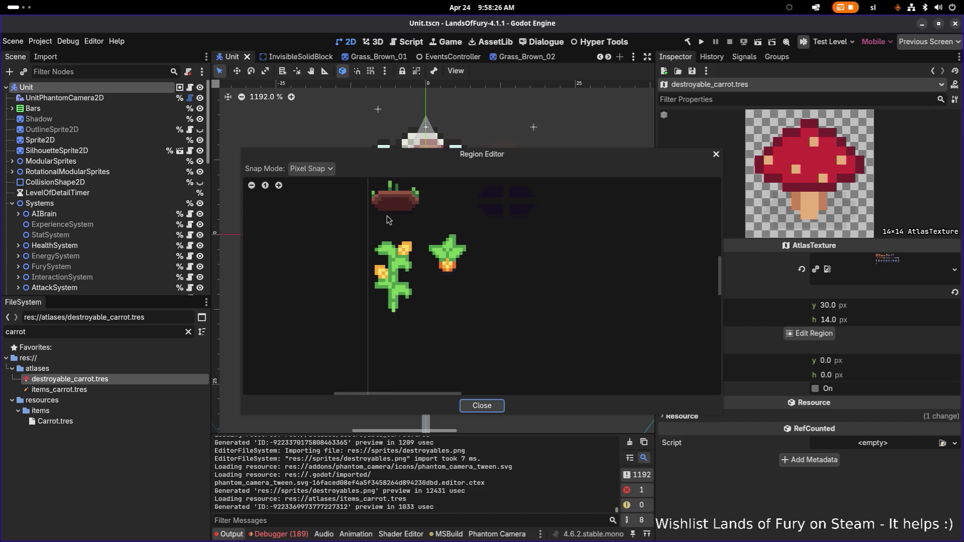
scroll(438, 231, up, 2)
mouse_move(414, 234)
mouse_down()
mouse_move(496, 321)
mouse_move(490, 314)
mouse_up()
Step: Adjust the carrot region to 16×16 at x 16, y 96, close the editor, and save
mouse_move(543, 156)
mouse_down()
mouse_move(436, 117)
mouse_move(401, 125)
mouse_up()
drag(299, 216, 293, 216)
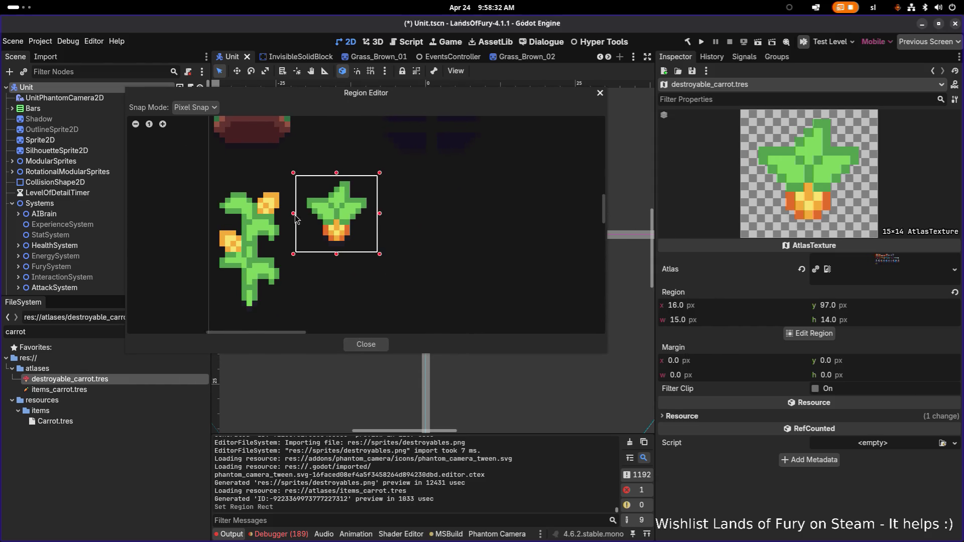
drag(380, 218, 385, 218)
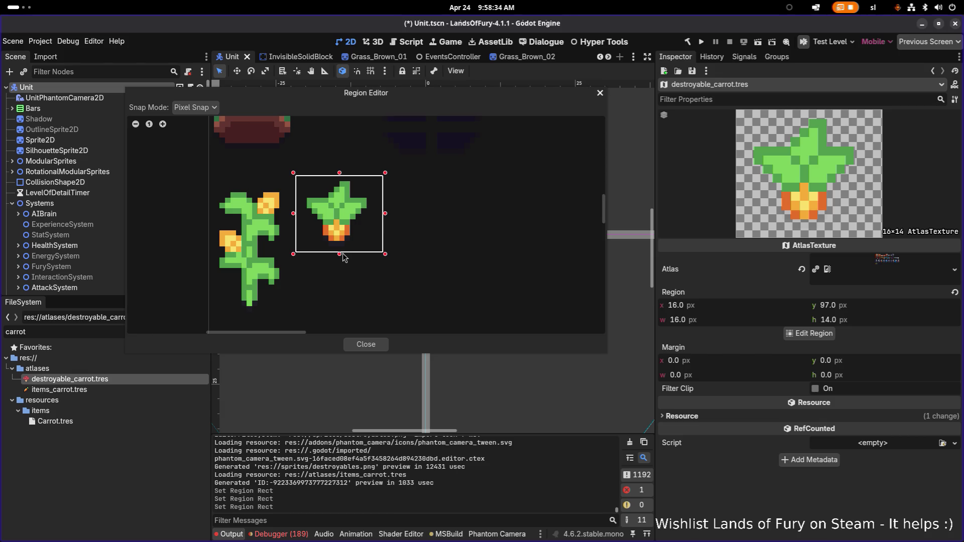
drag(342, 254, 343, 259)
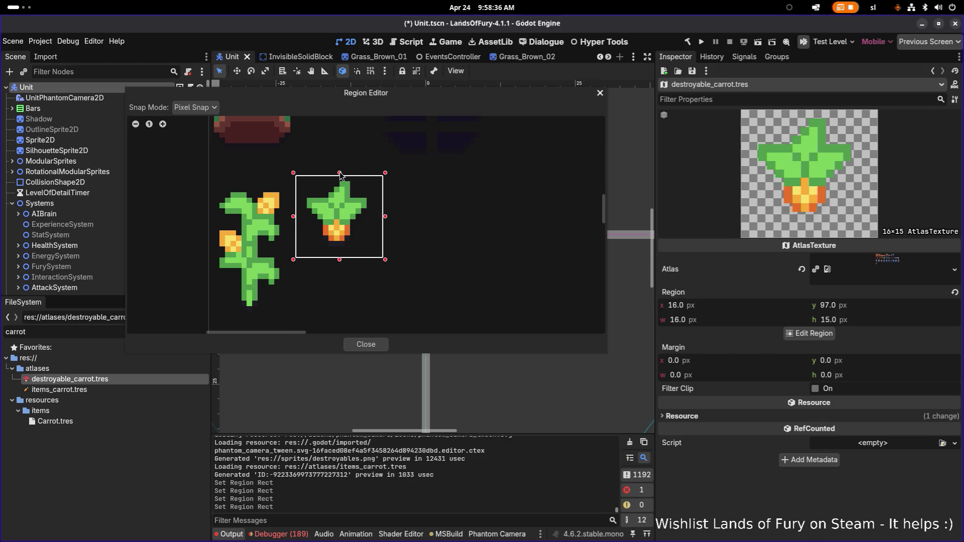
drag(340, 172, 340, 167)
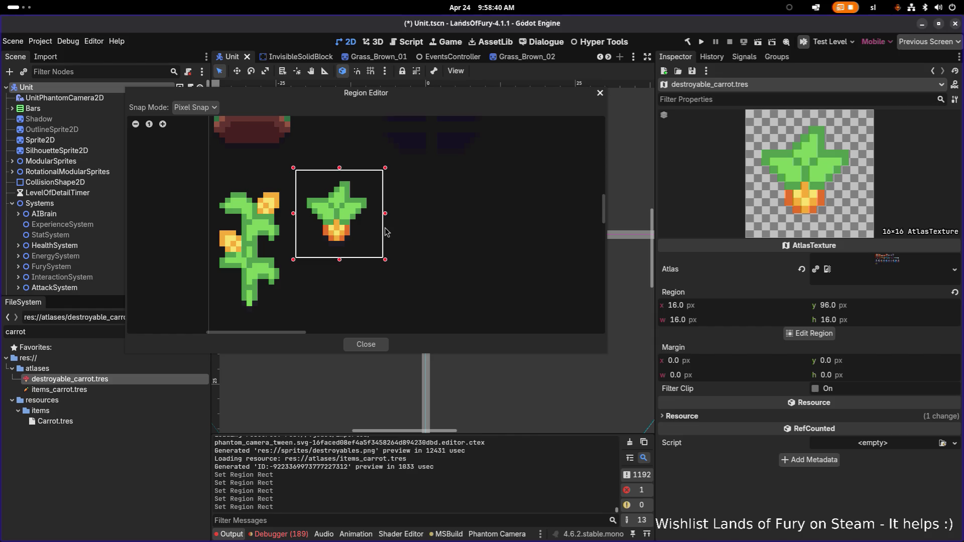
click(382, 346)
key(ctrl+s)
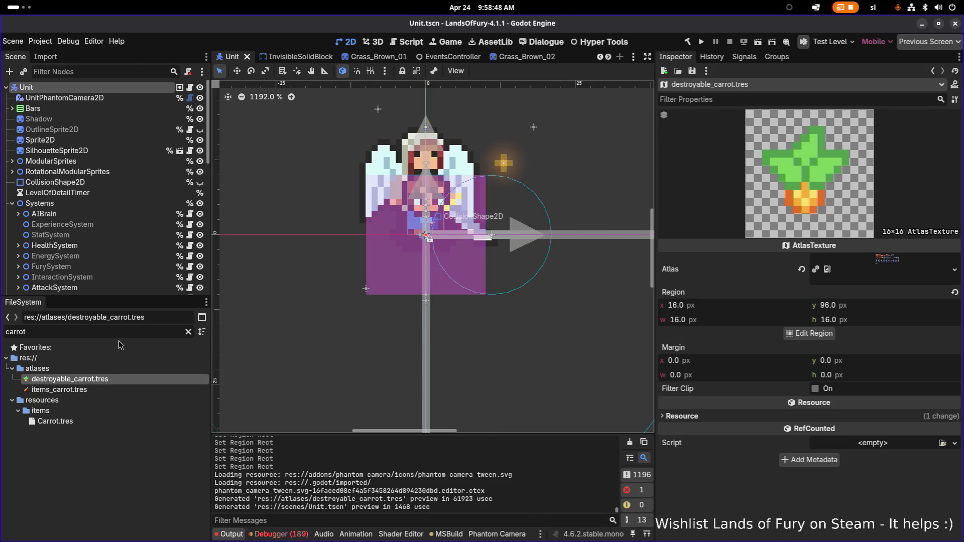
Step: Filter the files by 'corn' and open destroyable_corn.tres in the Region Editor
double_click(113, 333)
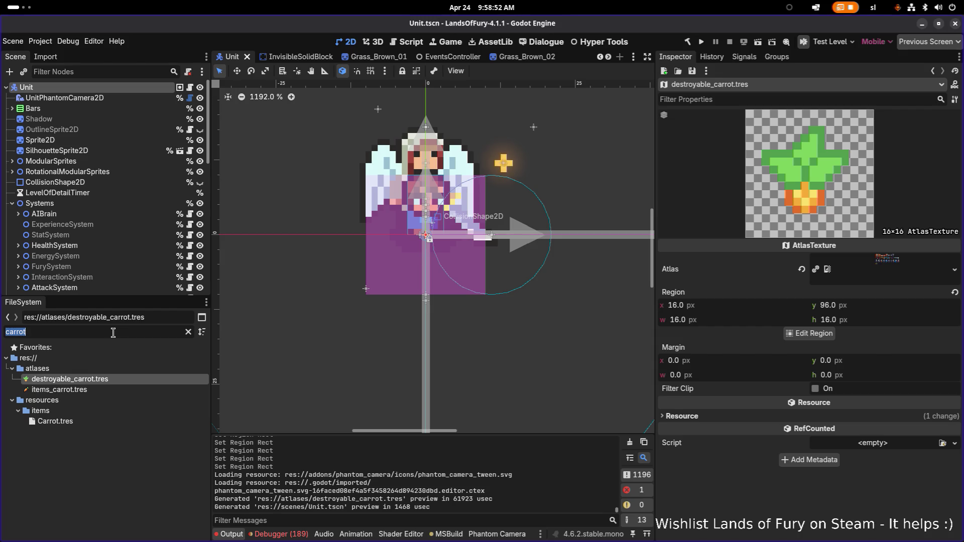
key(BackSpace)
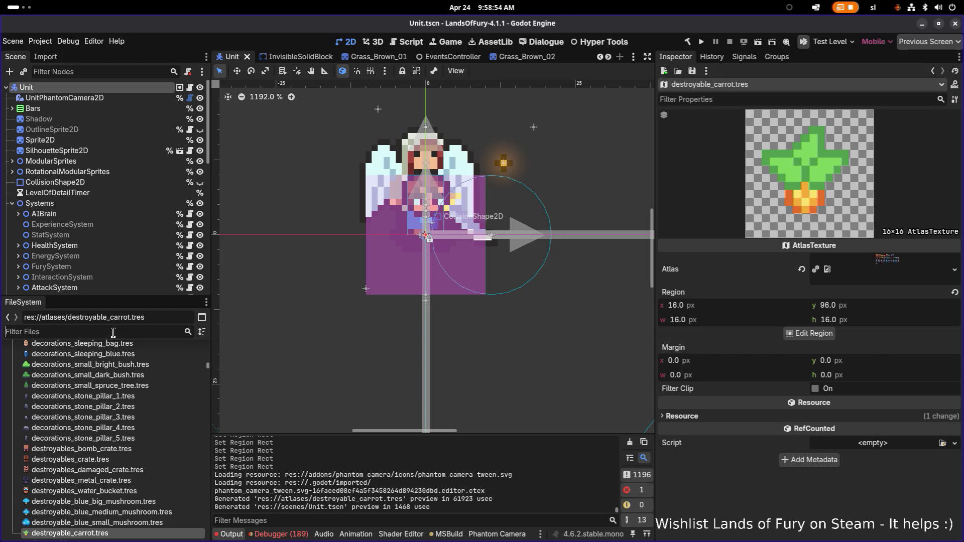
text(corn)
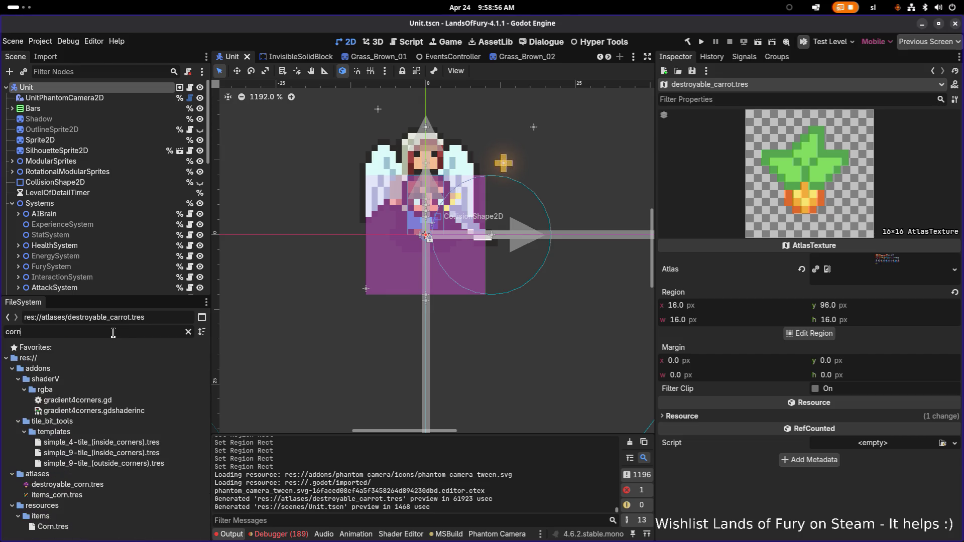
click(104, 486)
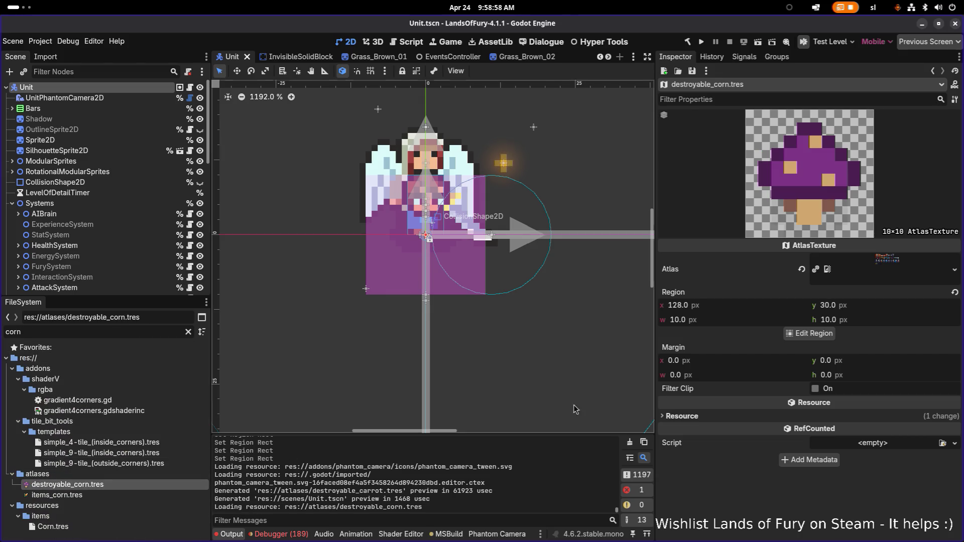
click(814, 335)
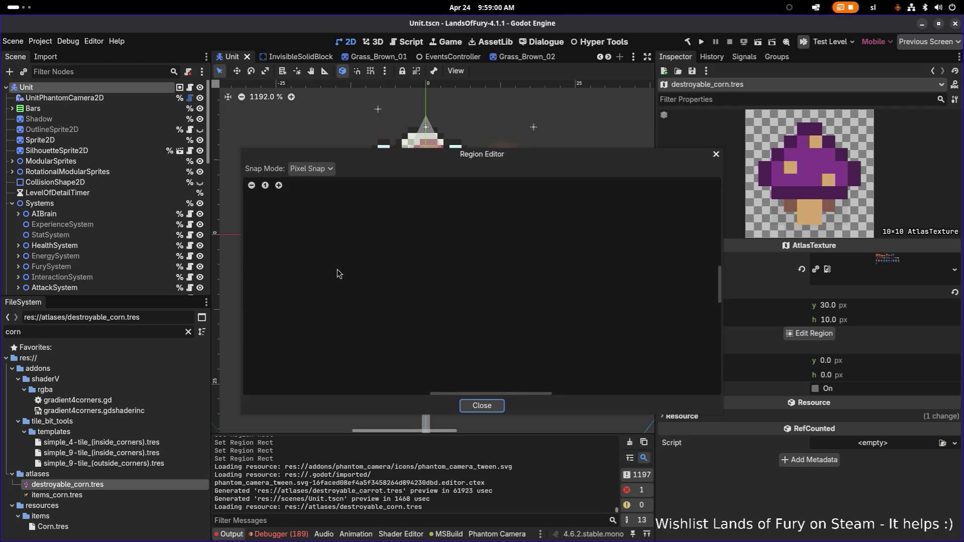
scroll(382, 266, up, 5)
scroll(485, 223, up, 2)
Step: Fit the corn region to 16×28 pixels at x 0, y 94
mouse_move(490, 217)
mouse_down()
mouse_move(404, 331)
mouse_move(423, 333)
mouse_up()
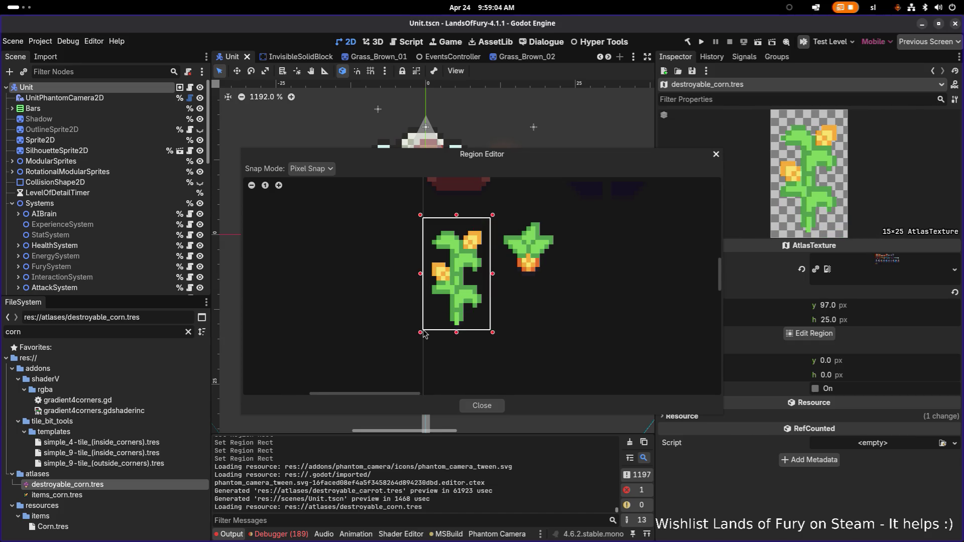
drag(494, 146, 377, 93)
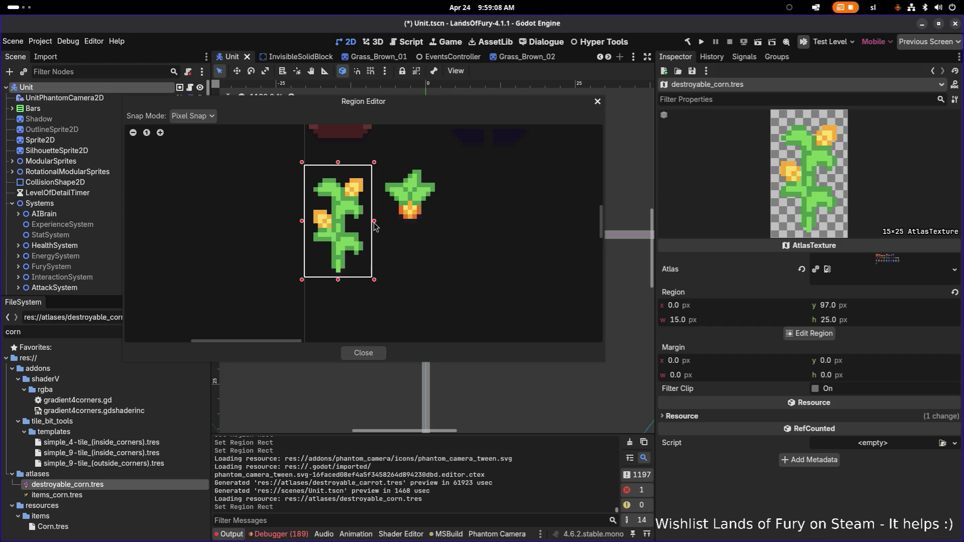
drag(373, 223, 377, 224)
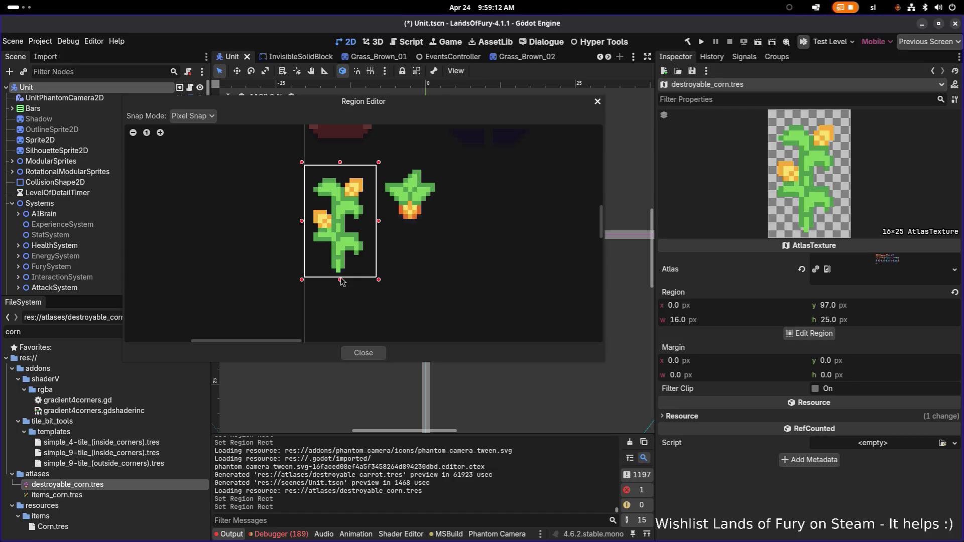
drag(341, 281, 342, 304)
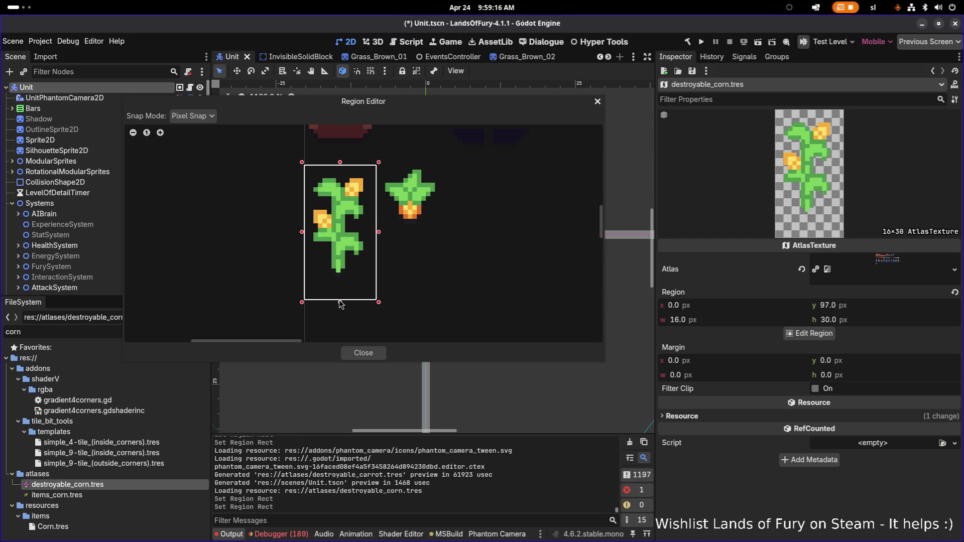
drag(341, 162, 343, 162)
drag(343, 303, 346, 281)
mouse_move(341, 156)
mouse_down()
mouse_move(340, 185)
mouse_move(343, 147)
mouse_move(344, 156)
mouse_up()
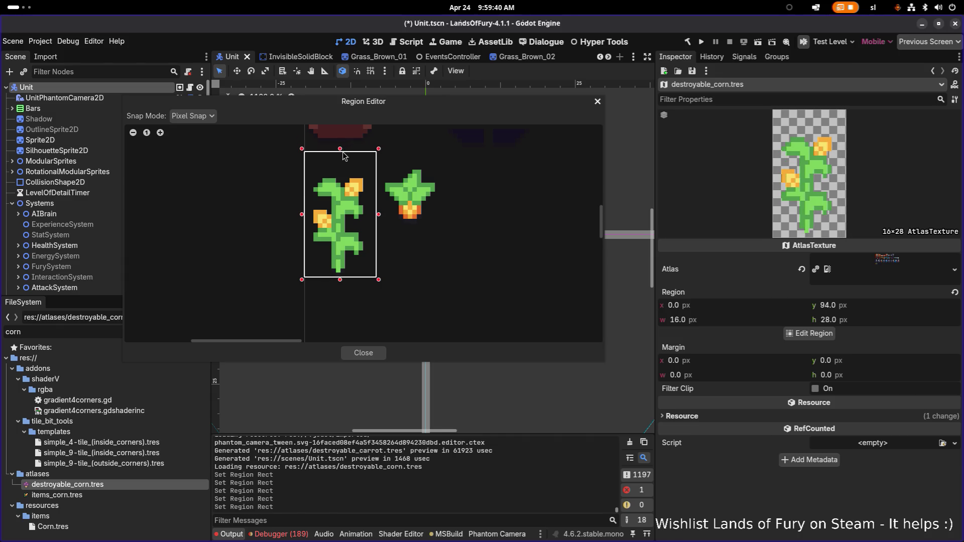
Step: Close the Region Editor, save the scene, and switch to Aseprite
click(363, 353)
key(ctrl+s)
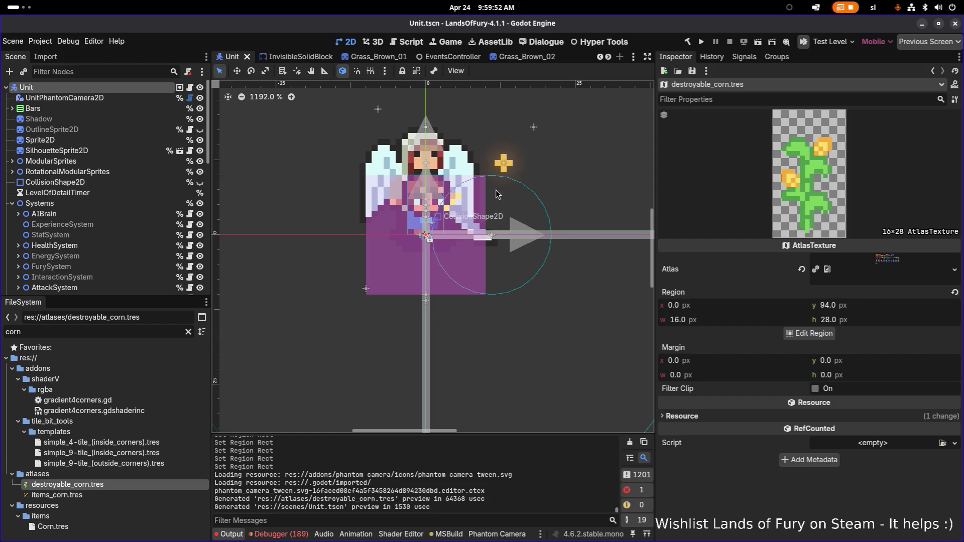
key(alt+Tab)
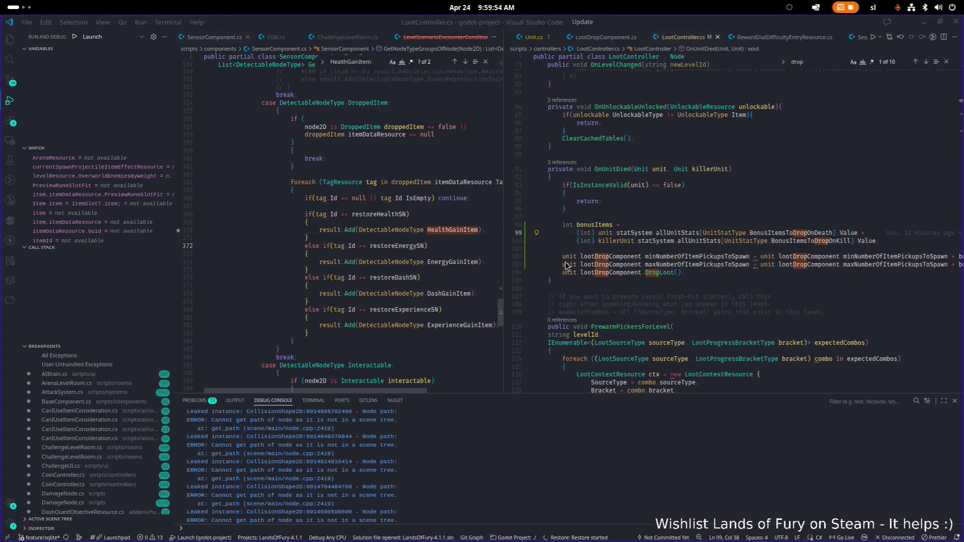
key(alt+Tab)
click(621, 265)
Step: Bring up the Items.png sprite sheet after flipping through the open tabs
scroll(602, 176, down, 1)
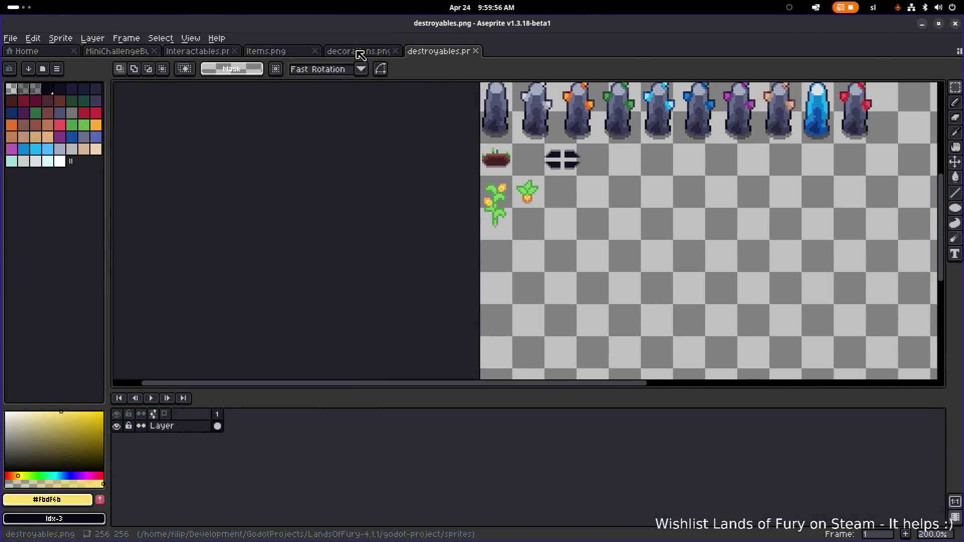
click(361, 53)
click(258, 53)
click(367, 53)
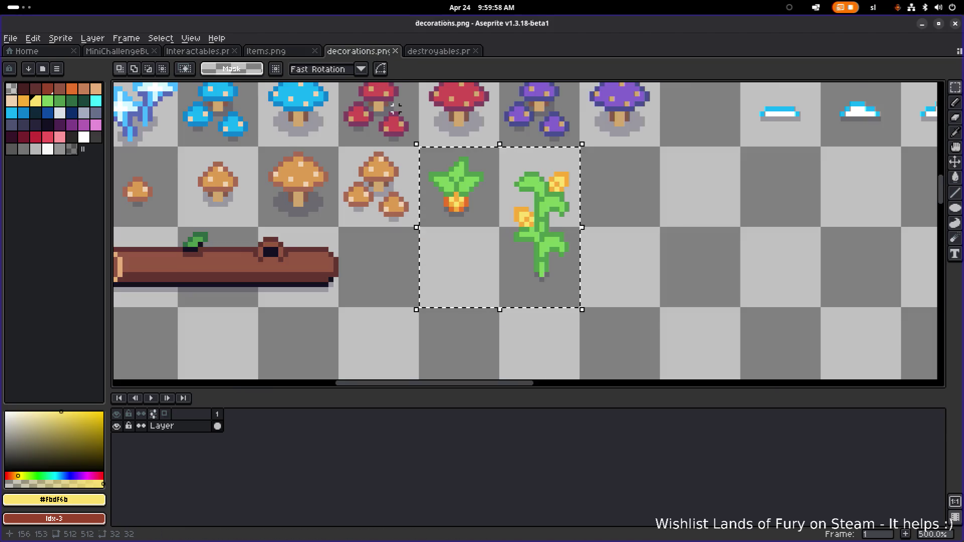
scroll(390, 99, down, 4)
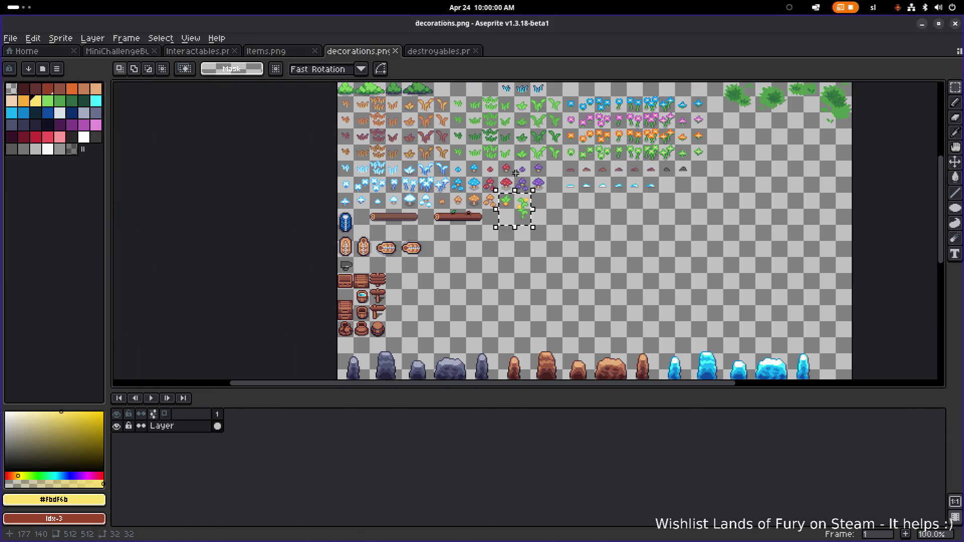
click(298, 53)
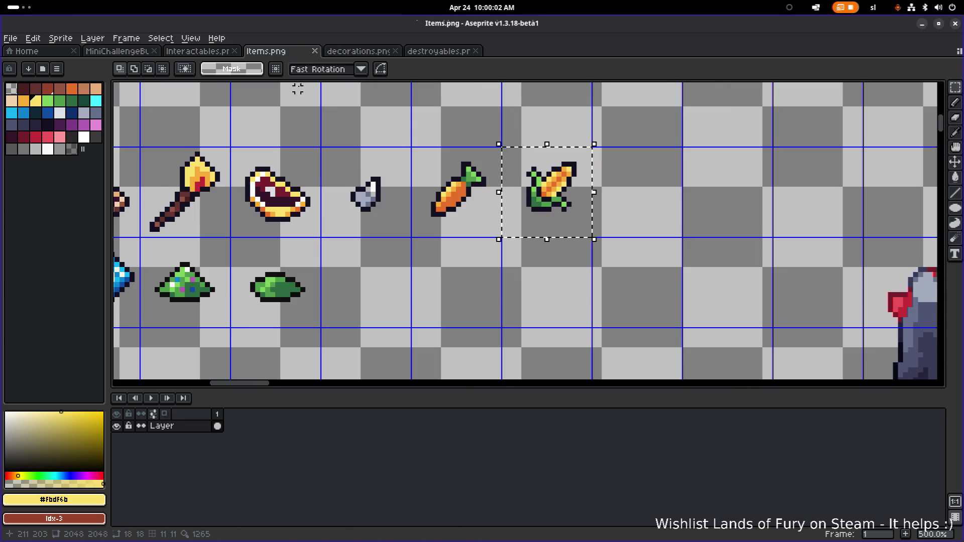
scroll(400, 122, down, 3)
scroll(401, 126, up, 4)
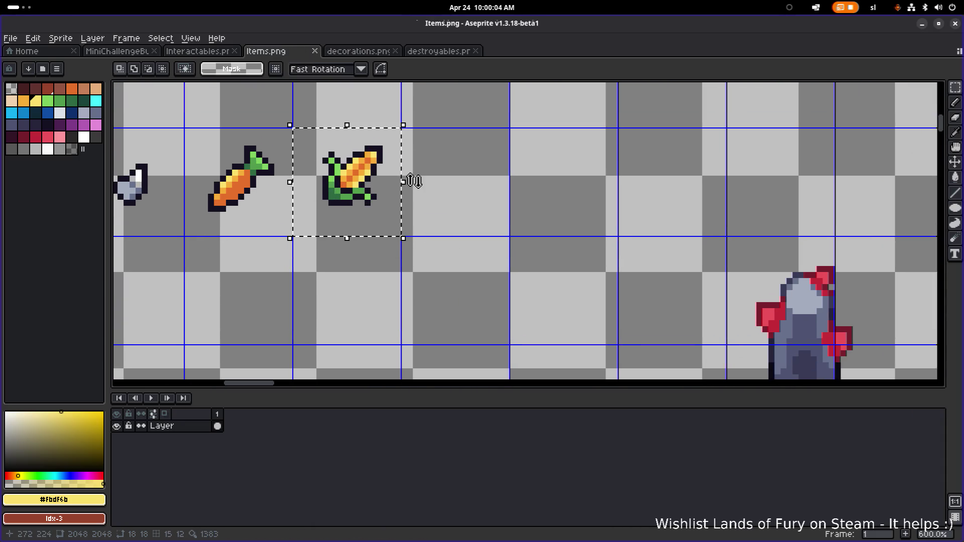
scroll(412, 181, up, 3)
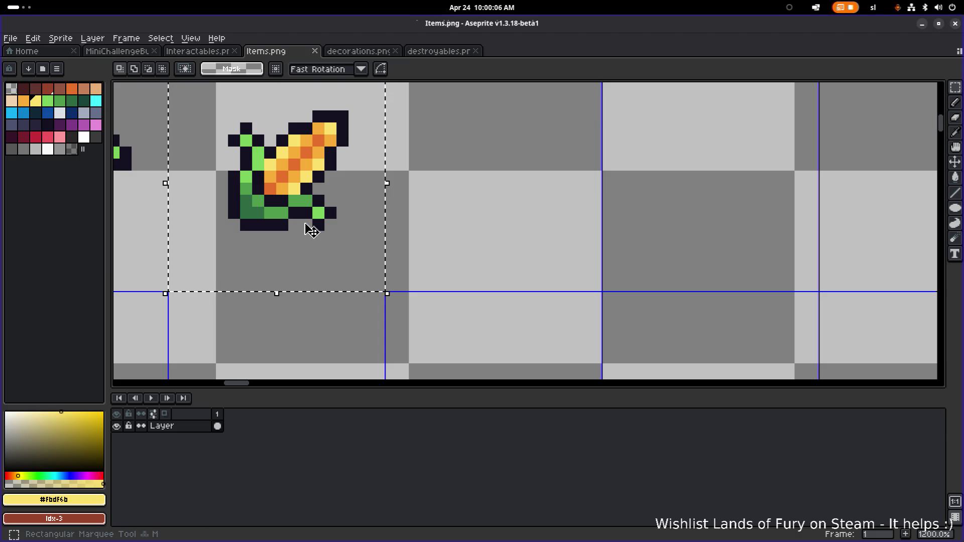
Step: Copy the corn item sprite into the next empty cell of Items.png
click(415, 260)
scroll(360, 234, down, 2)
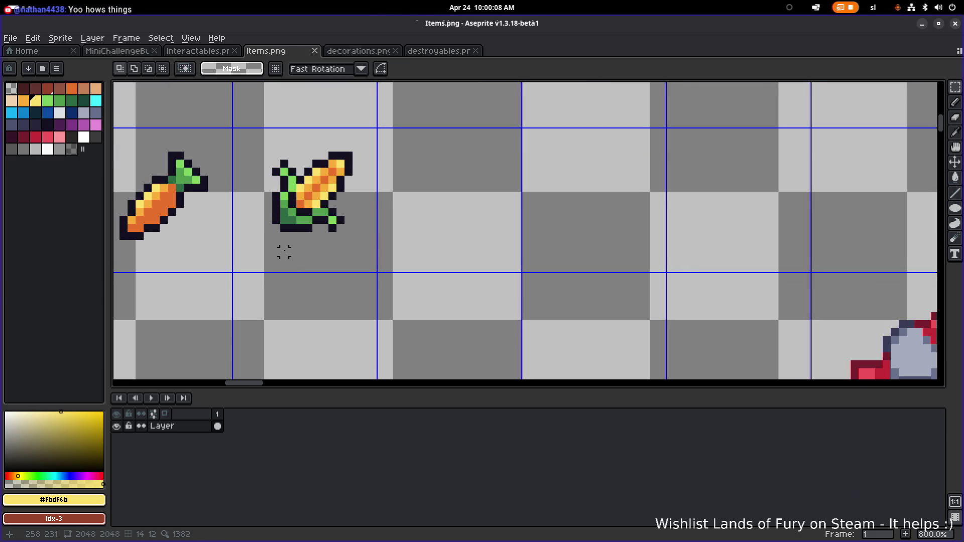
key(ctrl+z)
mouse_move(339, 221)
mouse_down()
mouse_move(379, 241)
mouse_move(508, 215)
mouse_move(592, 218)
mouse_move(645, 237)
mouse_up()
click(818, 212)
scroll(725, 219, up, 1)
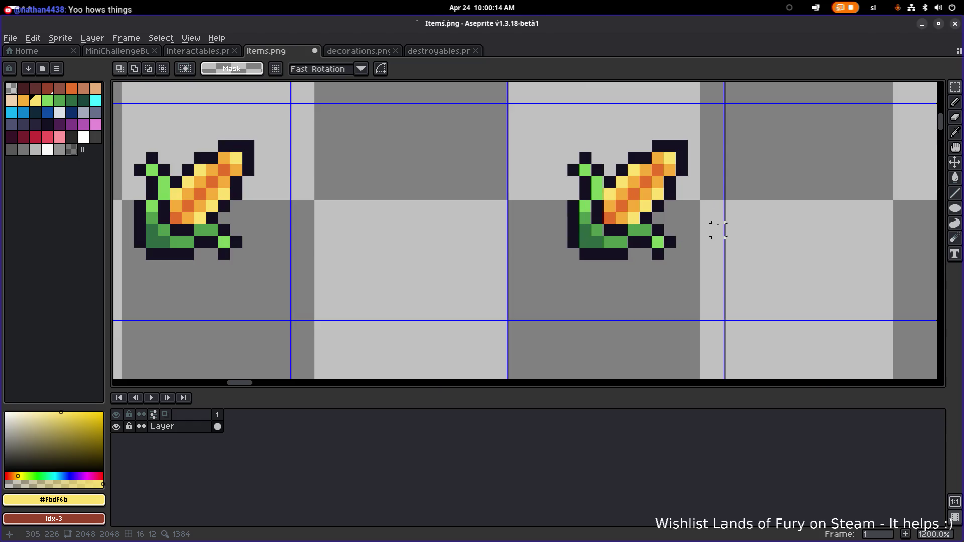
Step: Pick the corn's dark green and switch to the pencil
alt+click(588, 246)
key(b)
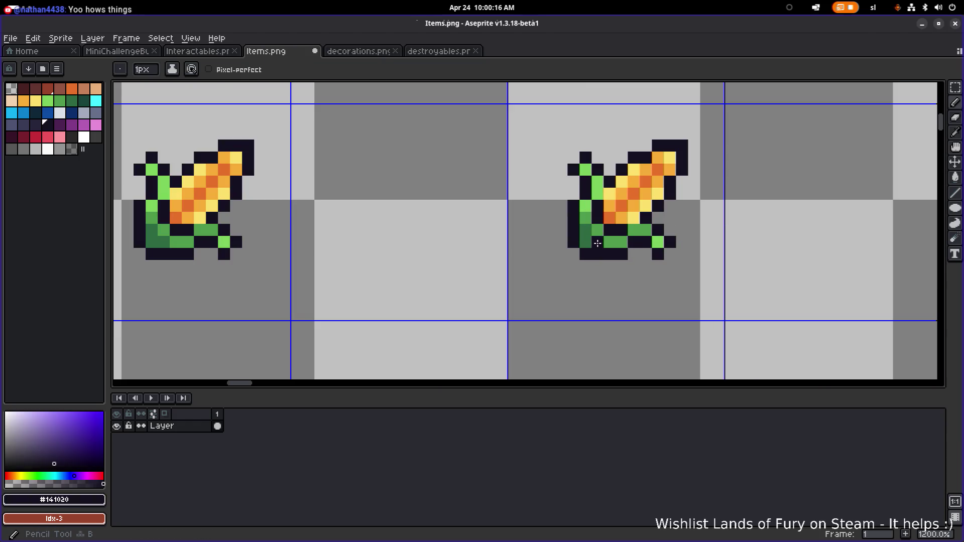
scroll(583, 245, right, 5)
scroll(583, 245, up, 2)
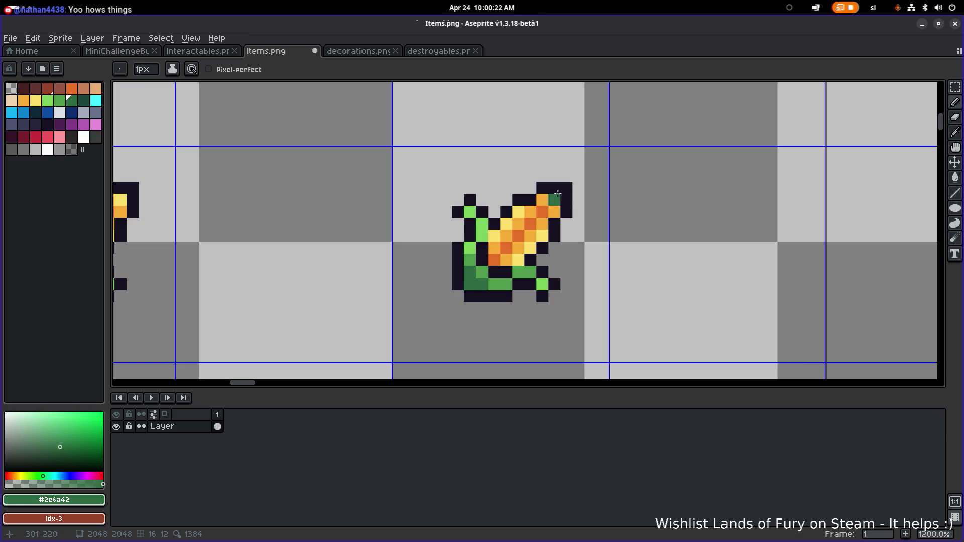
Step: Select the copied corn's tip and stretch it up-right into a long blade
key(m)
drag(625, 126, 505, 254)
mouse_move(551, 223)
mouse_down()
mouse_move(597, 186)
mouse_move(572, 193)
mouse_up()
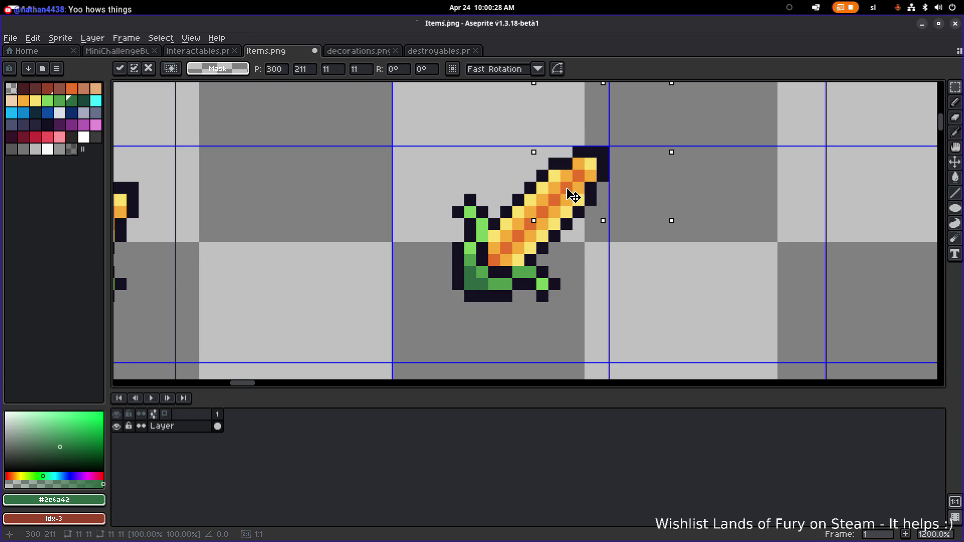
click(672, 168)
scroll(576, 234, down, 3)
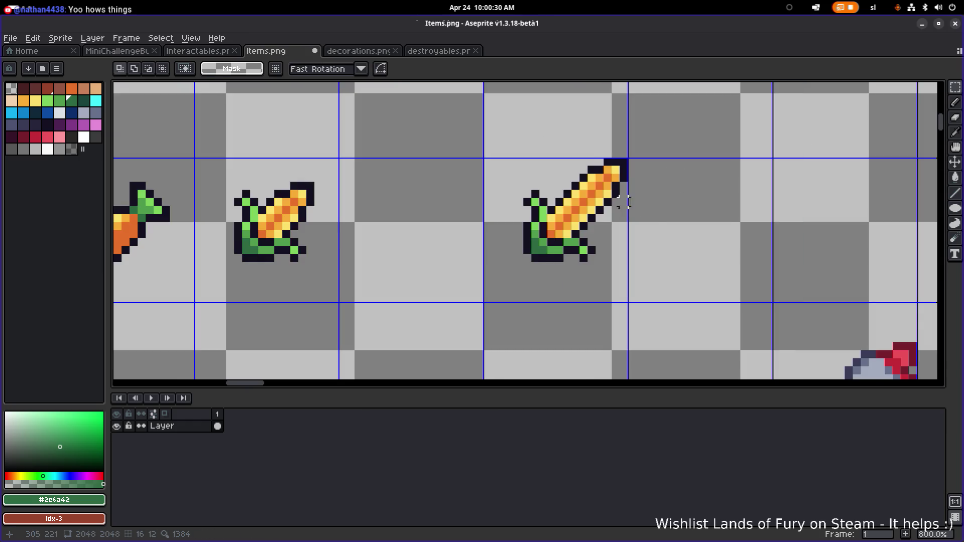
scroll(576, 235, up, 5)
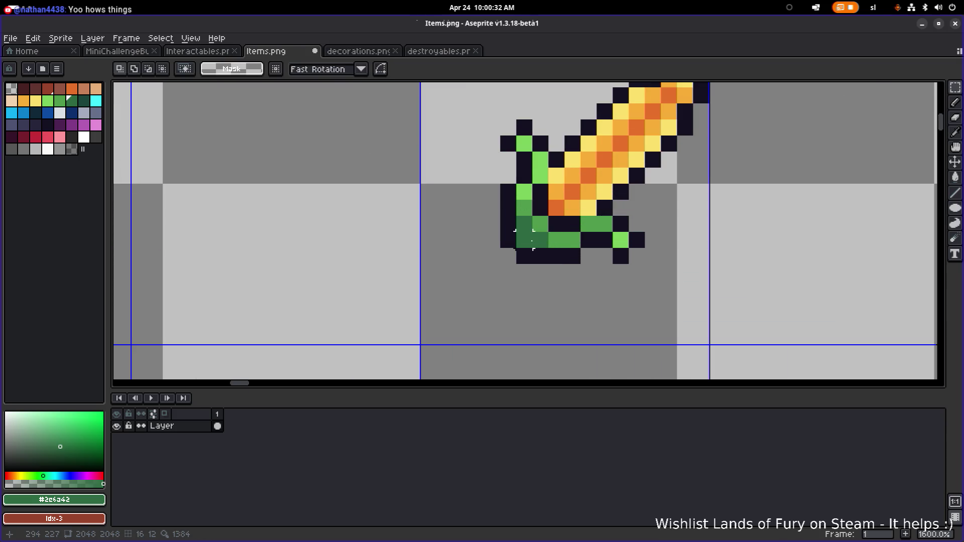
scroll(552, 236, down, 6)
scroll(534, 239, up, 2)
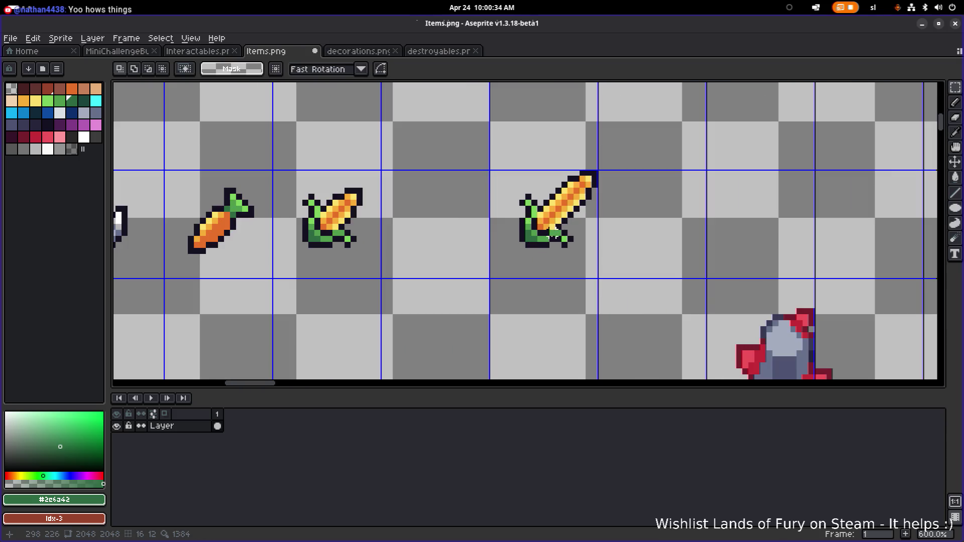
Step: Shift the whole corn saber slightly down-left within its cell
drag(501, 260, 630, 147)
mouse_move(566, 215)
mouse_down()
mouse_move(547, 235)
mouse_move(554, 226)
mouse_up()
scroll(556, 227, down, 2)
key(ctrl+d)
scroll(627, 200, down, 2)
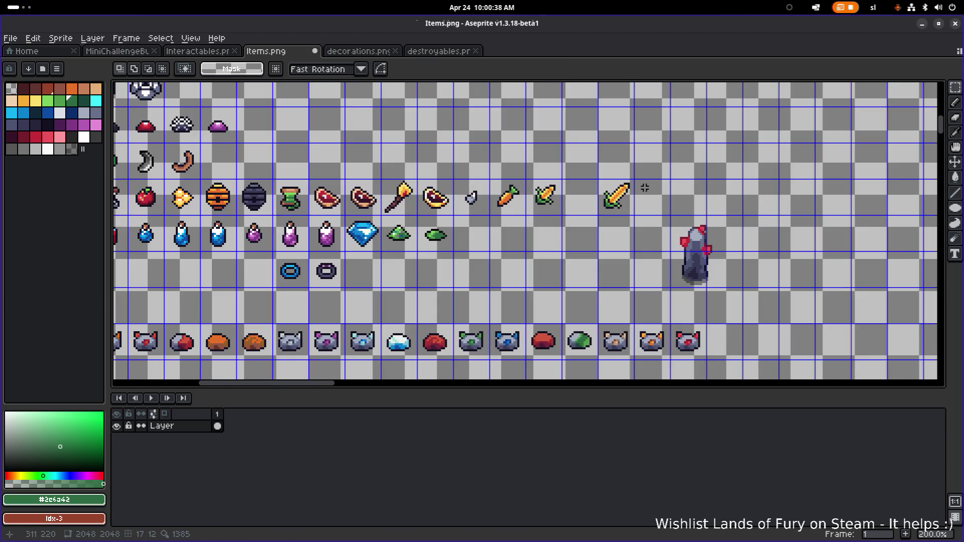
scroll(645, 185, up, 3)
alt+click(532, 239)
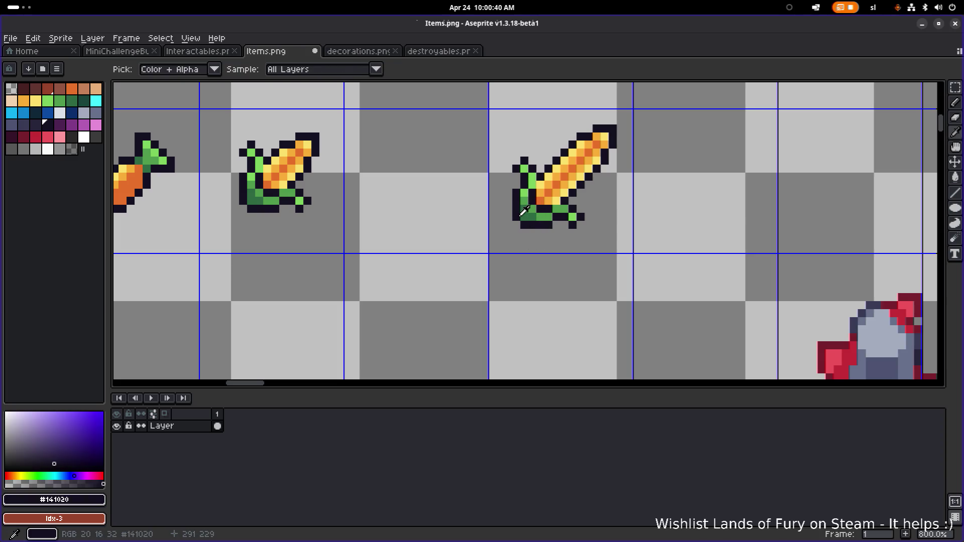
Step: Pick the saber's green and outline colour #141020, undo the stray outline edits, and save
alt+click(523, 204)
alt+click(523, 206)
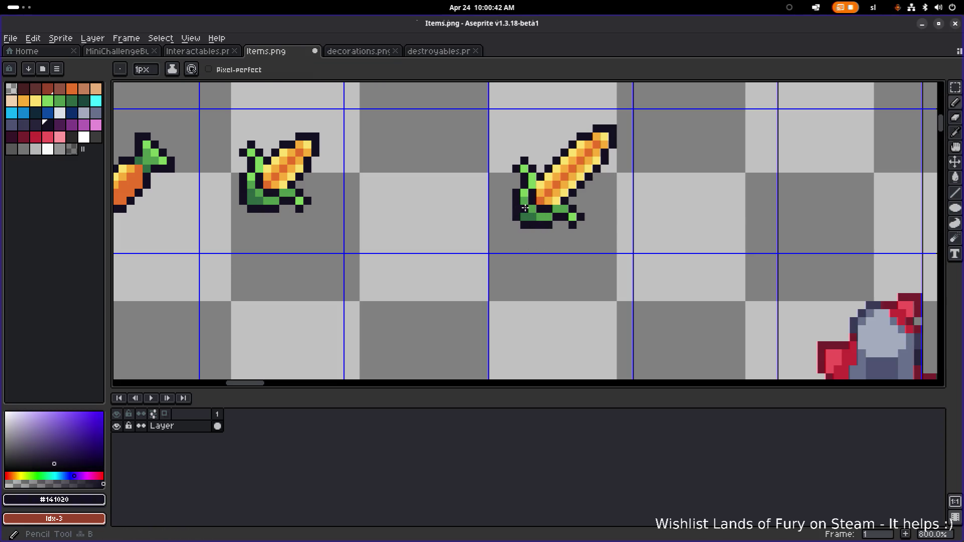
key(ctrl+z)
key(ctrl+z)
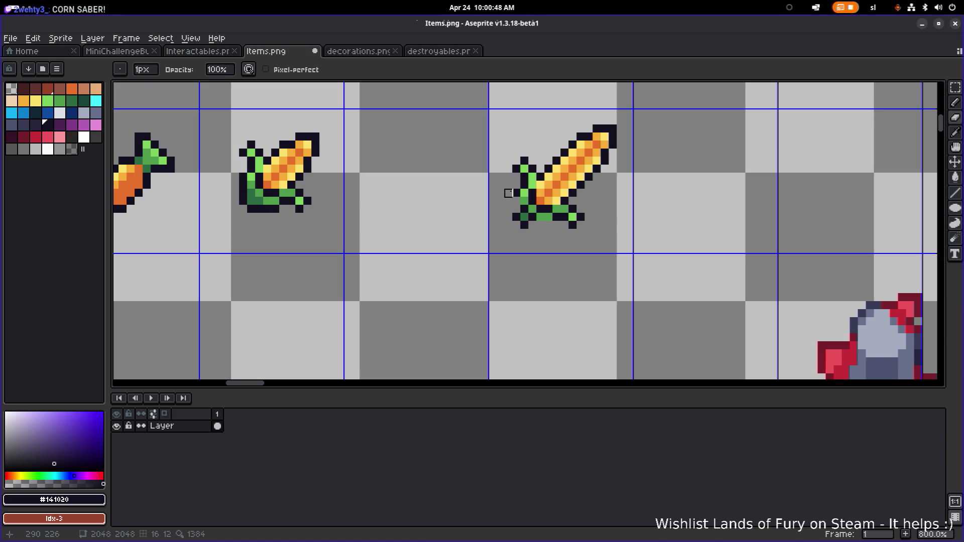
scroll(574, 192, down, 1)
scroll(581, 193, up, 3)
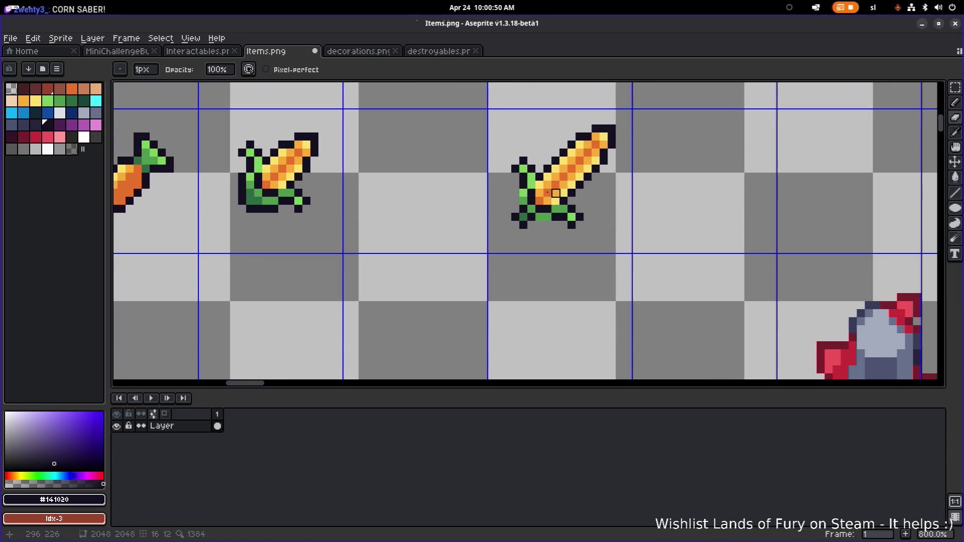
key(e)
scroll(539, 192, down, 3)
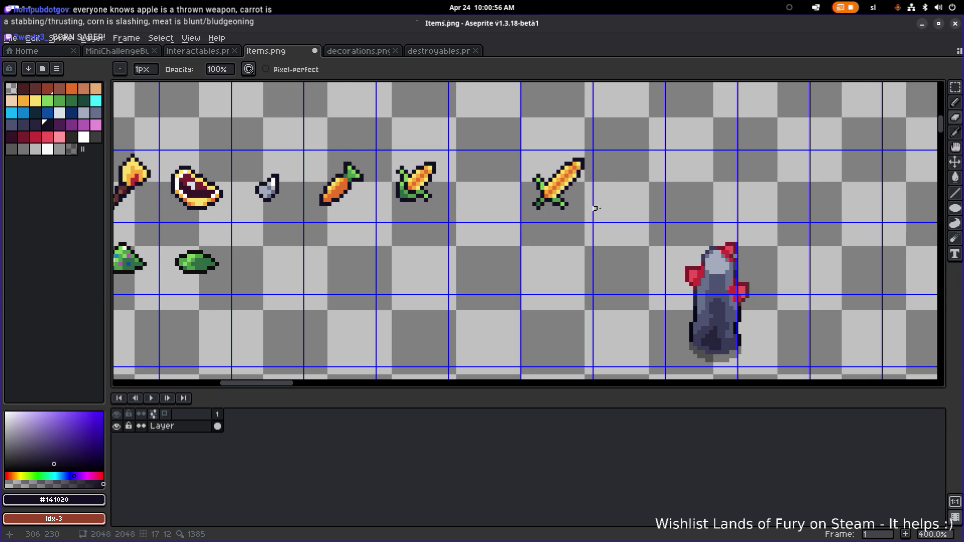
scroll(578, 208, down, 1)
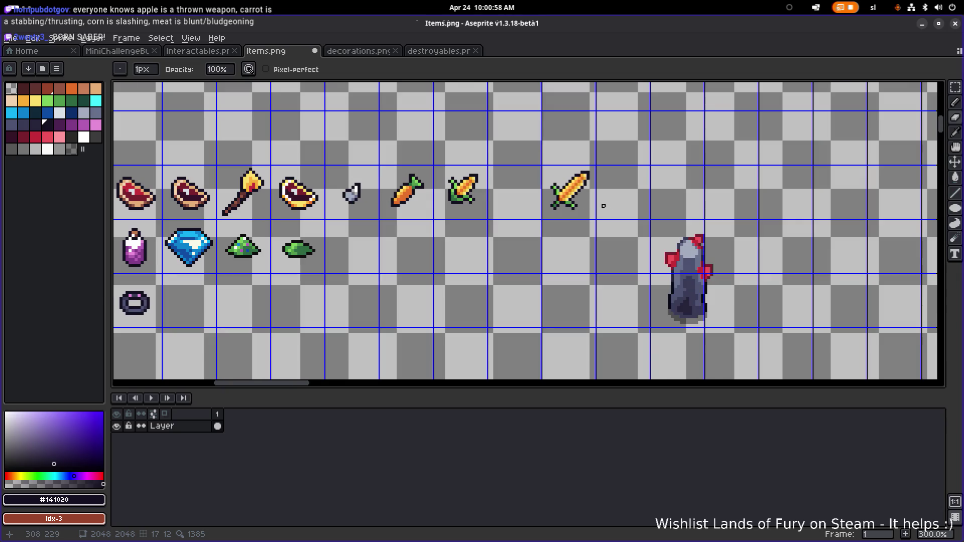
scroll(594, 209, down, 1)
key(ctrl+s)
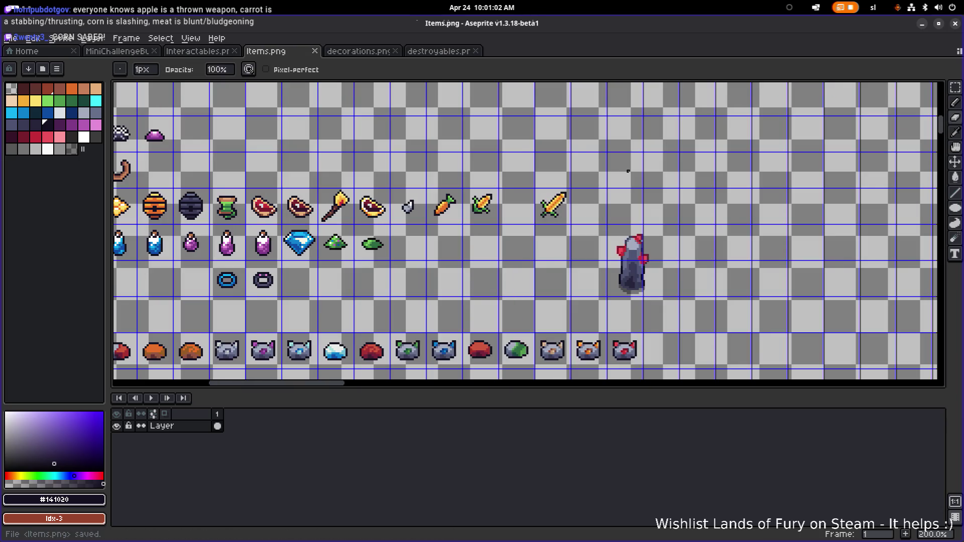
Step: Paint the saber's hilt pixels in light green and dark green #2c6a42
scroll(556, 205, up, 8)
alt+click(505, 276)
click(469, 246)
alt+click(437, 291)
click(470, 260)
click(469, 246)
click(484, 260)
click(501, 260)
click(469, 227)
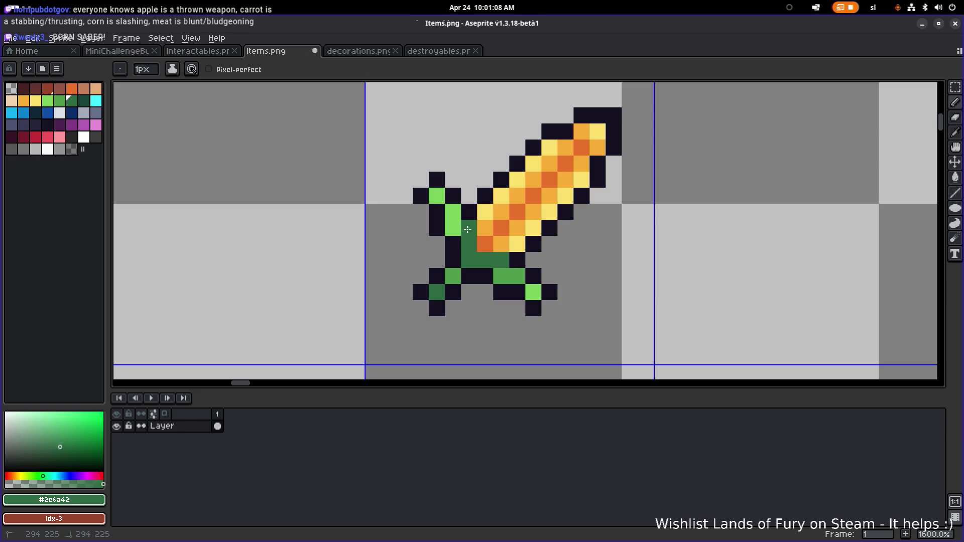
Step: Darken the outline pixels beside the hilt with #141020, undo the last stroke, and save Items.png
alt+click(517, 259)
click(501, 244)
click(485, 243)
click(483, 228)
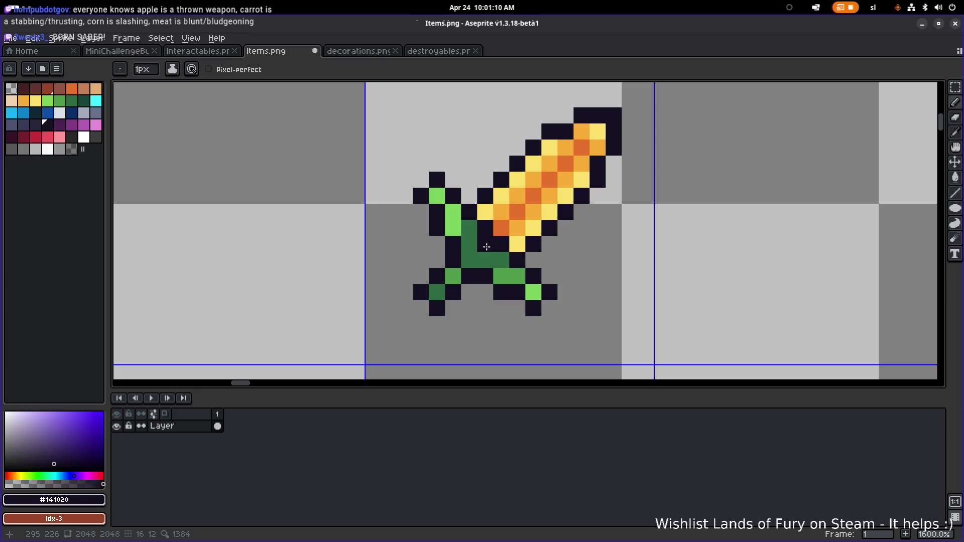
alt+click(469, 246)
scroll(572, 246, down, 6)
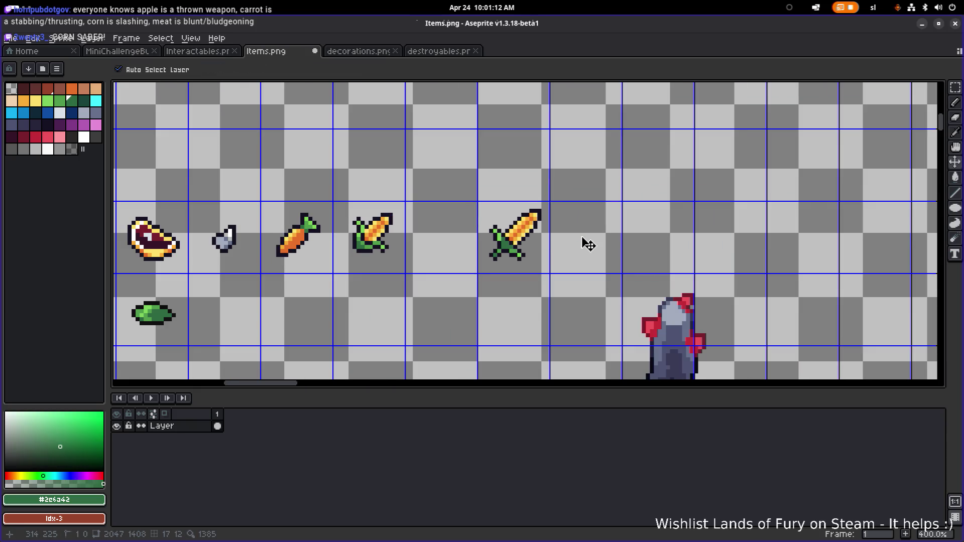
key(ctrl+z)
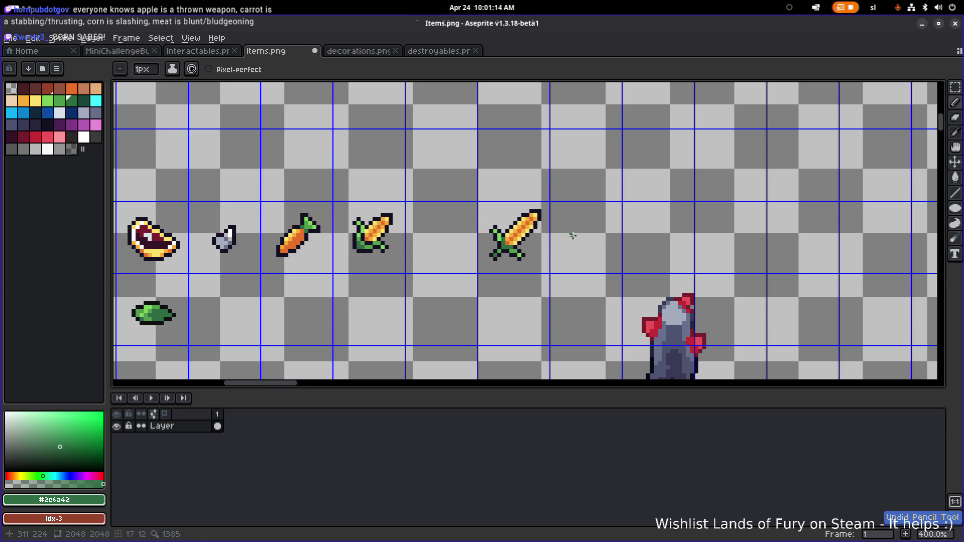
scroll(572, 235, down, 2)
key(ctrl+s)
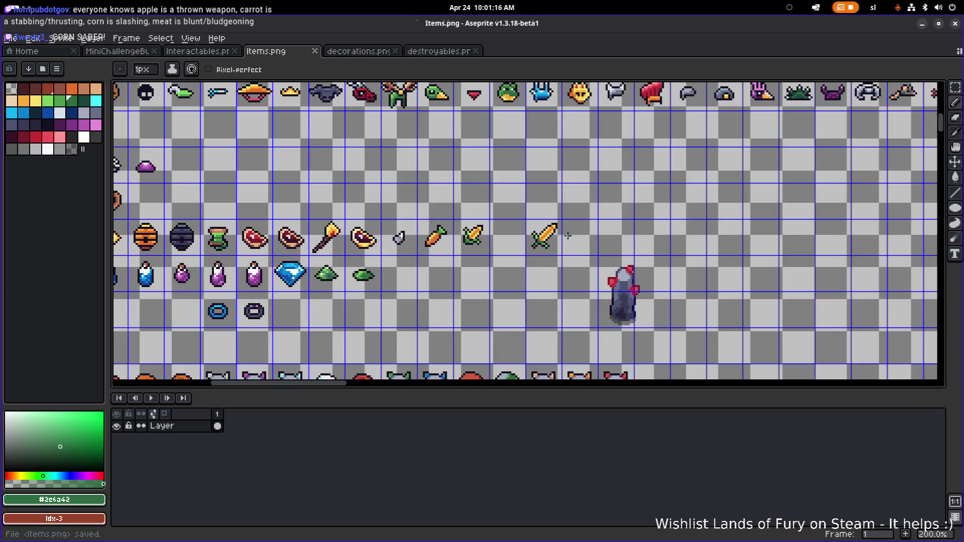
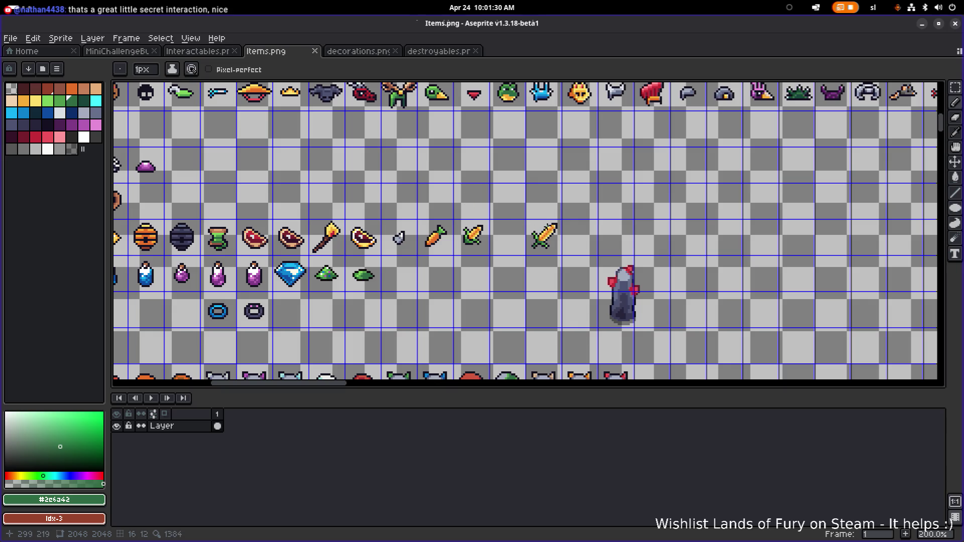
Step: Save items.png in Aseprite, minimize it and switch back to the Godot editor
key(ctrl+s)
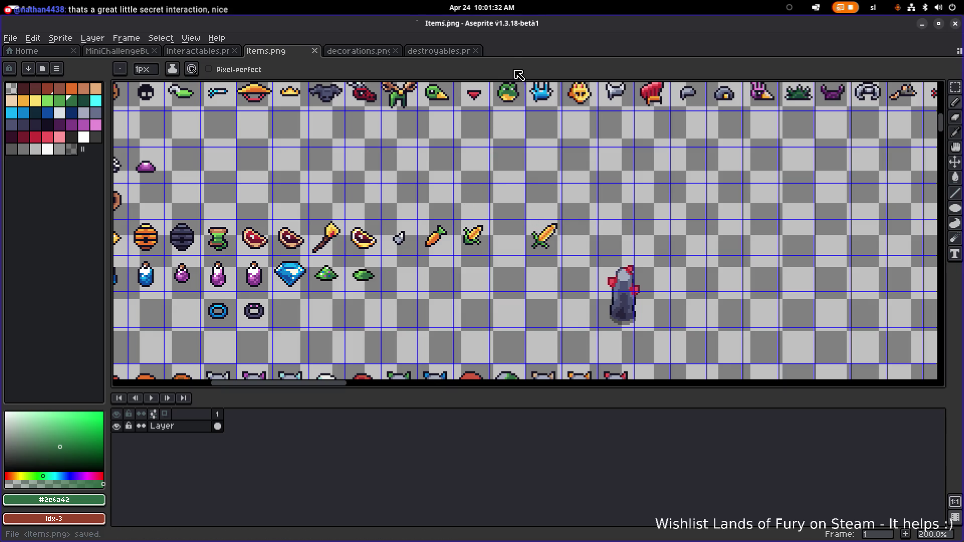
click(921, 25)
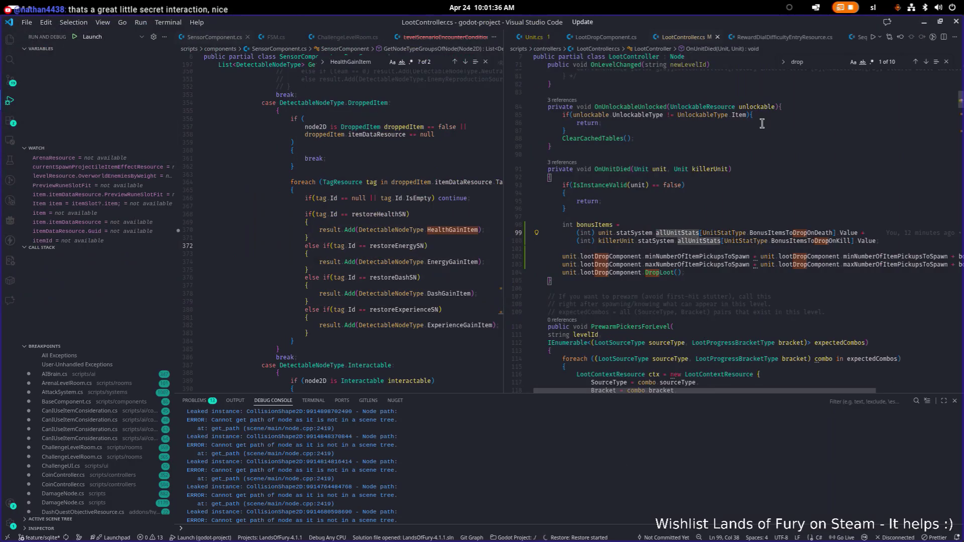
key(alt+Tab)
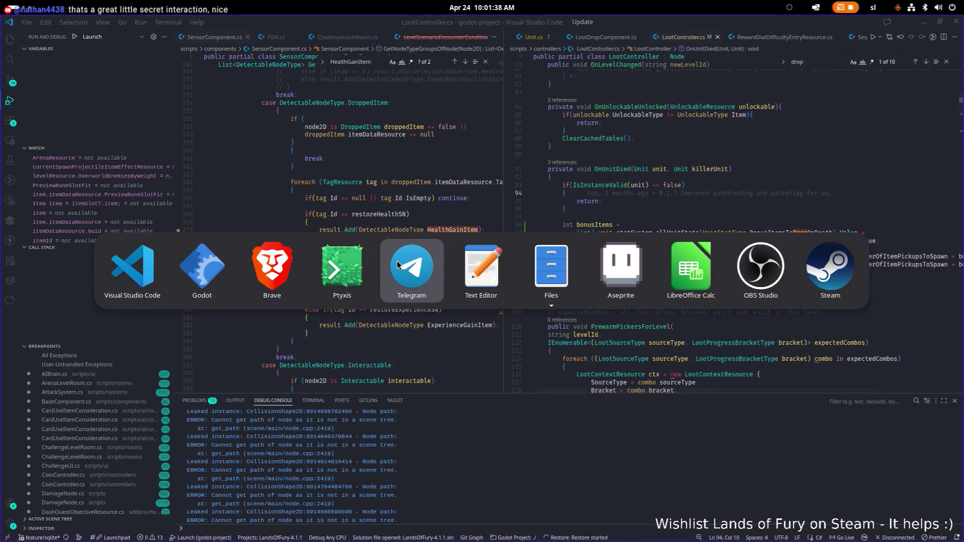
click(204, 276)
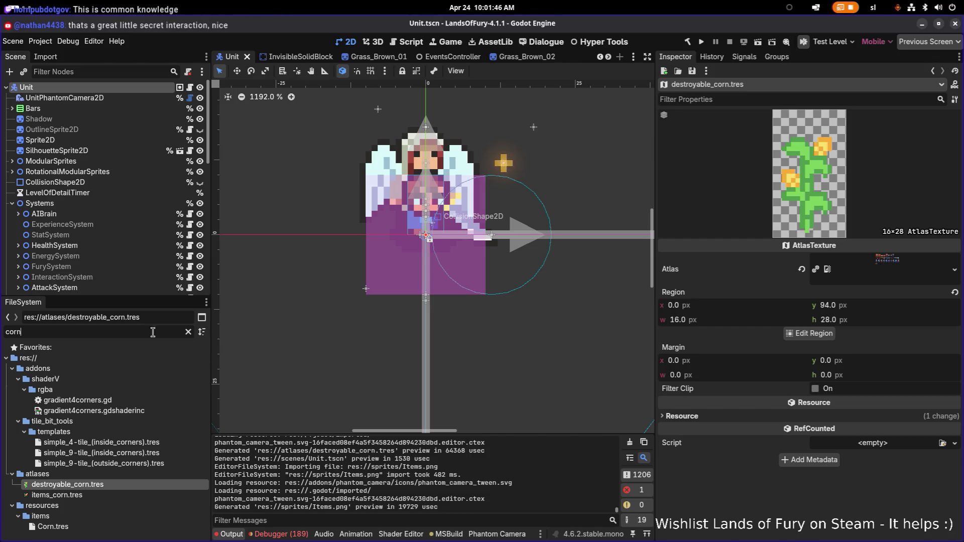
Step: Filter the FileSystem for 'tree' and find the decorations_big_leafy_tree atlas file
key(BackSpace)
key(BackSpace)
key(BackSpace)
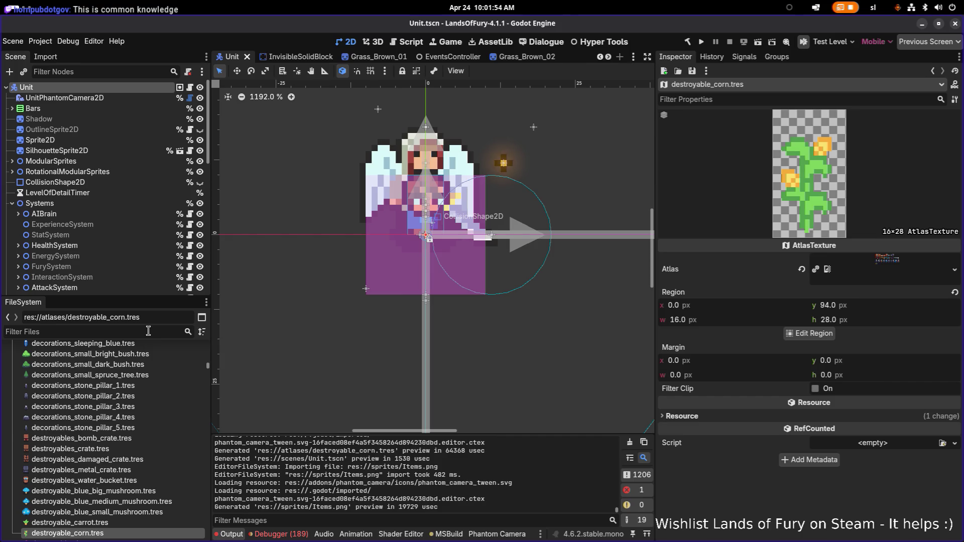
text(m)
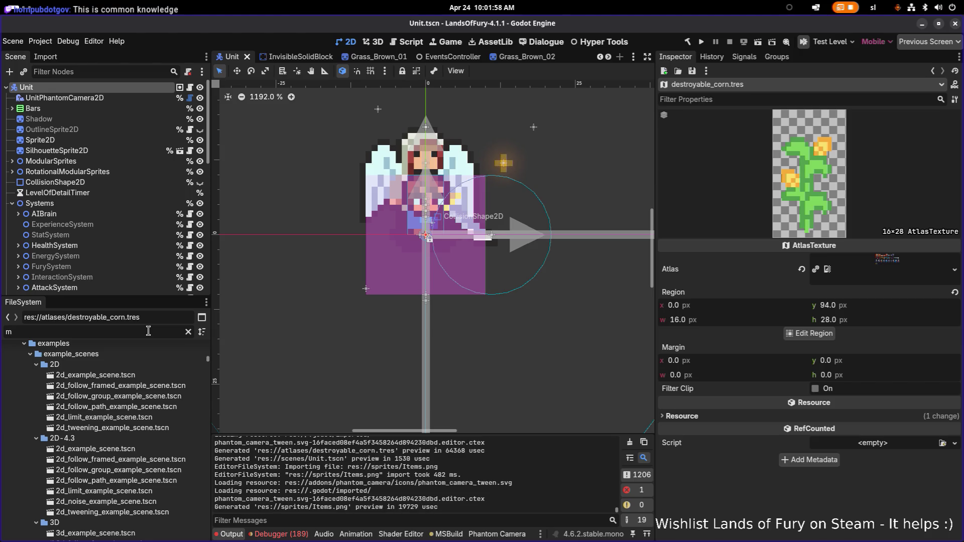
text(tree)
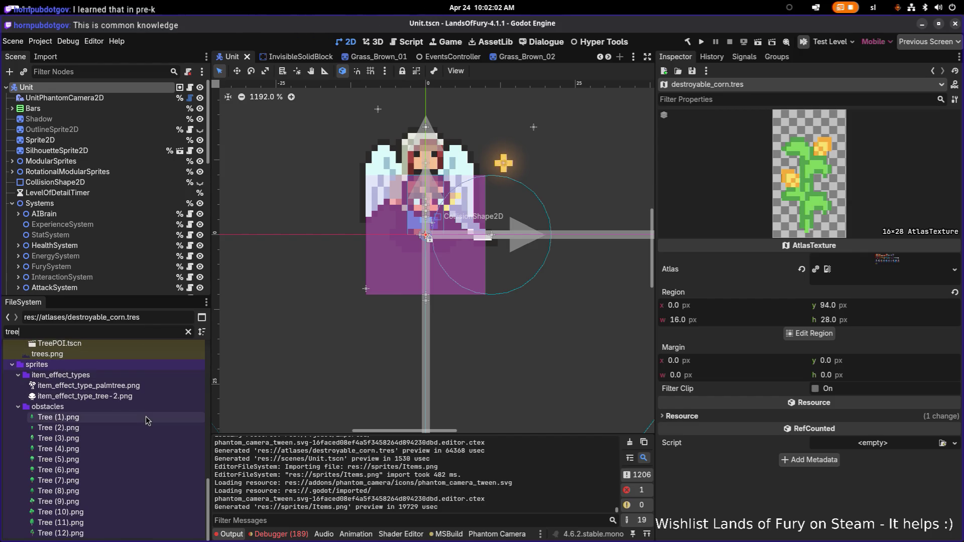
scroll(150, 426, up, 2)
scroll(149, 426, up, 2)
scroll(149, 426, up, 2)
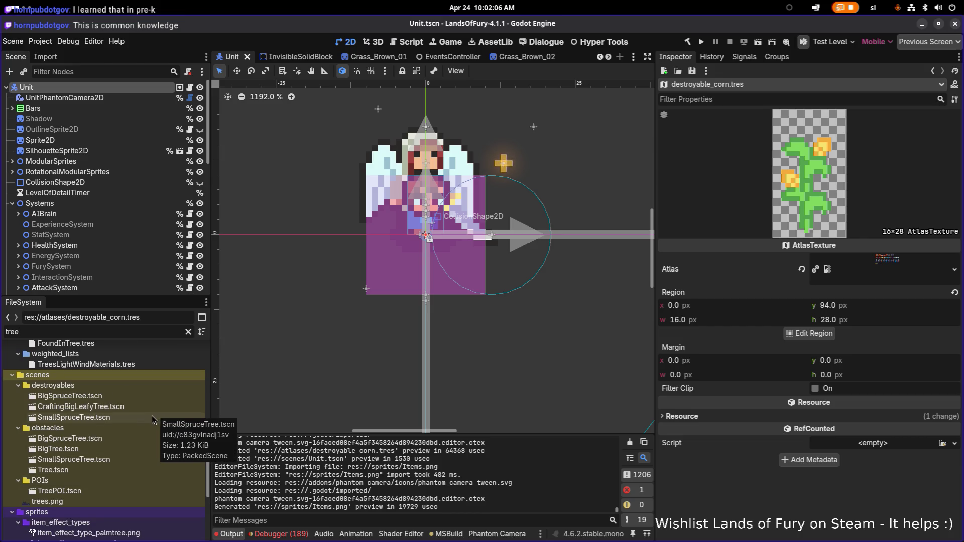
scroll(152, 430, up, 8)
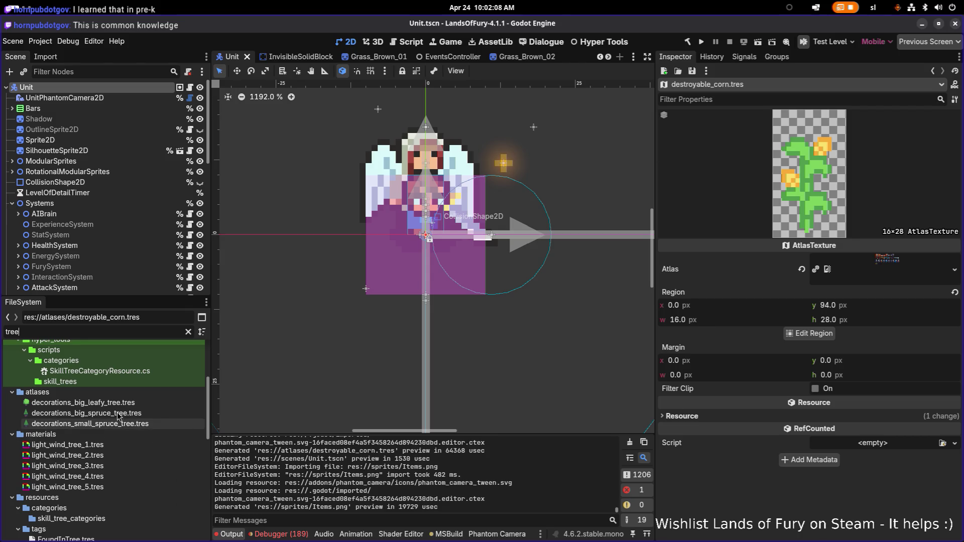
click(112, 405)
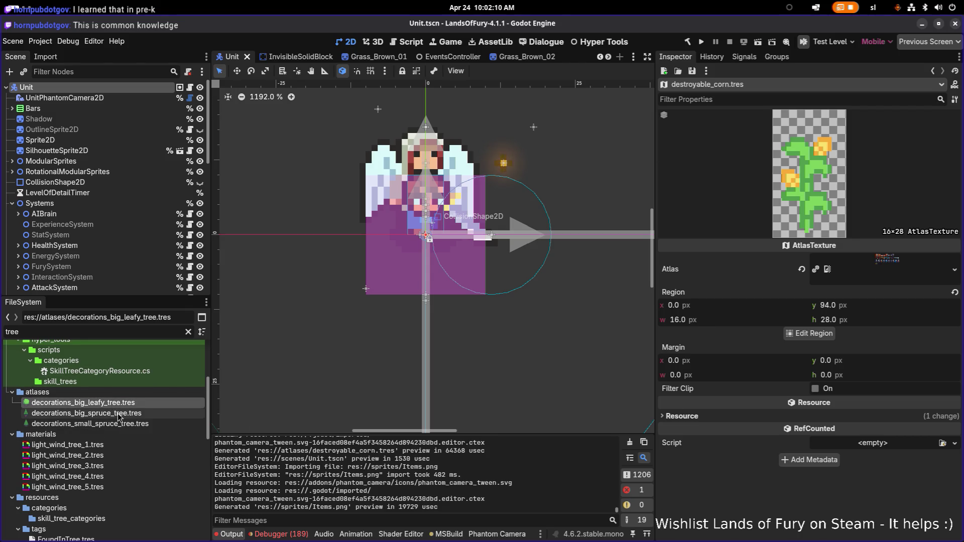
scroll(118, 417, down, 5)
scroll(118, 417, down, 5)
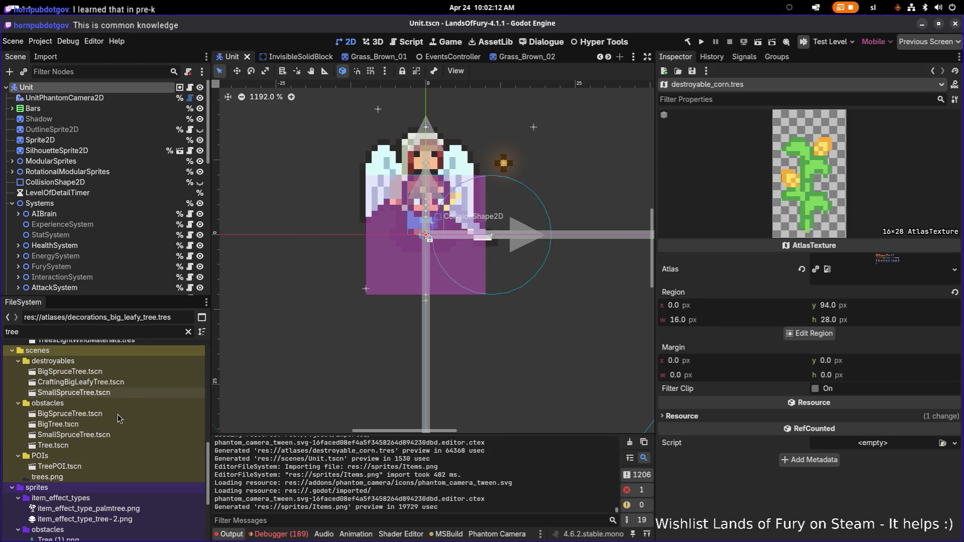
Step: Open the BigSpruceTree, CraftingBigLeafyTree and SmallSpruceTree scenes, then duplicate CraftingBigLeafyTree.tscn
double_click(112, 372)
double_click(113, 384)
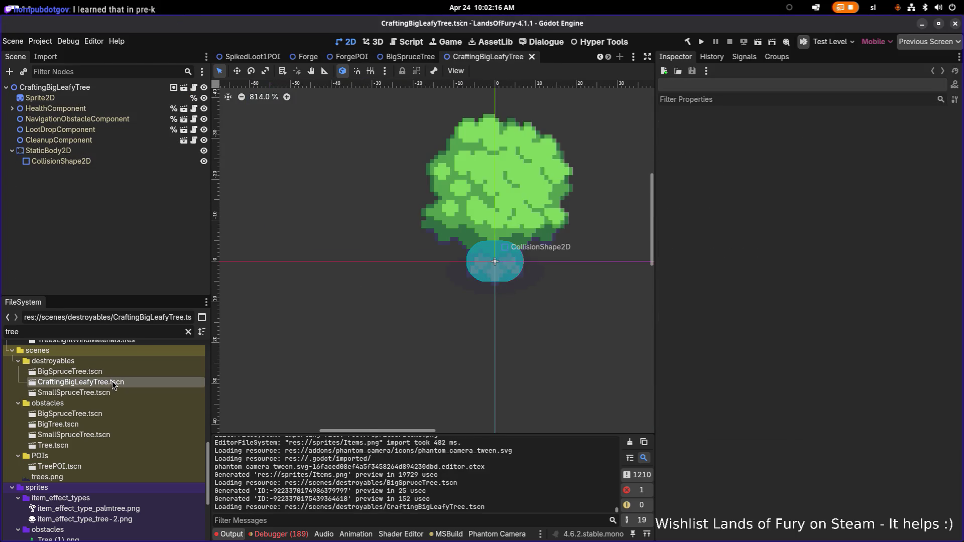
double_click(115, 393)
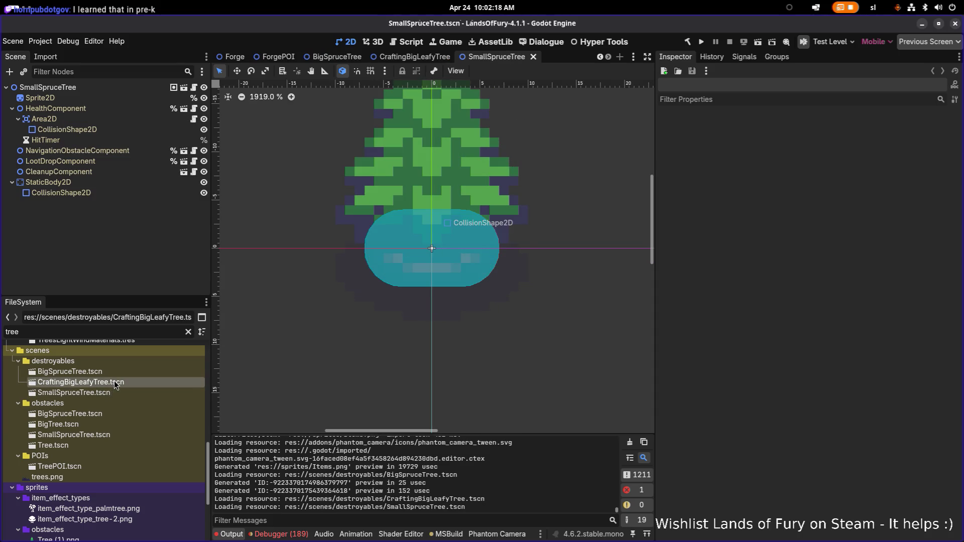
double_click(115, 383)
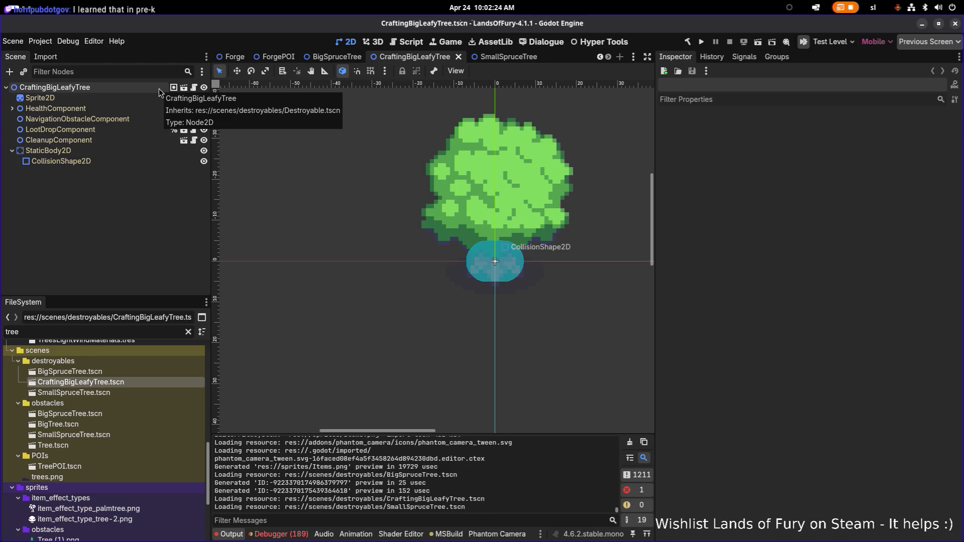
click(128, 372)
click(122, 382)
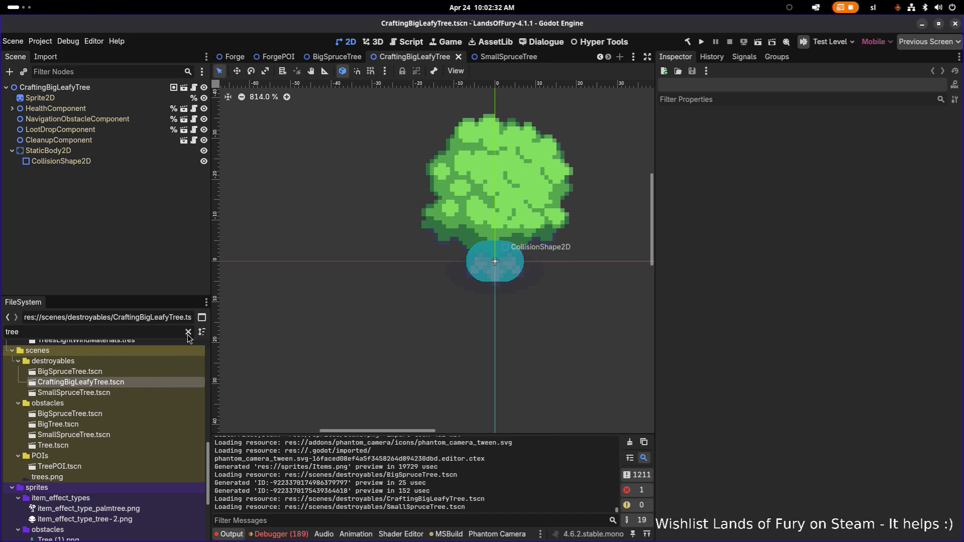
key(ctrl+d)
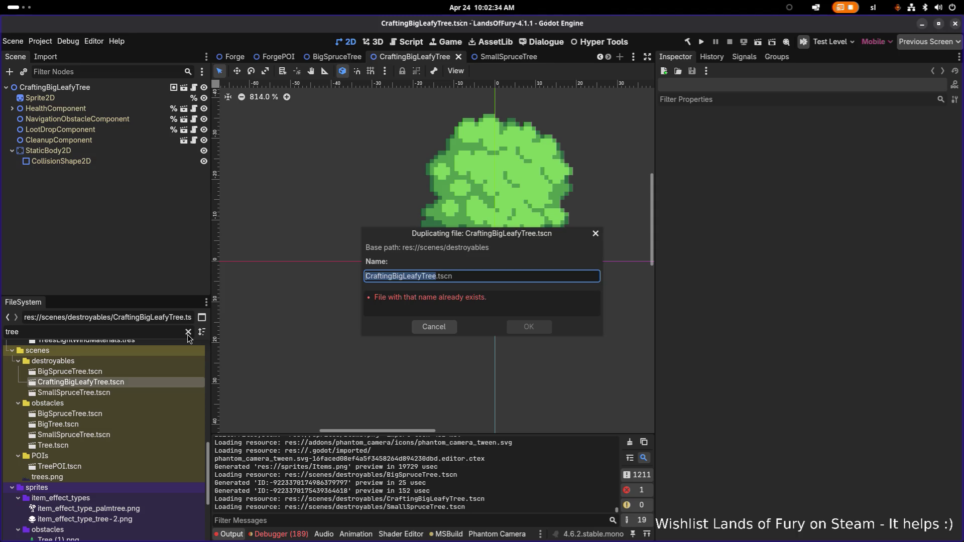
Step: Name the duplicated scene CornPlant.tscn and confirm it
key(Right)
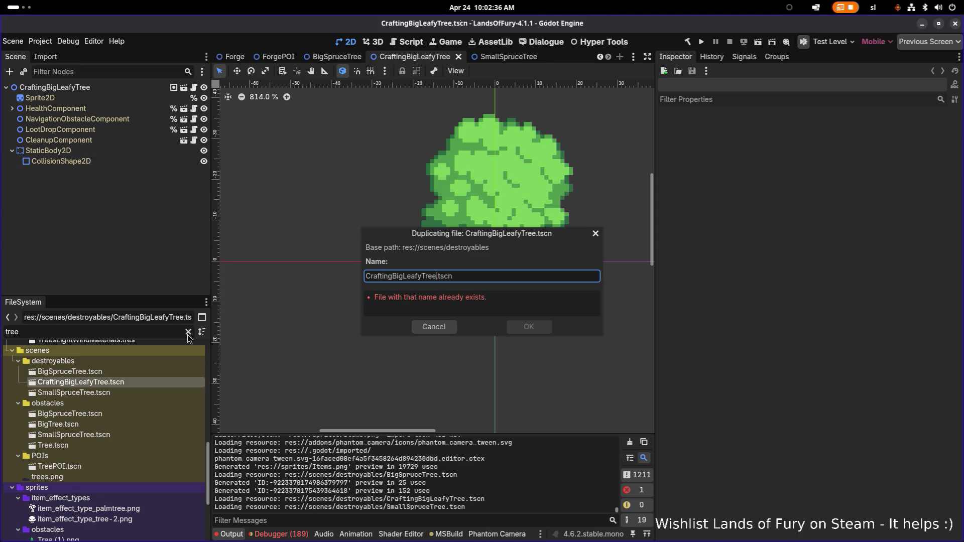
key(shift+Home)
text(CornPl)
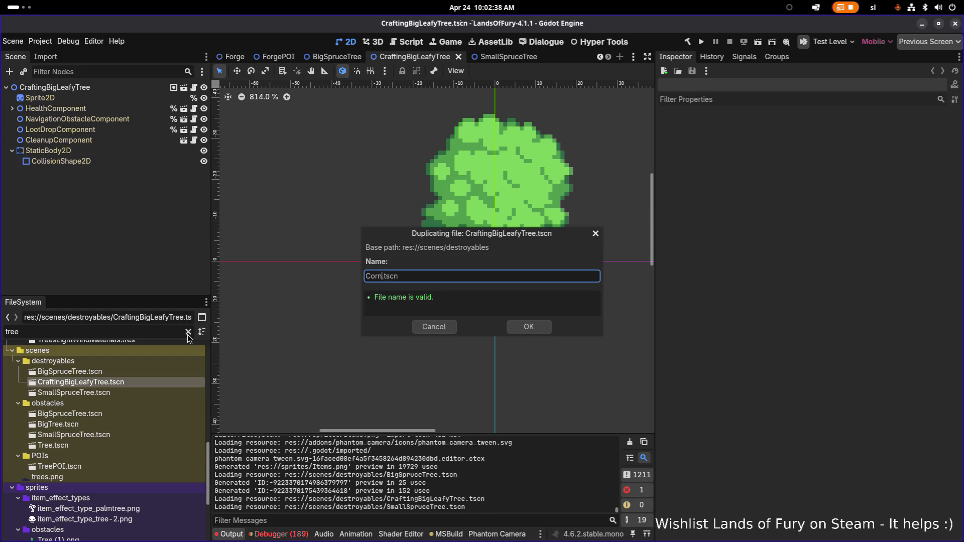
text(ant)
key(Return)
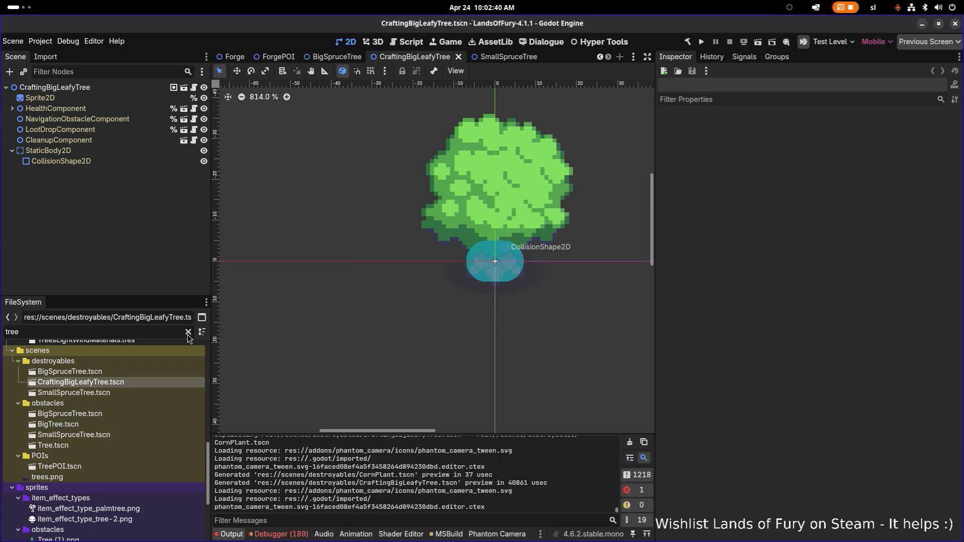
Step: Filter the FileSystem for 'cornplan' and open CornPlant.tscn
double_click(112, 334)
text(cornplan)
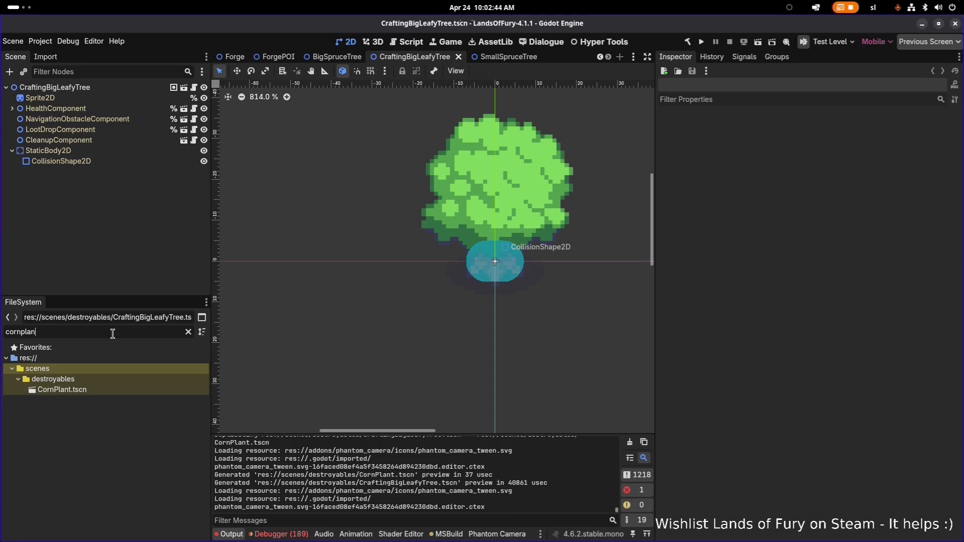
double_click(73, 390)
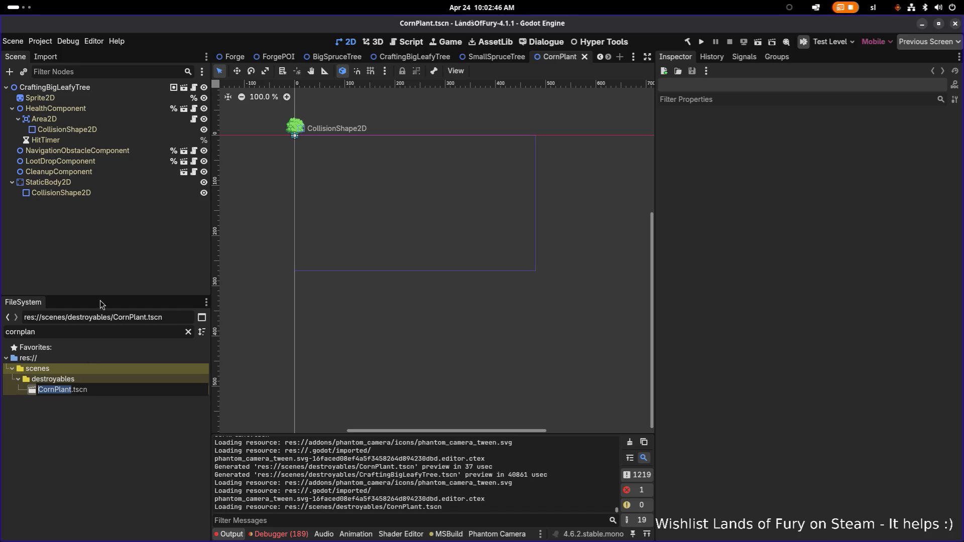
Step: Rename the scene's root node to CornPlant and look over its NavigationObstacle and Health components
key(Escape)
double_click(74, 90)
text(CornPlant)
key(Return)
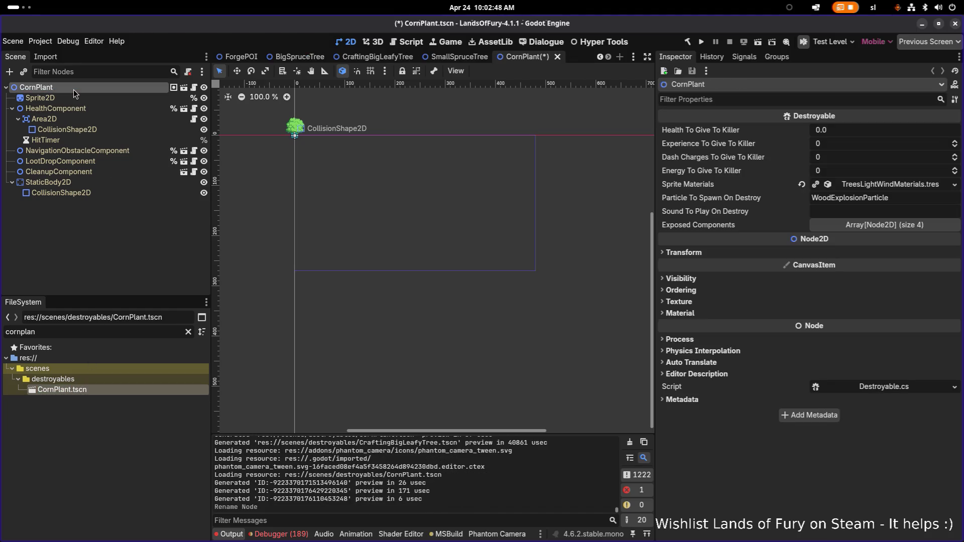
scroll(274, 124, up, 3)
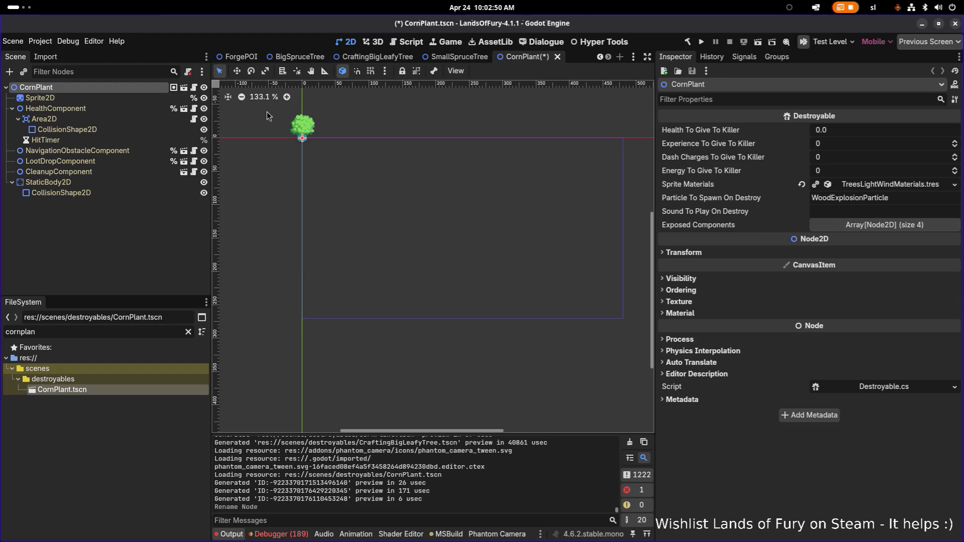
scroll(291, 122, up, 20)
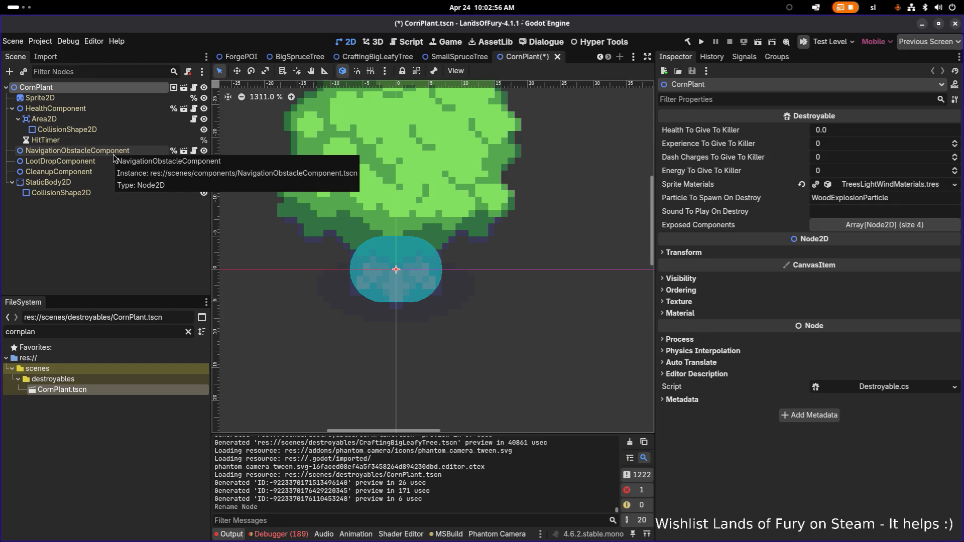
click(114, 153)
click(107, 110)
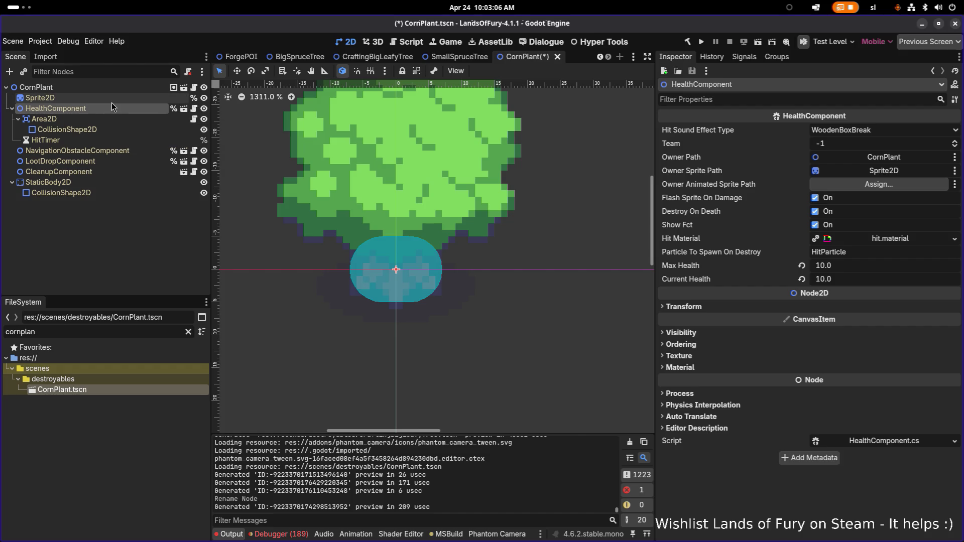
Step: Verify the Area2D and StaticBody2D collision shapes are both still capsules
click(155, 131)
click(880, 131)
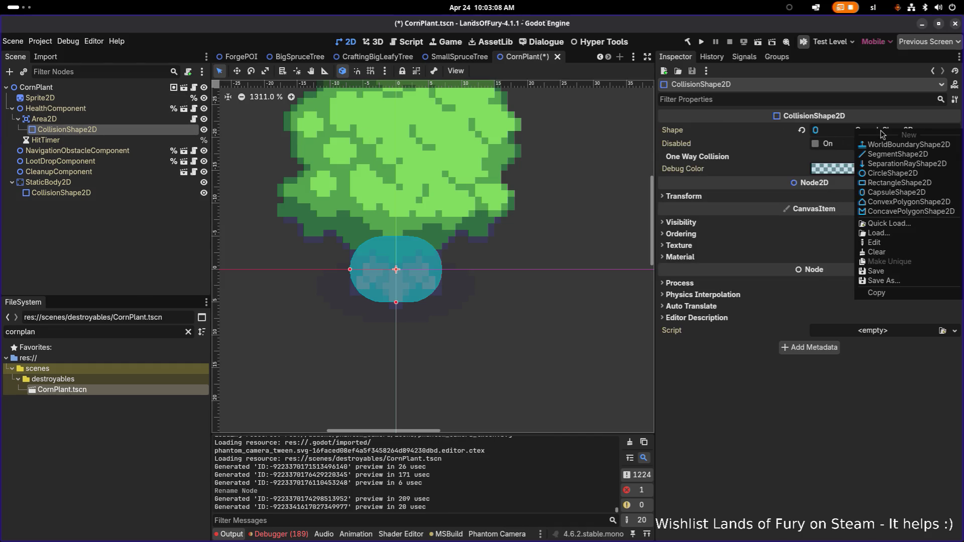
key(Escape)
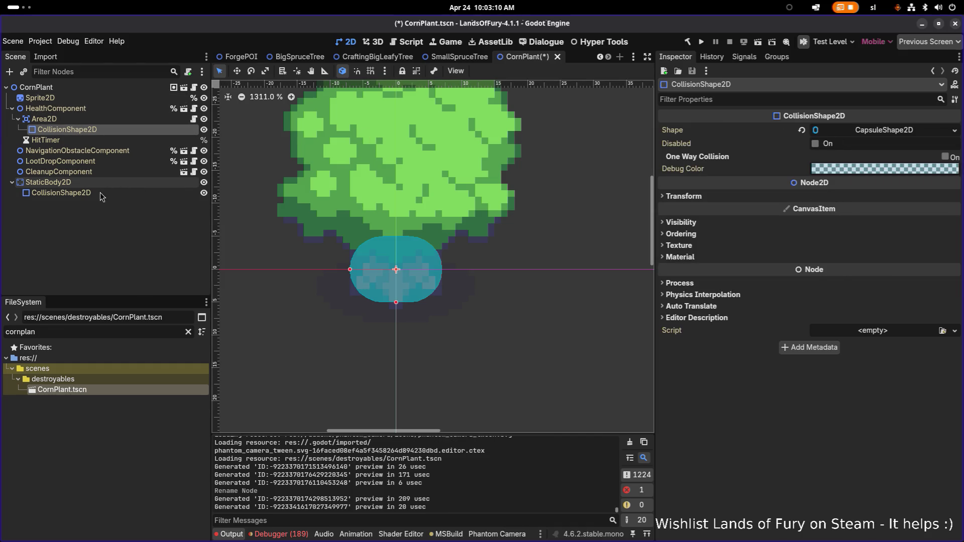
click(98, 194)
click(881, 132)
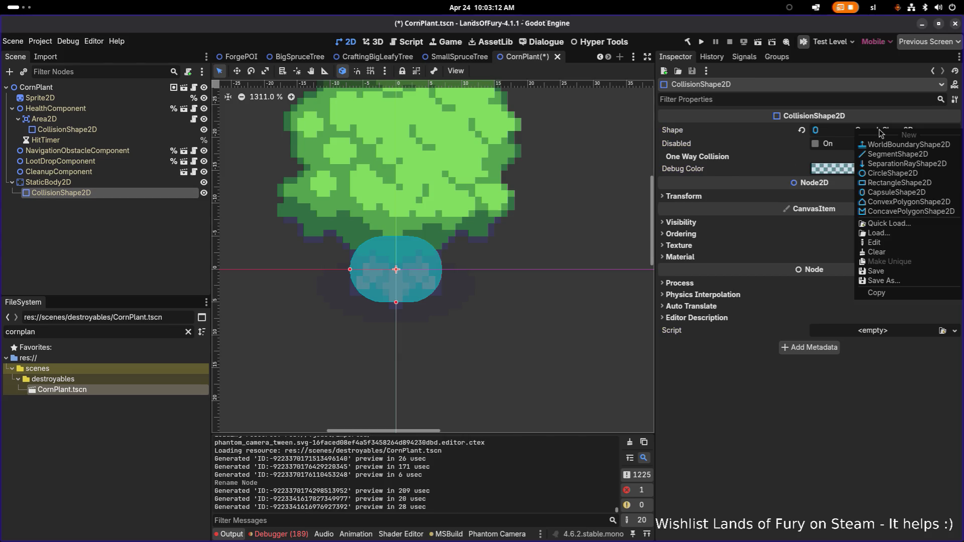
key(Escape)
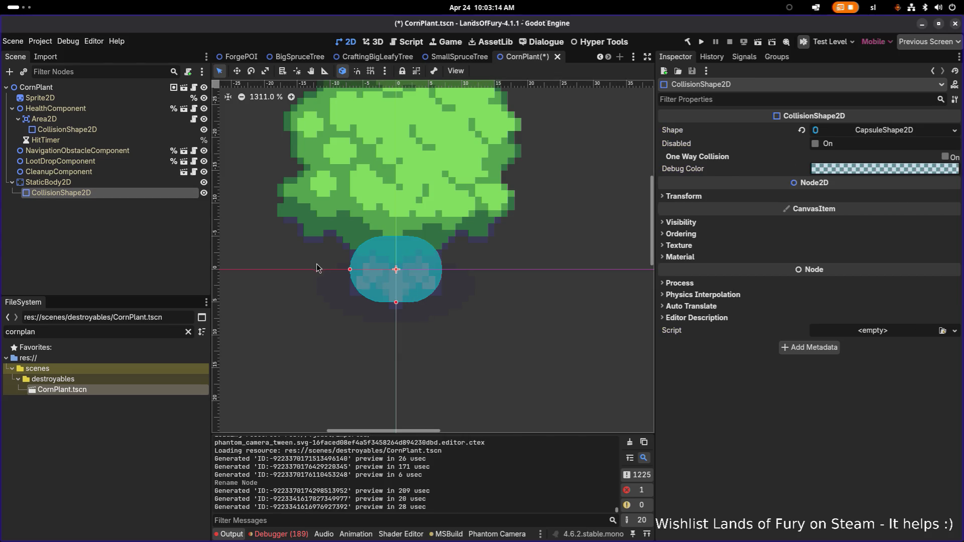
click(902, 133)
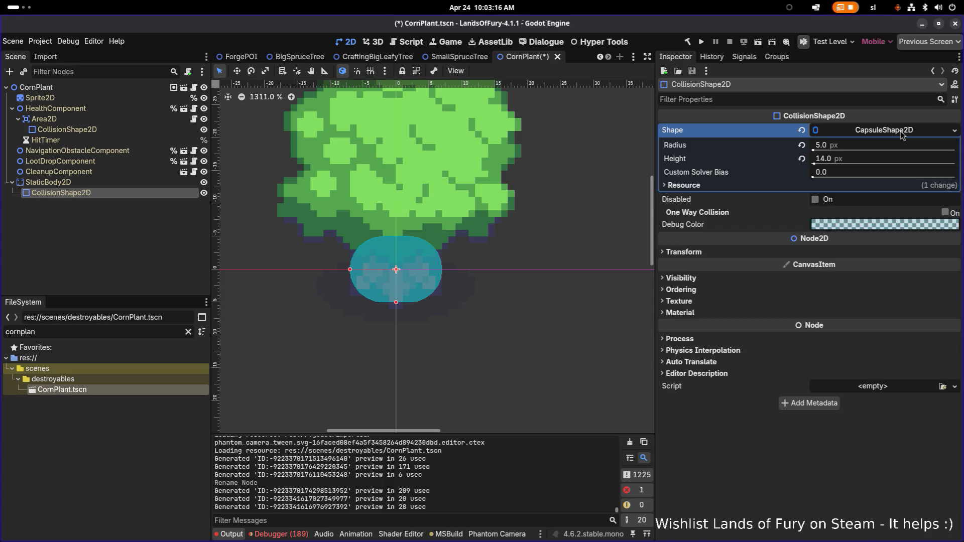
click(902, 133)
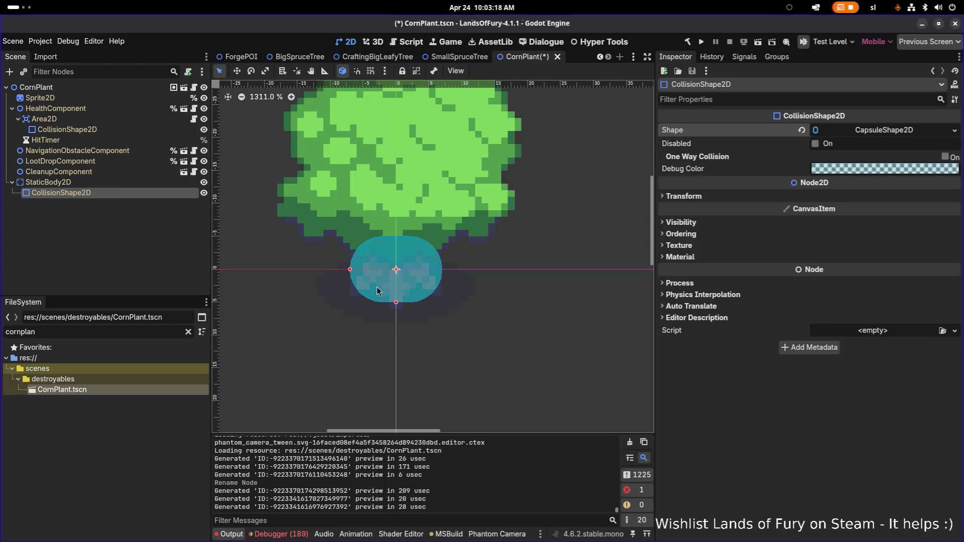
Step: Select the Sprite2D node and show its Texture choices
click(89, 106)
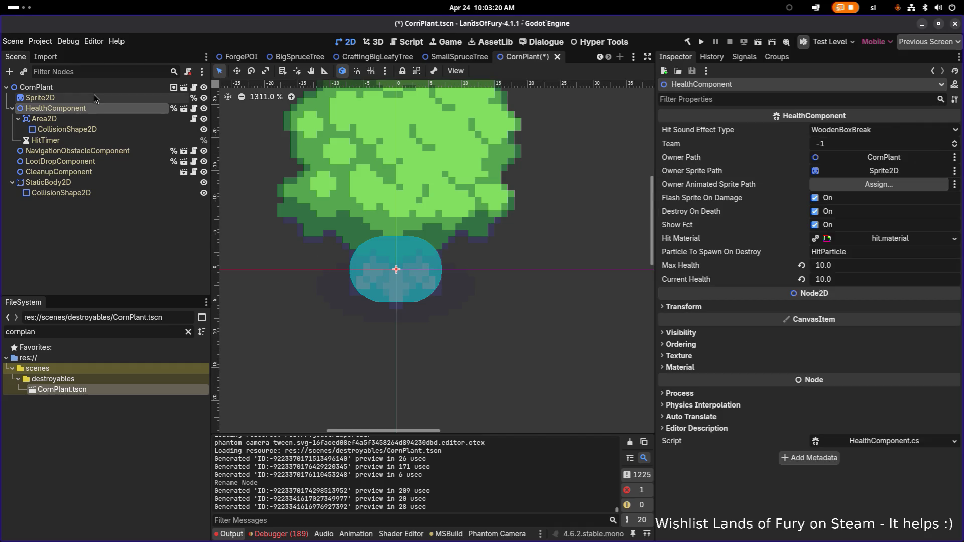
click(50, 98)
click(953, 140)
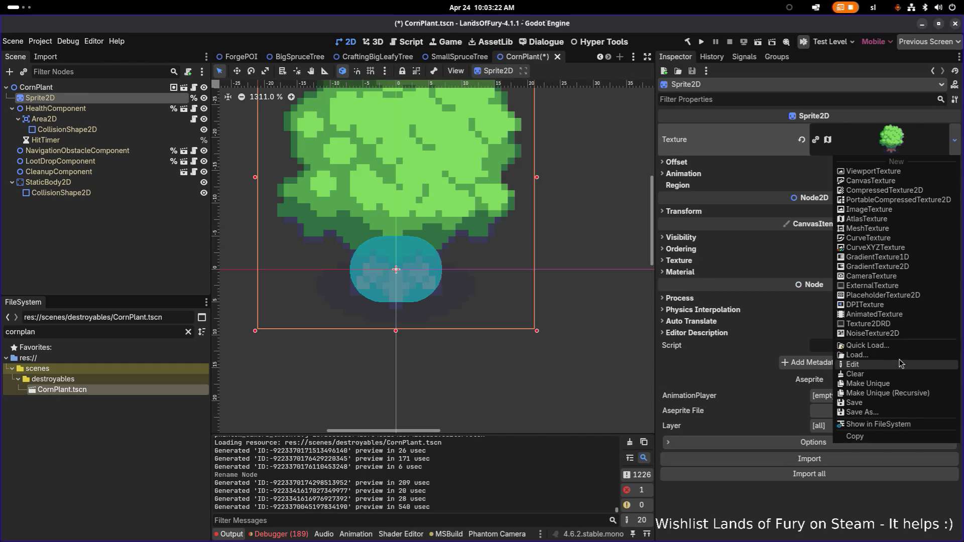
Step: Set the Sprite2D texture to the destroyable corn atlas texture via a Quick Load search for 'corn'
key(Down)
key(Down)
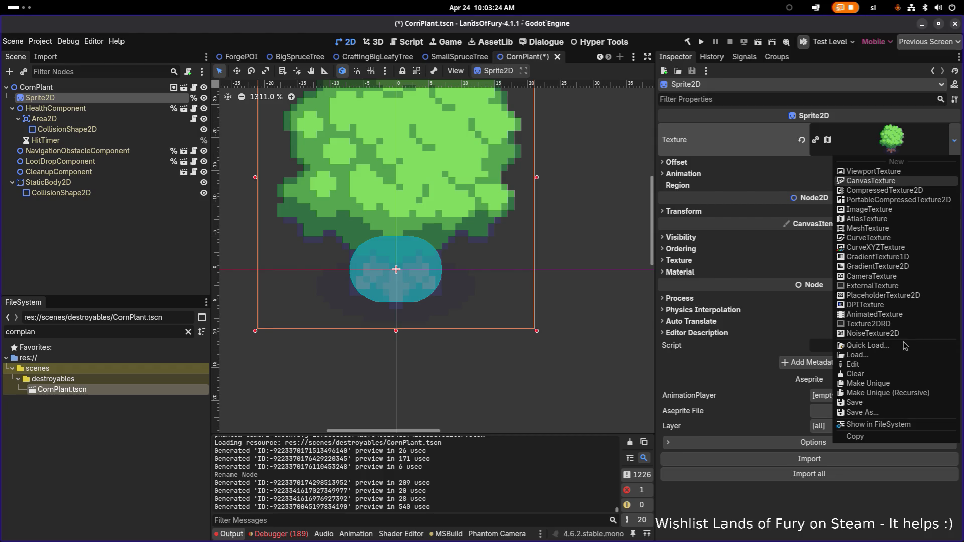
key(Escape)
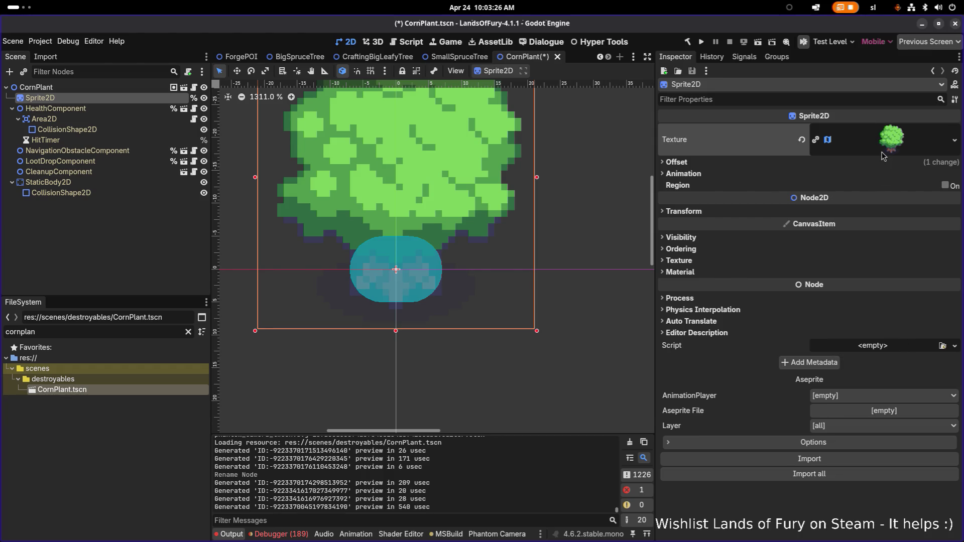
click(883, 155)
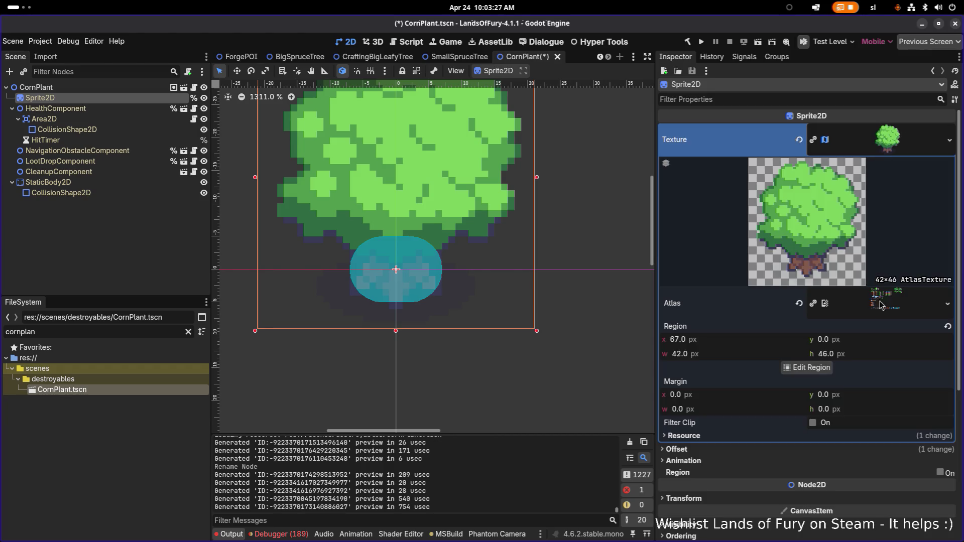
click(949, 140)
click(876, 350)
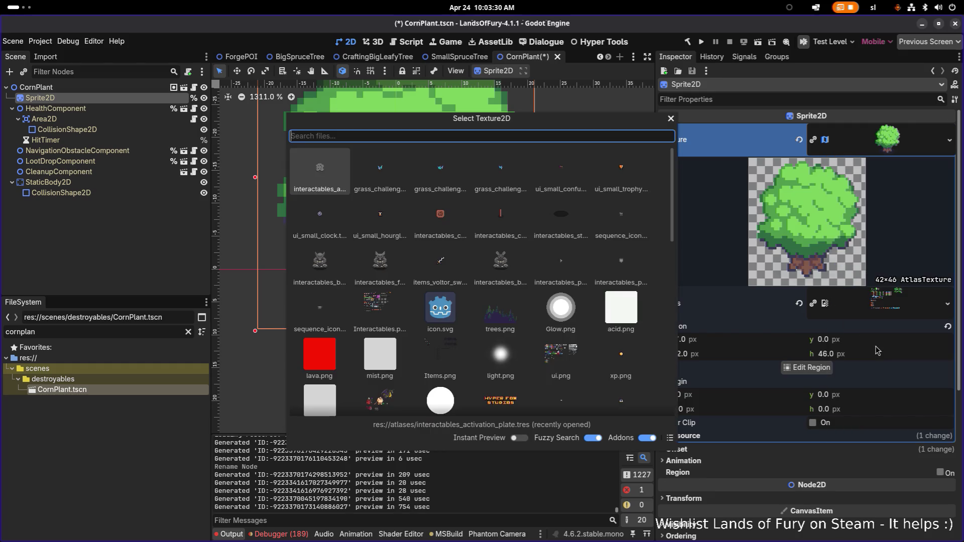
text(corn)
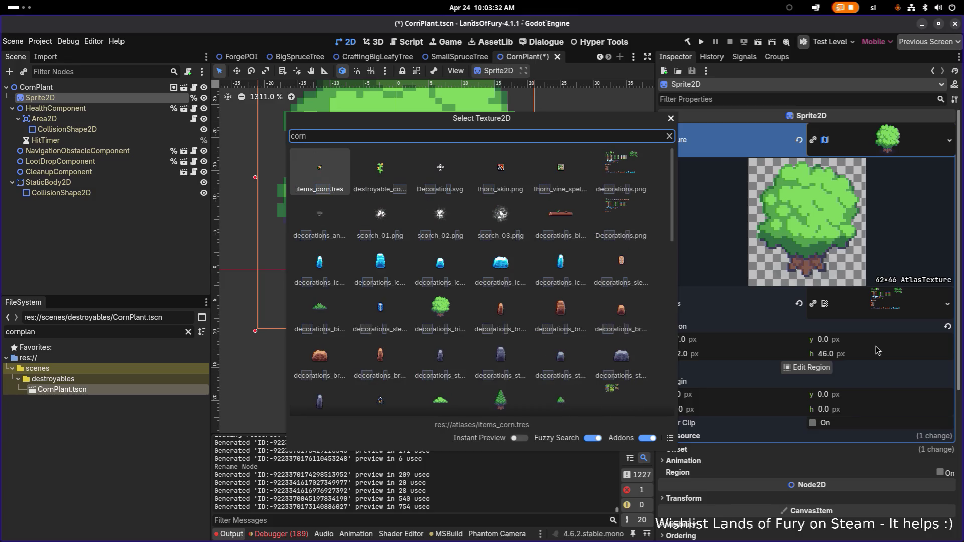
key(Right)
key(Return)
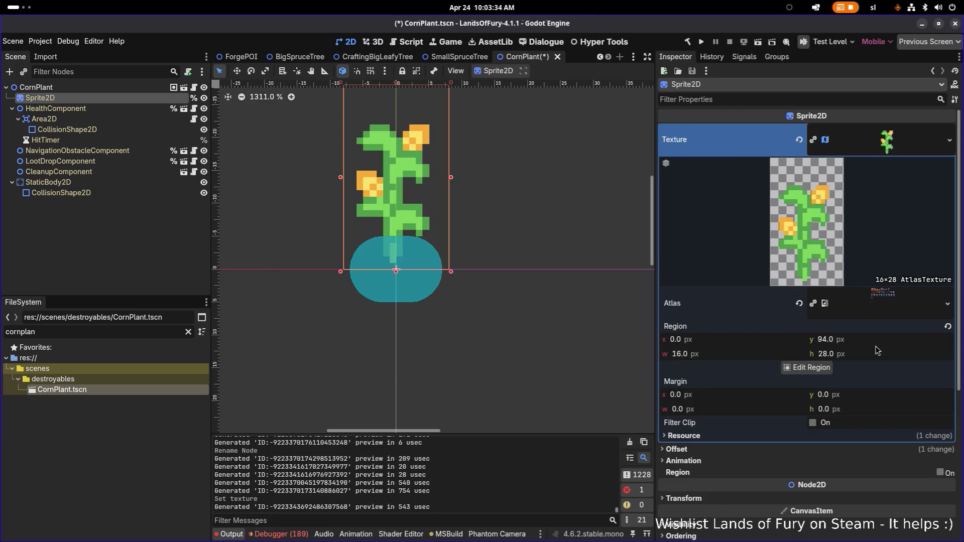
Step: Review the CornPlant root properties and the sprite's offset settings
scroll(471, 260, down, 2)
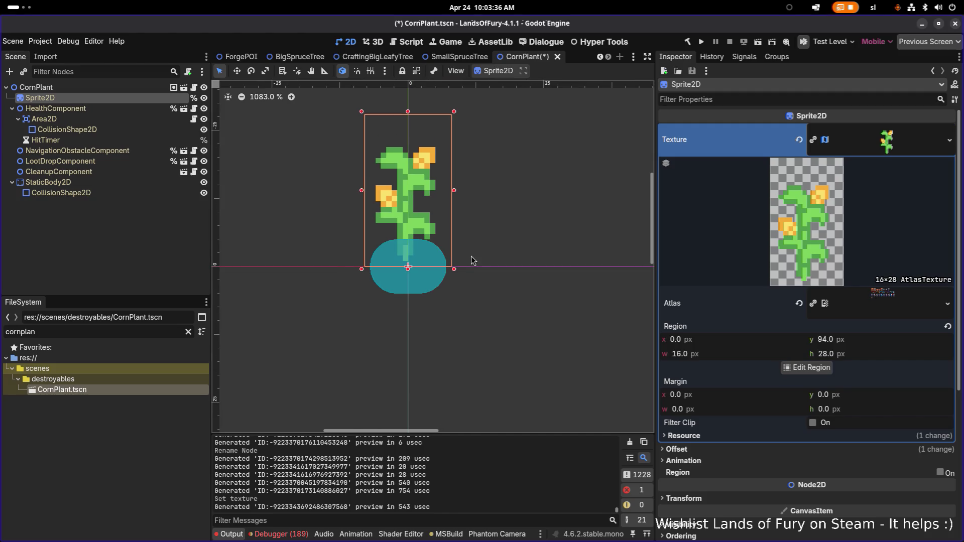
scroll(376, 181, up, 2)
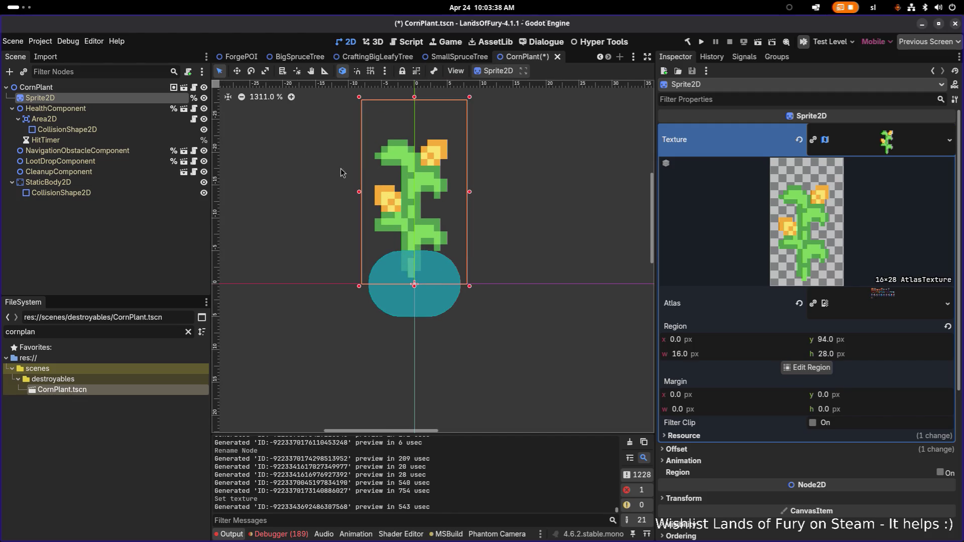
click(135, 87)
click(136, 98)
click(723, 451)
scroll(763, 445, down, 2)
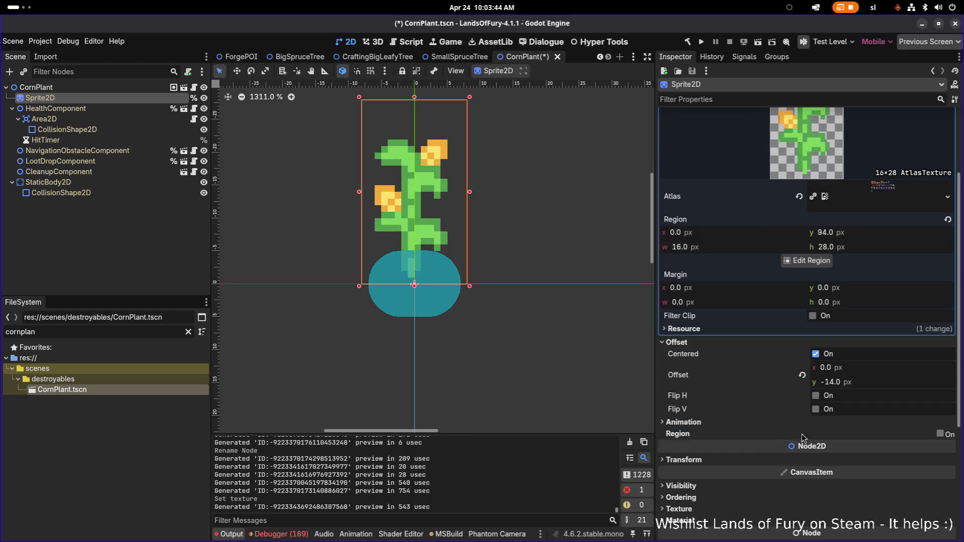